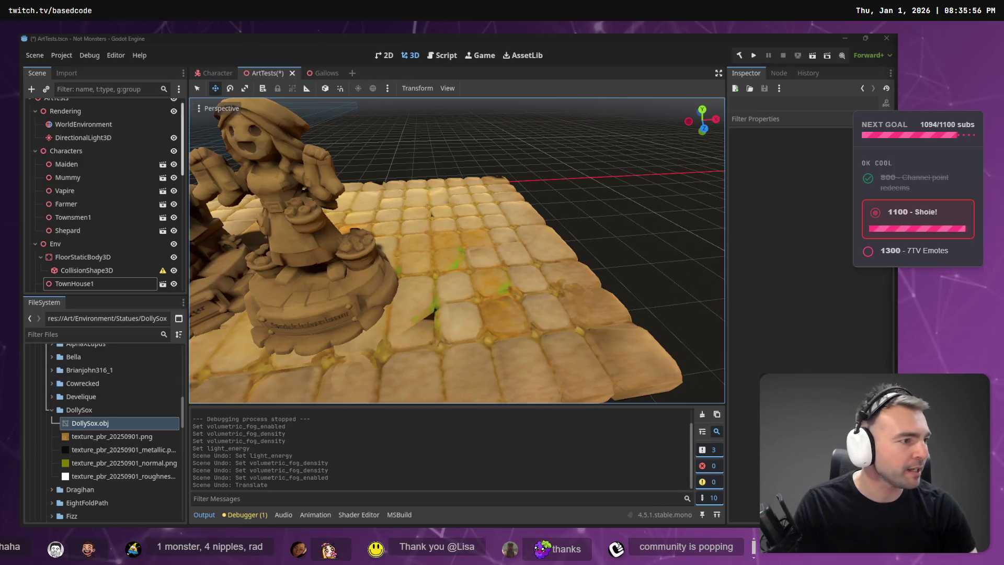
{"action": "key", "text": "super+e"}
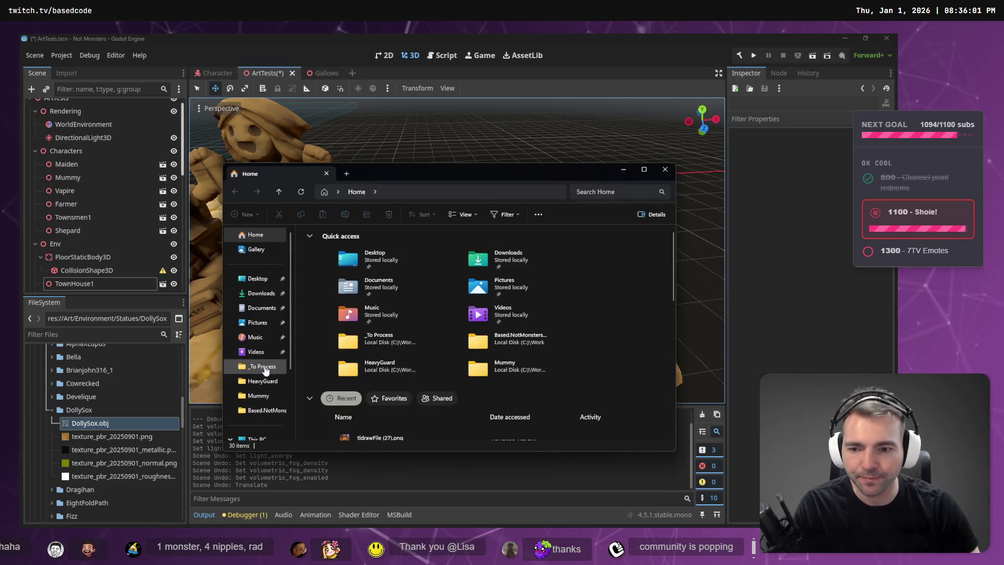
{"action": "left_click", "coordinate": [262, 367]}
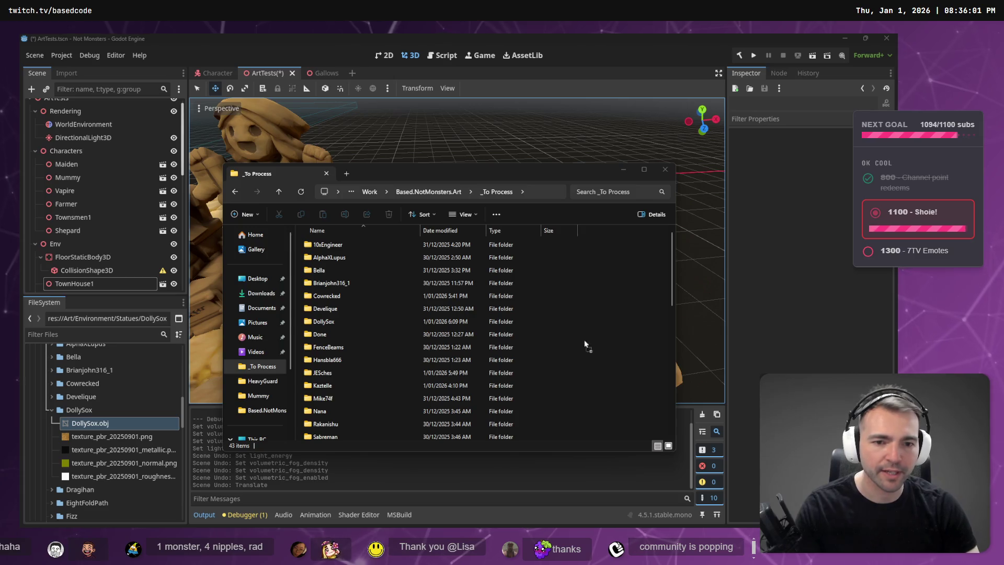
{"action": "key", "text": "F2"}
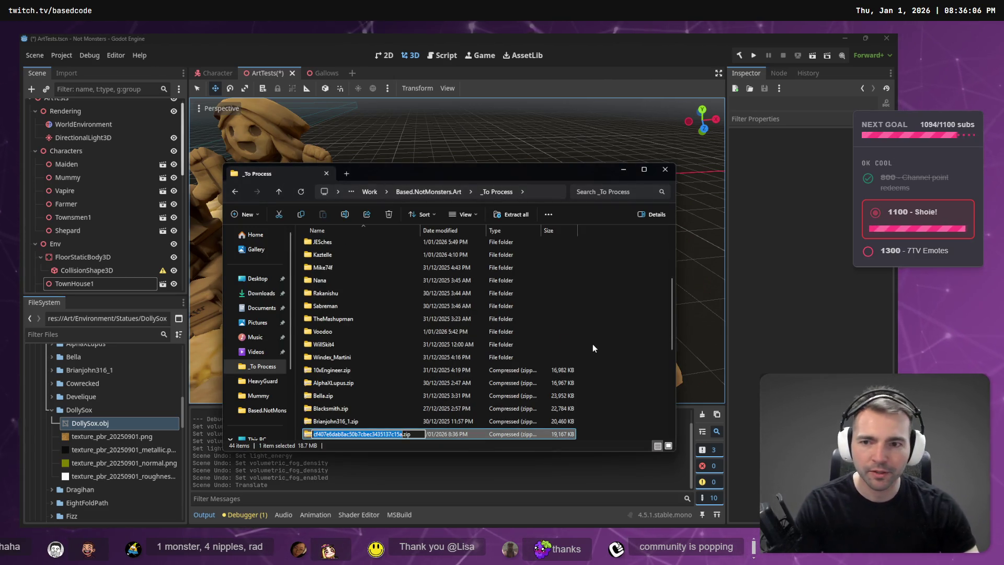
{"action": "key", "text": "Return"}
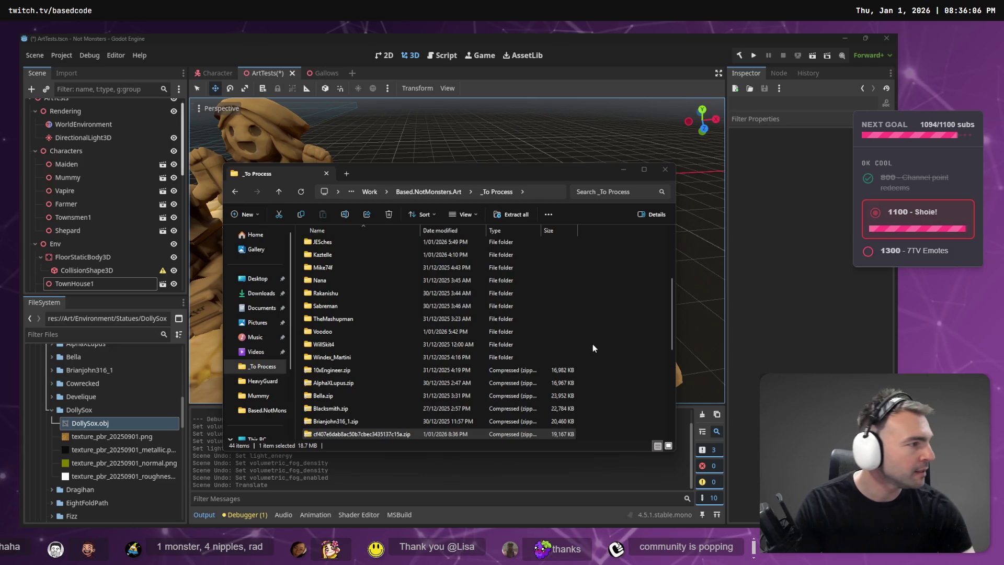
{"action": "key", "text": "alt+Tab"}
{"action": "scroll", "coordinate": [479, 250], "scroll_direction": "up", "scroll_amount": 5}
{"action": "double_click", "coordinate": [452, 283]}
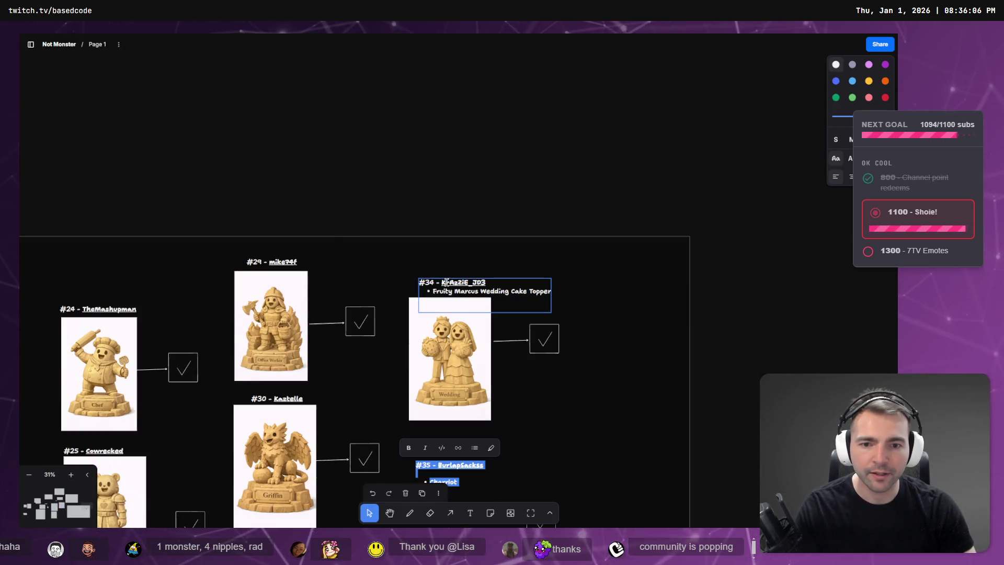
{"action": "key", "text": "alt+Tab"}
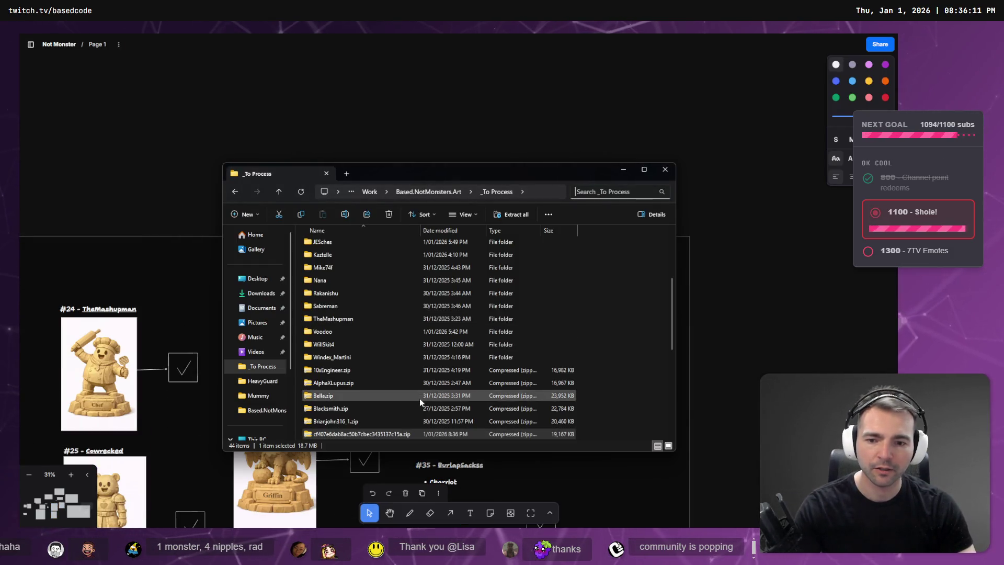
Step: Rename the downloaded zip to KrAzZiE_JD3.zip
{"action": "left_click", "coordinate": [380, 432]}
{"action": "key", "text": "F2"}
{"action": "key", "text": "ctrl+v"}
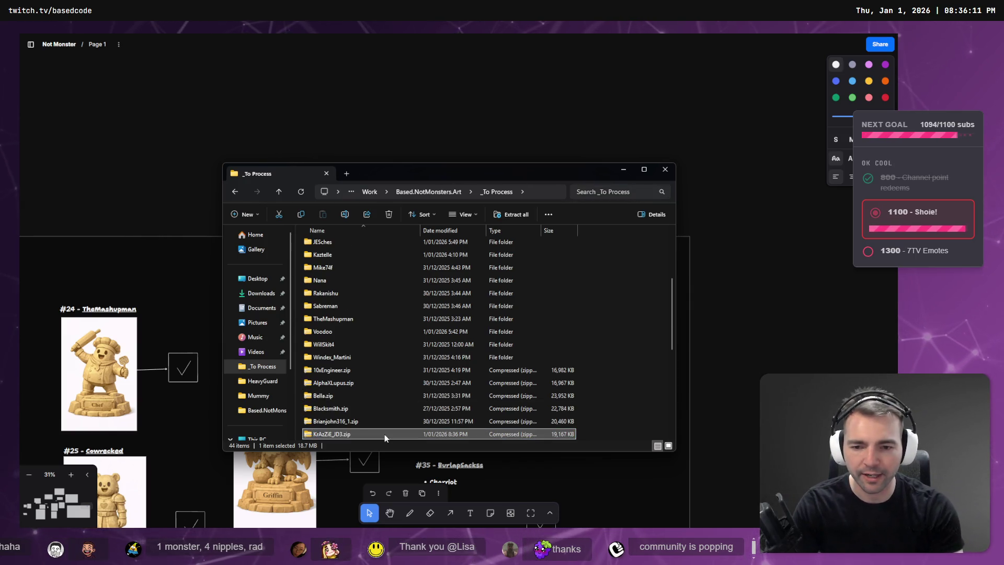
{"action": "key", "text": "Return"}
{"action": "right_click", "coordinate": [385, 434]}
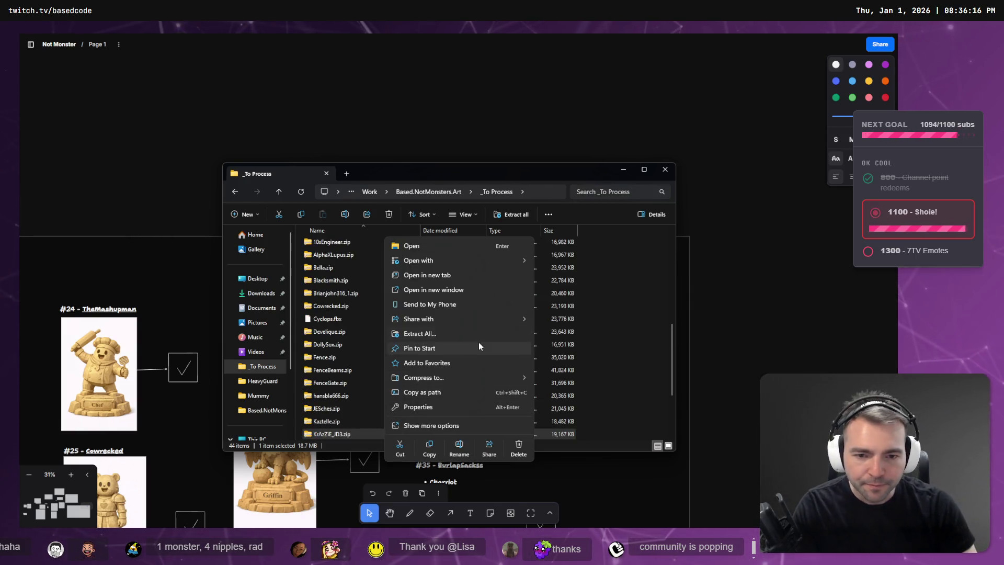
{"action": "mouse_move", "coordinate": [470, 377]}
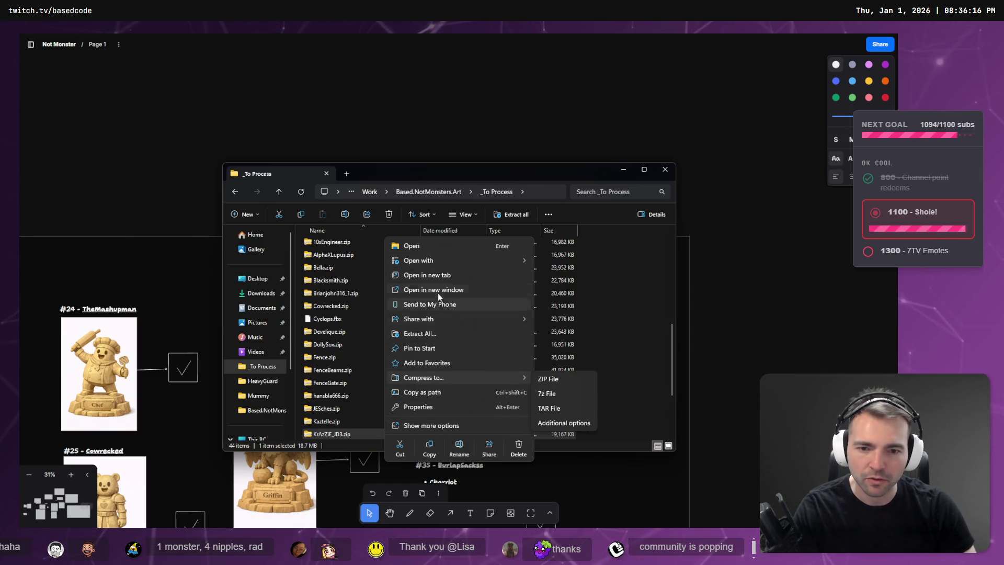
{"action": "key", "text": "Escape"}
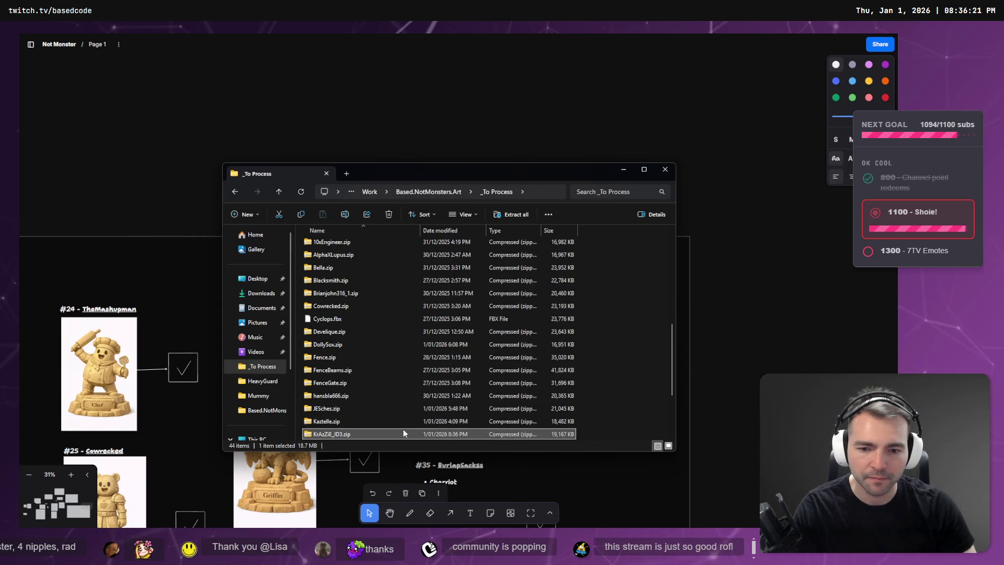
{"action": "right_click", "coordinate": [406, 430]}
{"action": "left_click", "coordinate": [460, 330]}
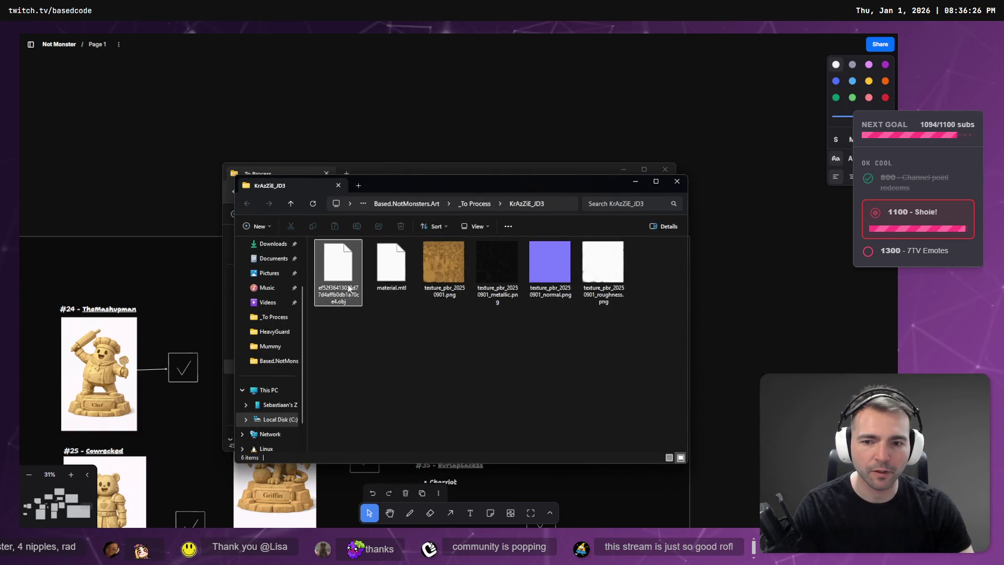
Step: Rename the extracted model file to KrAzZiE_JD3.obj
{"action": "left_click", "coordinate": [554, 202]}
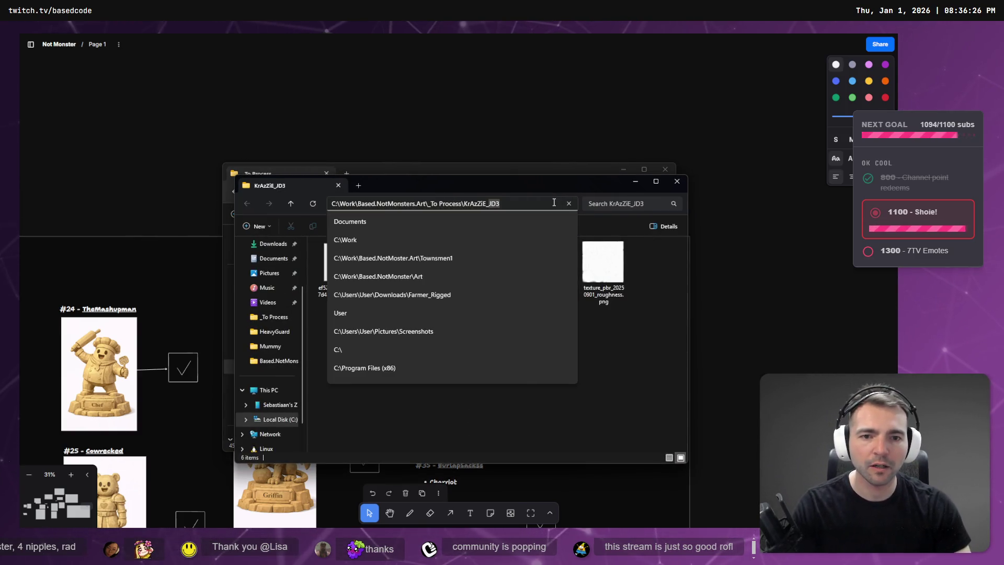
{"action": "key", "text": "Escape"}
{"action": "left_click", "coordinate": [343, 281]}
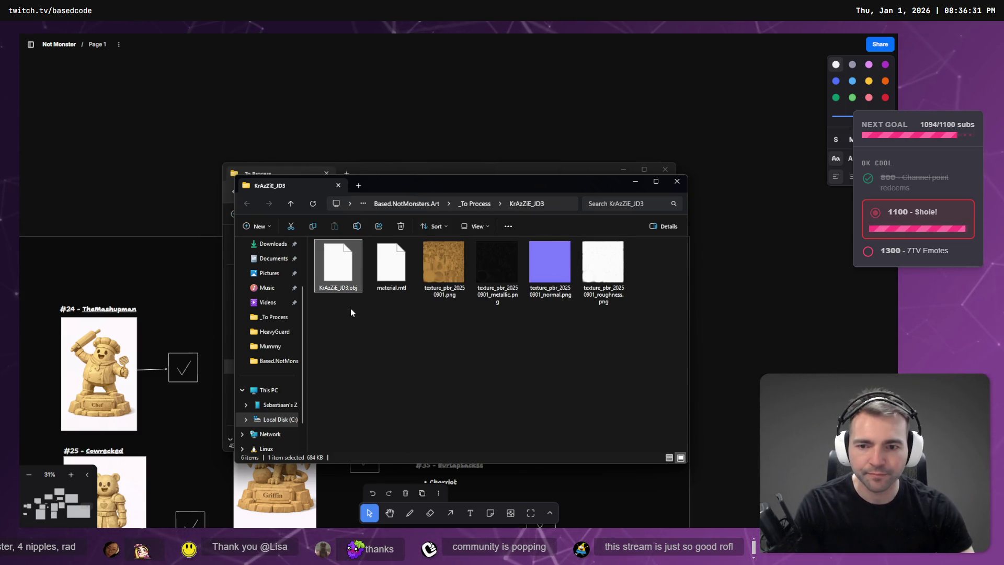
{"action": "left_click_drag", "start_coordinate": [340, 263], "coordinate": [359, 297]}
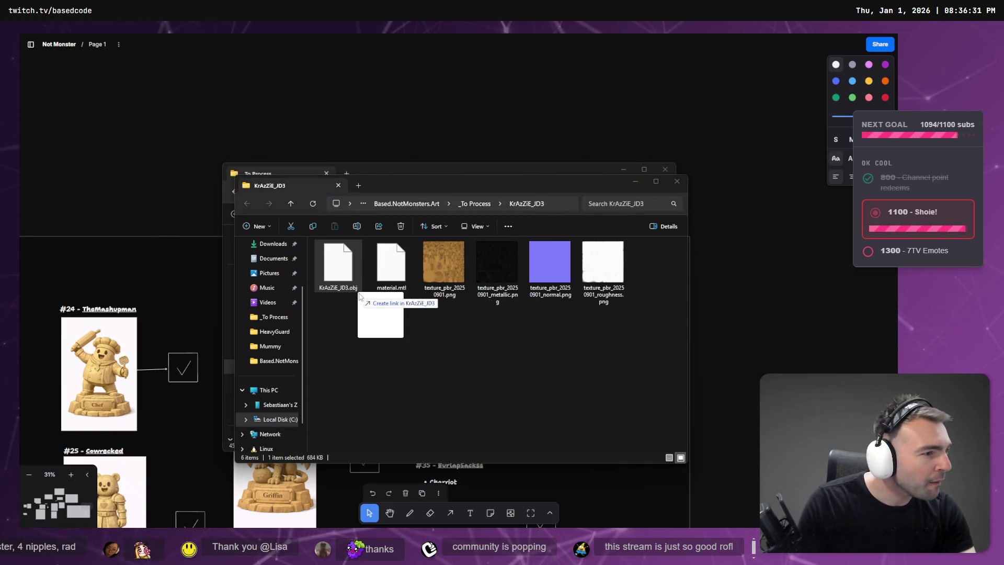
{"action": "left_click_drag", "start_coordinate": [360, 297], "coordinate": [359, 292]}
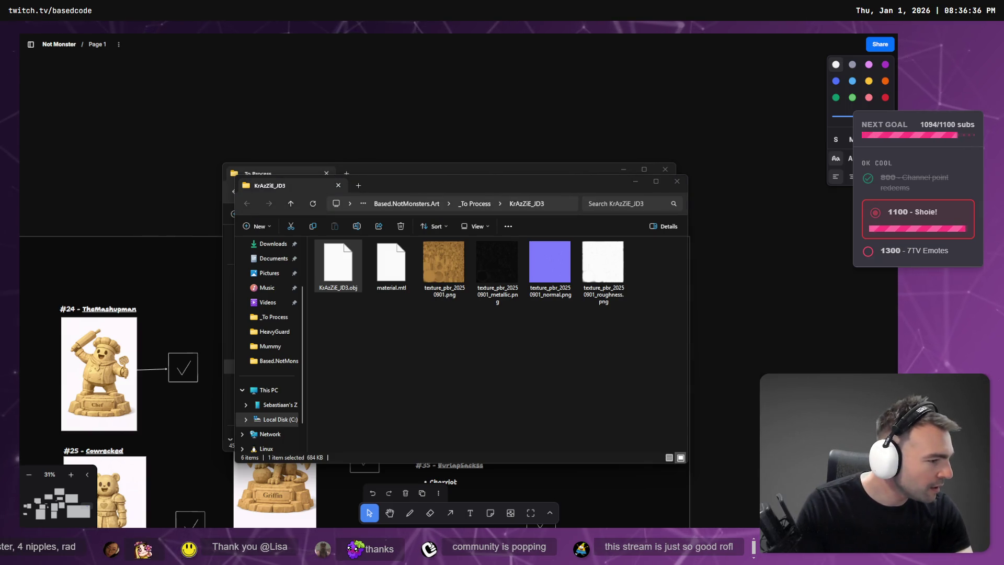
{"action": "key", "text": "alt+Tab"}
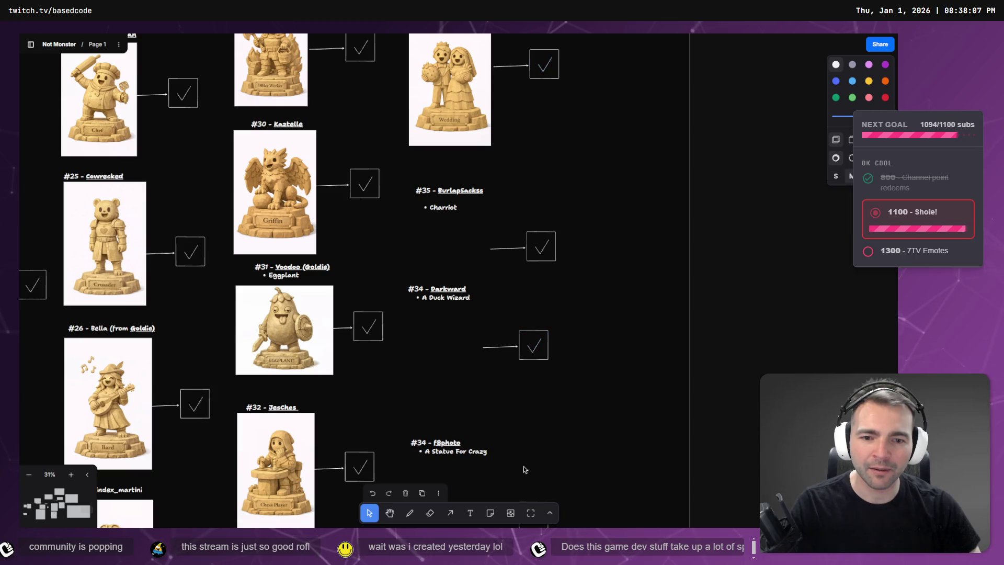
Step: Select the #34 wedding cake topper image on the board and open a new browser window
{"action": "left_click", "coordinate": [523, 466]}
{"action": "scroll", "coordinate": [471, 314], "scroll_direction": "down", "scroll_amount": 3}
{"action": "left_click", "coordinate": [577, 273]}
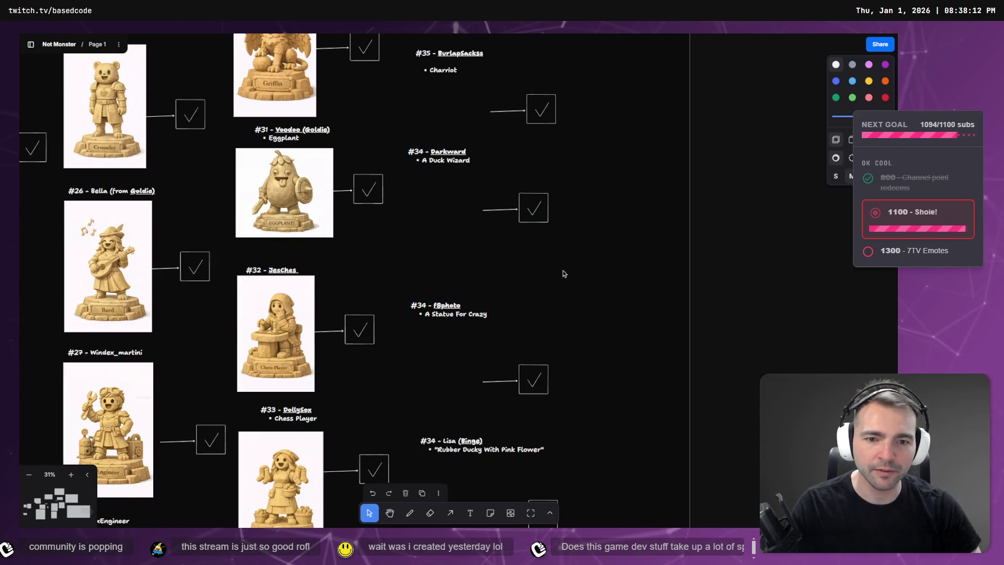
{"action": "scroll", "coordinate": [534, 211], "scroll_direction": "up", "scroll_amount": 3}
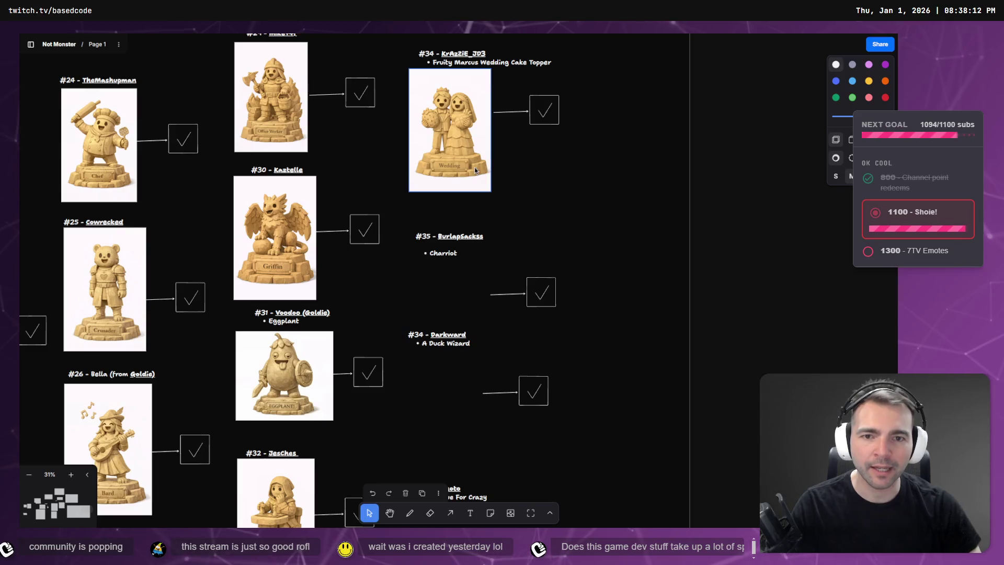
{"action": "left_click", "coordinate": [477, 181]}
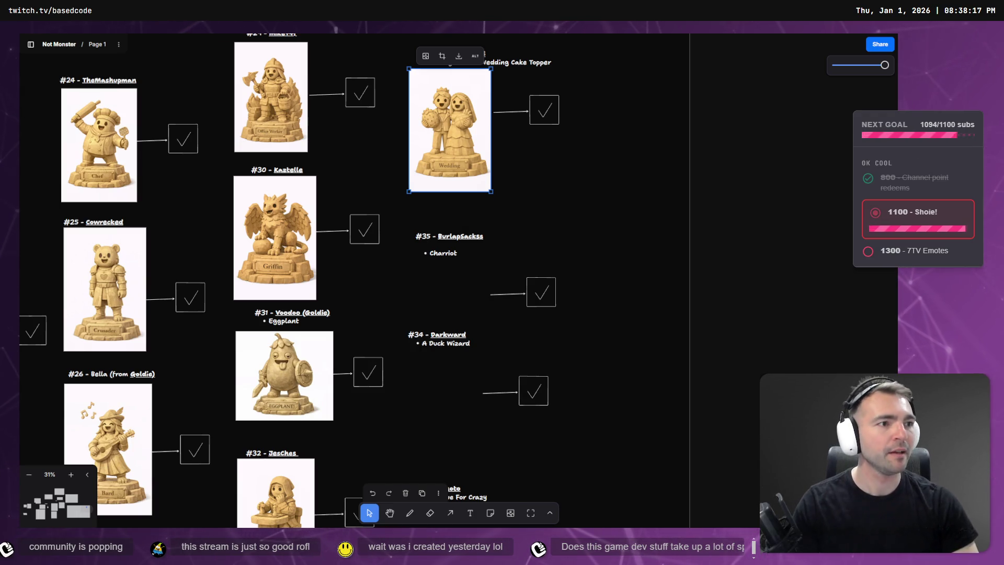
{"action": "key", "text": "ctrl+n"}
Step: Load about:blank in a maximized window and open developer tools on it
{"action": "type", "text": "a"}
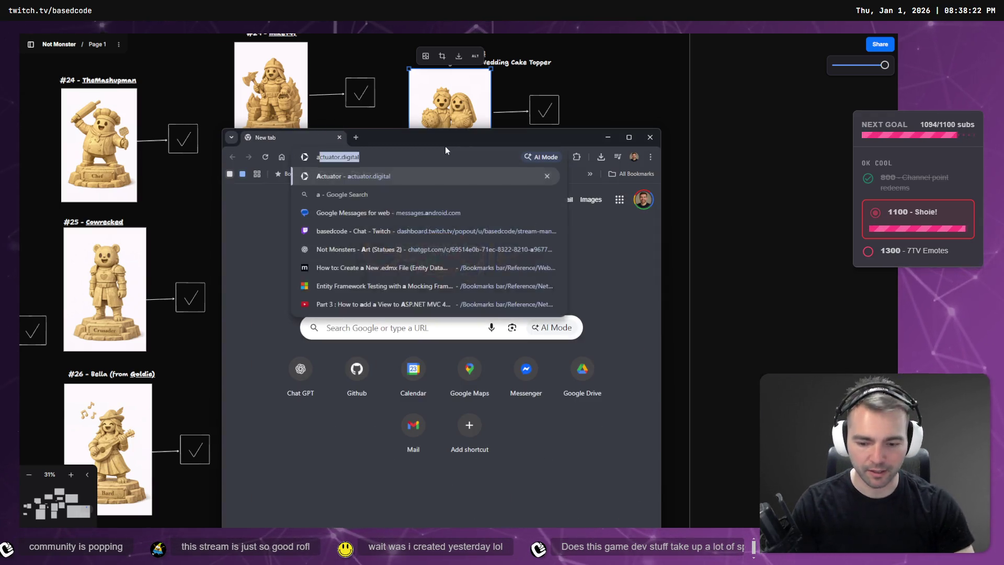
{"action": "type", "text": "bout:blank"}
{"action": "key", "text": "Return"}
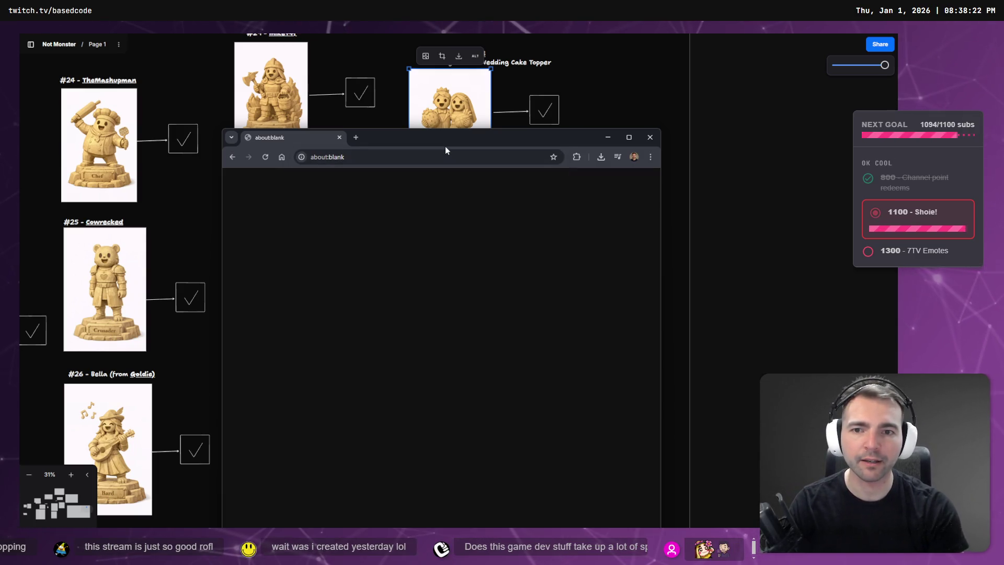
{"action": "double_click", "coordinate": [453, 139]}
{"action": "right_click", "coordinate": [413, 209]}
{"action": "left_click", "coordinate": [486, 379]}
{"action": "right_click", "coordinate": [469, 350]}
{"action": "left_click", "coordinate": [515, 499]}
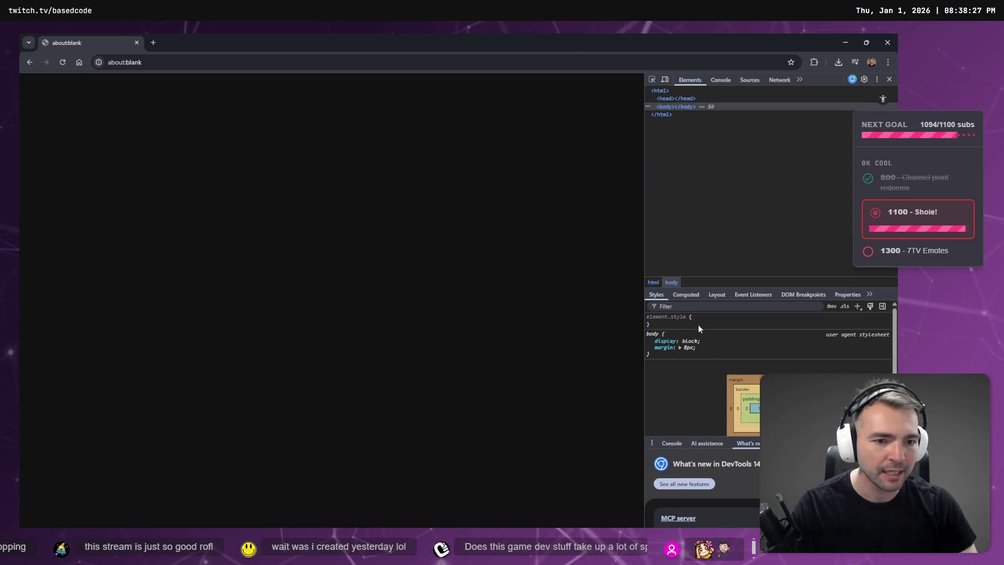
Step: Give the page a background-color: white style
{"action": "left_click", "coordinate": [701, 324]}
{"action": "type", "text": "back"}
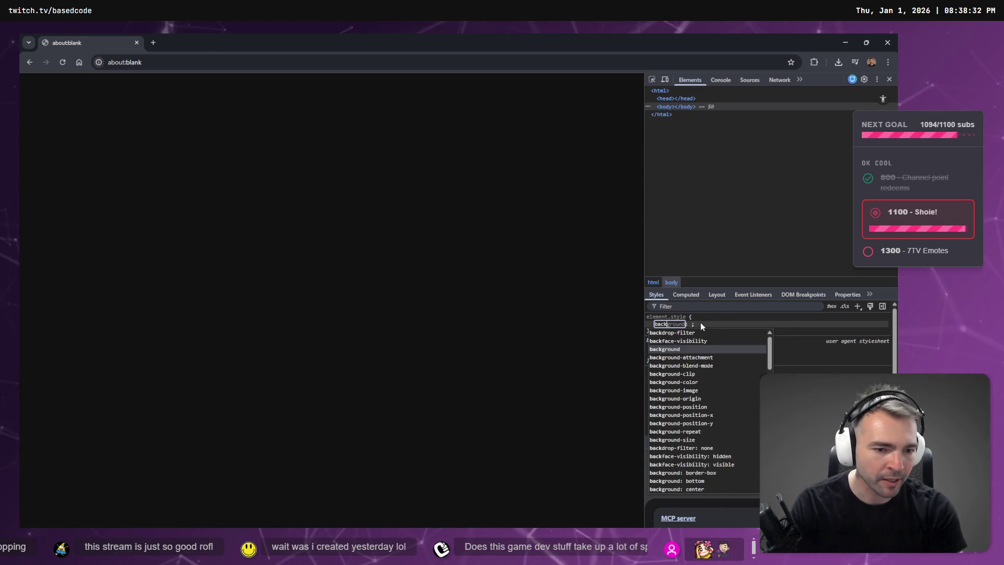
{"action": "key", "text": "Down"}
{"action": "key", "text": "Down"}
{"action": "key", "text": "Down"}
{"action": "key", "text": "Tab"}
{"action": "type", "text": "whit"}
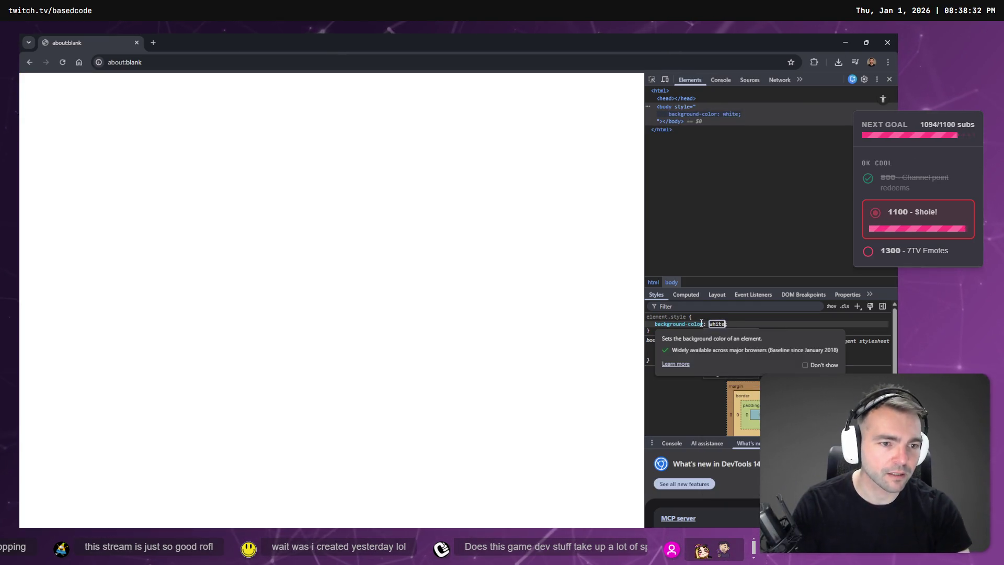
{"action": "key", "text": "Return"}
Step: Snip a white area of the page and paste it onto the statue board
{"action": "key", "text": "super+shift+s"}
{"action": "mouse_move", "coordinate": [483, 137]}
{"action": "left_mouse_down"}
{"action": "mouse_move", "coordinate": [284, 435]}
{"action": "mouse_move", "coordinate": [268, 435]}
{"action": "left_mouse_up"}
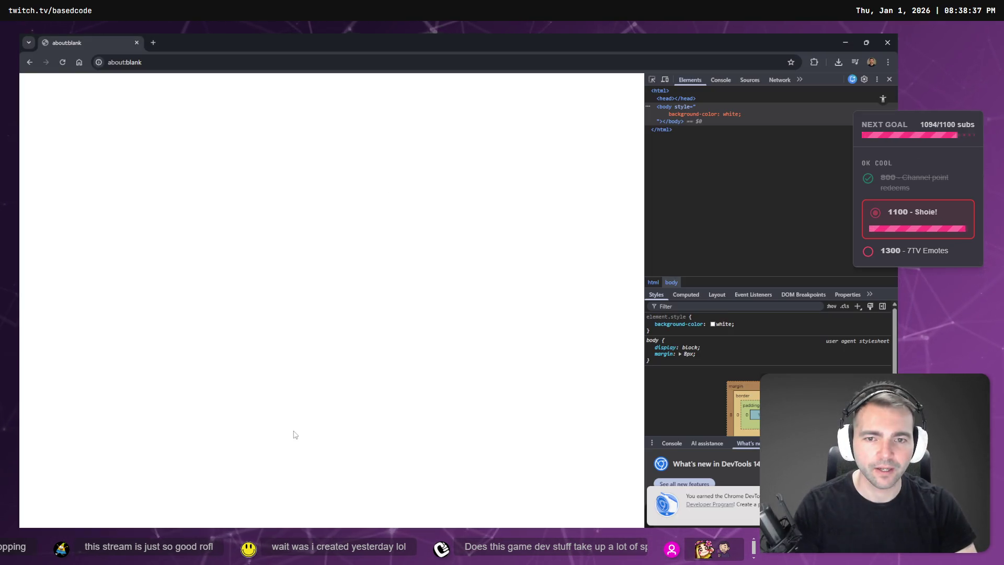
{"action": "key", "text": "alt+Tab"}
{"action": "key", "text": "ctrl+v"}
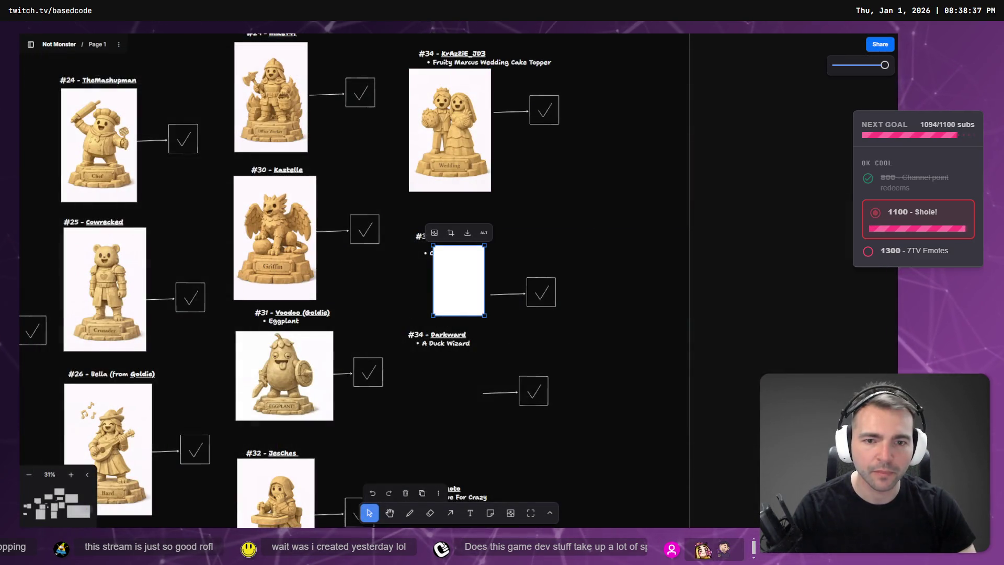
Step: Position the white placeholder under #35 BurlapSackss and move the #34 Darkward entry below it
{"action": "left_click_drag", "start_coordinate": [446, 271], "coordinate": [424, 299]}
{"action": "mouse_move", "coordinate": [465, 341]}
{"action": "left_mouse_down"}
{"action": "mouse_move", "coordinate": [477, 334]}
{"action": "mouse_move", "coordinate": [504, 379]}
{"action": "mouse_move", "coordinate": [487, 341]}
{"action": "left_mouse_up"}
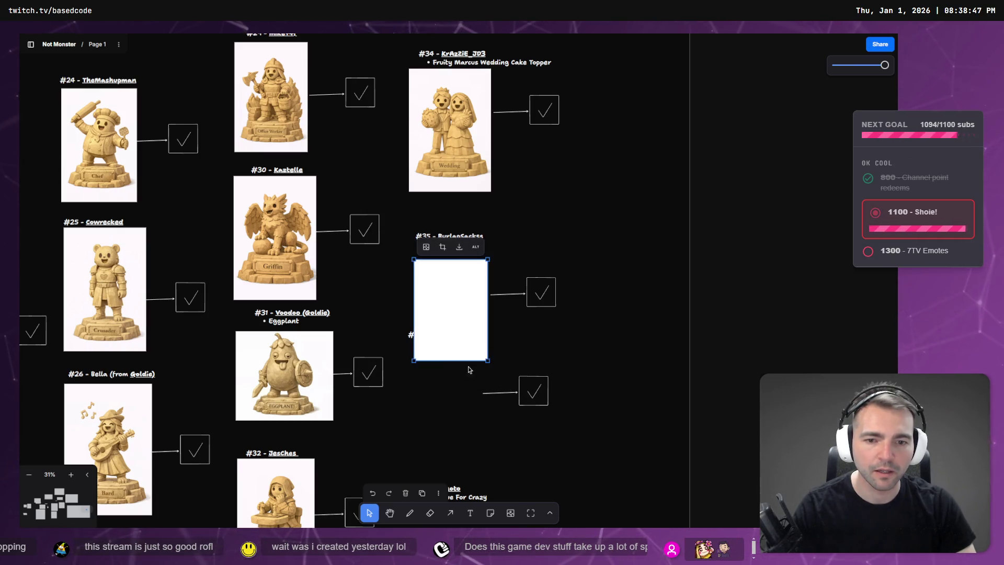
{"action": "left_click", "coordinate": [410, 334]}
{"action": "left_click", "coordinate": [518, 399], "text": "shift"}
{"action": "left_click_drag", "start_coordinate": [500, 391], "coordinate": [504, 429]}
{"action": "left_click", "coordinate": [496, 395]}
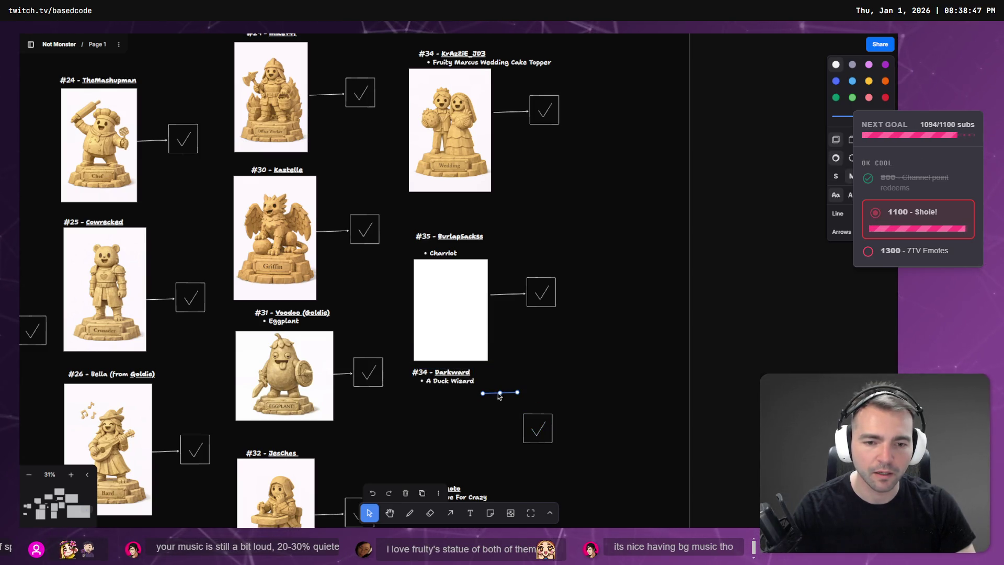
Step: Place a copy of the white placeholder further down and select its checkbox
{"action": "scroll", "coordinate": [541, 363], "scroll_direction": "down", "scroll_amount": 5}
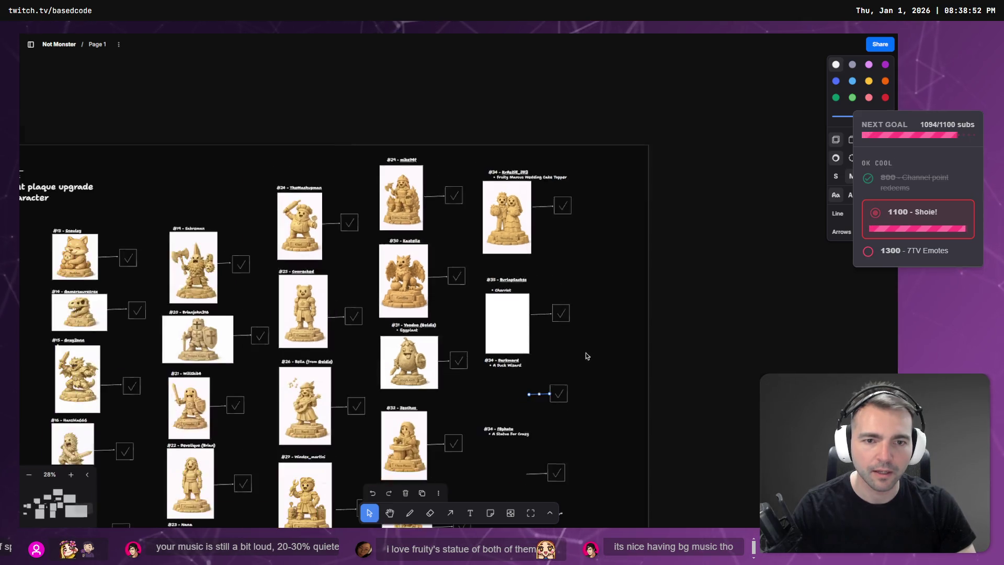
{"action": "left_click", "coordinate": [504, 282]}
{"action": "left_click_drag", "start_coordinate": [509, 279], "coordinate": [503, 354]}
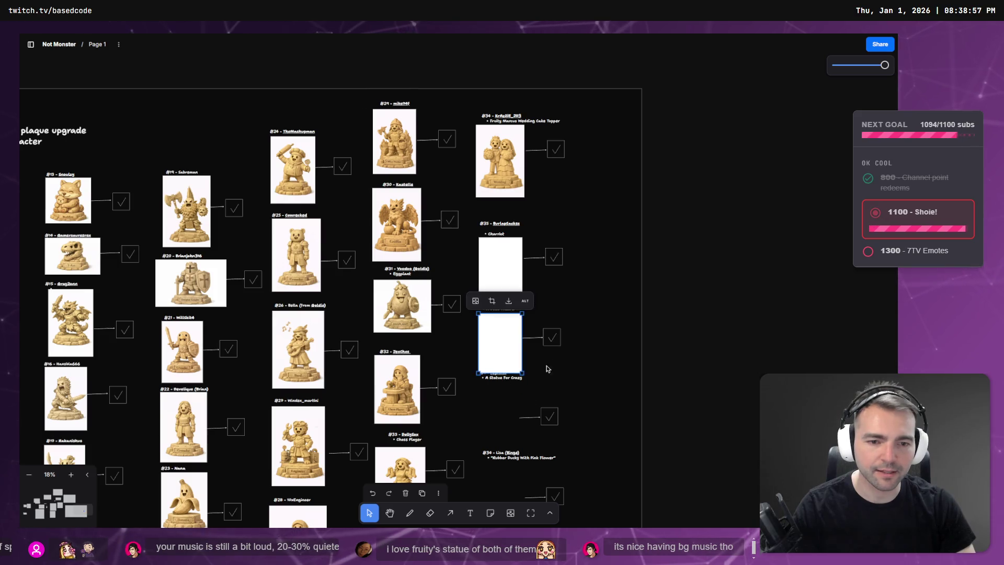
{"action": "left_click", "coordinate": [551, 337]}
{"action": "scroll", "coordinate": [330, 332], "scroll_direction": "down", "scroll_amount": 3}
Step: Zoom to the status box in the Supporter's Crypt and move it up beside #35 Burlapsackss
{"action": "left_click_drag", "start_coordinate": [184, 204], "coordinate": [642, 367]}
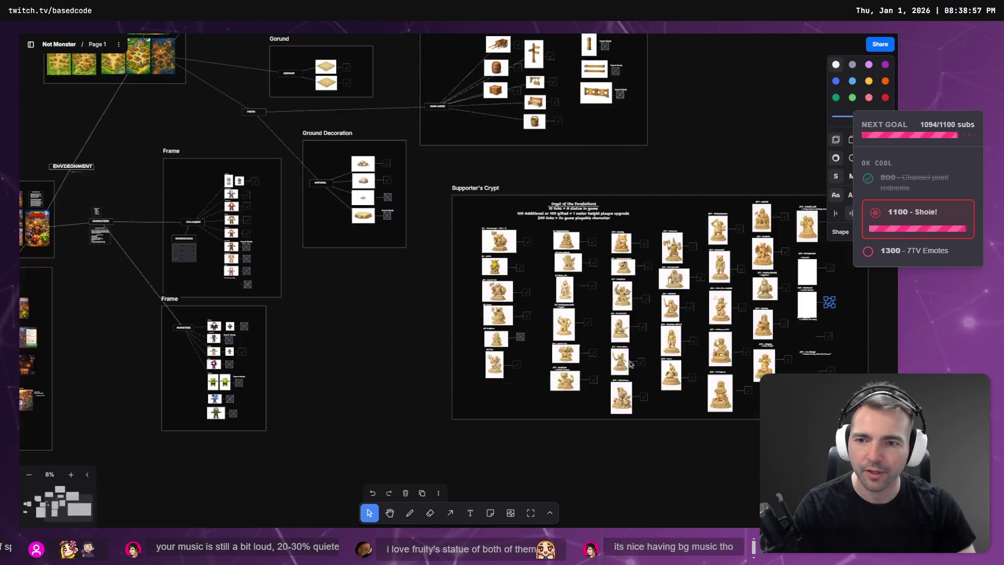
{"action": "key", "text": "shift+2"}
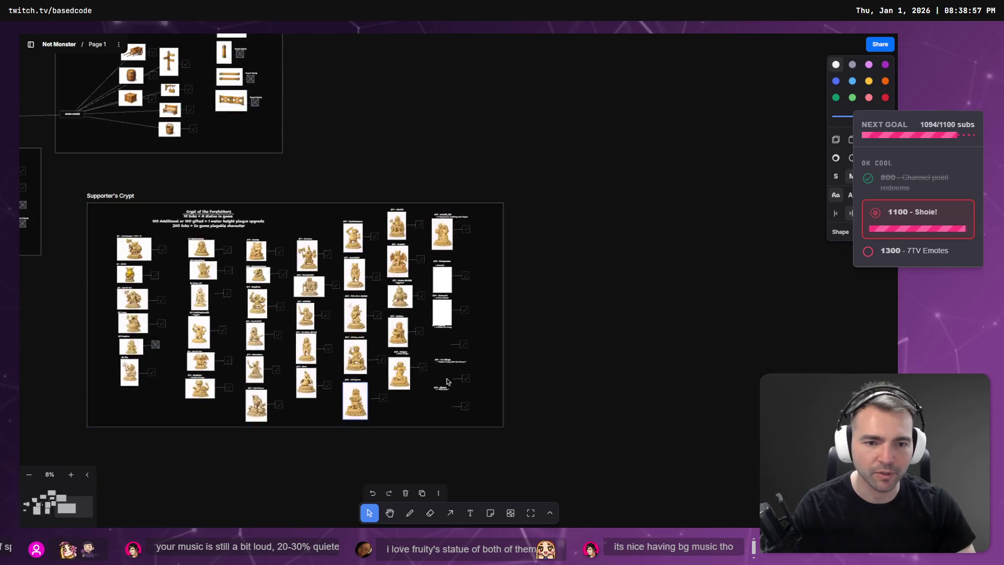
{"action": "mouse_move", "coordinate": [456, 282]}
{"action": "left_mouse_down"}
{"action": "mouse_move", "coordinate": [456, 202]}
{"action": "mouse_move", "coordinate": [427, 135]}
{"action": "mouse_move", "coordinate": [429, 452]}
{"action": "left_mouse_up"}
{"action": "scroll", "coordinate": [588, 458], "scroll_direction": "down", "scroll_amount": 3}
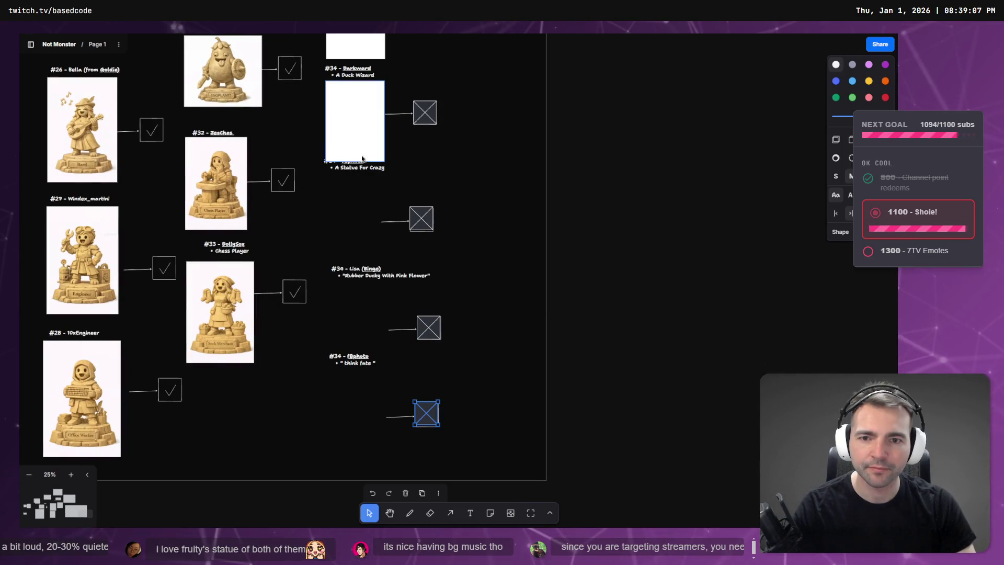
Step: Put a white placeholder under the Statue For Crazy entry and shift the Rubber Ducky label down
{"action": "left_click_drag", "start_coordinate": [336, 167], "coordinate": [336, 177]}
{"action": "left_click", "coordinate": [342, 104]}
{"action": "left_click_drag", "start_coordinate": [343, 105], "coordinate": [343, 213]}
{"action": "left_click", "coordinate": [398, 283]}
{"action": "left_click_drag", "start_coordinate": [397, 283], "coordinate": [397, 298]}
Step: Put a placeholder under the Rubber Ducky entry and nudge the #34 f8photo label up
{"action": "mouse_move", "coordinate": [361, 230]}
{"action": "left_mouse_down"}
{"action": "mouse_move", "coordinate": [376, 366]}
{"action": "mouse_move", "coordinate": [305, 411]}
{"action": "mouse_move", "coordinate": [319, 420]}
{"action": "left_mouse_up"}
{"action": "left_click", "coordinate": [355, 366]}
{"action": "mouse_move", "coordinate": [355, 366]}
{"action": "left_mouse_down"}
{"action": "mouse_move", "coordinate": [358, 422]}
{"action": "mouse_move", "coordinate": [378, 348]}
{"action": "left_mouse_up"}
{"action": "left_click_drag", "start_coordinate": [361, 413], "coordinate": [361, 394]}
Step: Copy a placeholder into the bottom slot for the last entry
{"action": "left_click", "coordinate": [420, 420]}
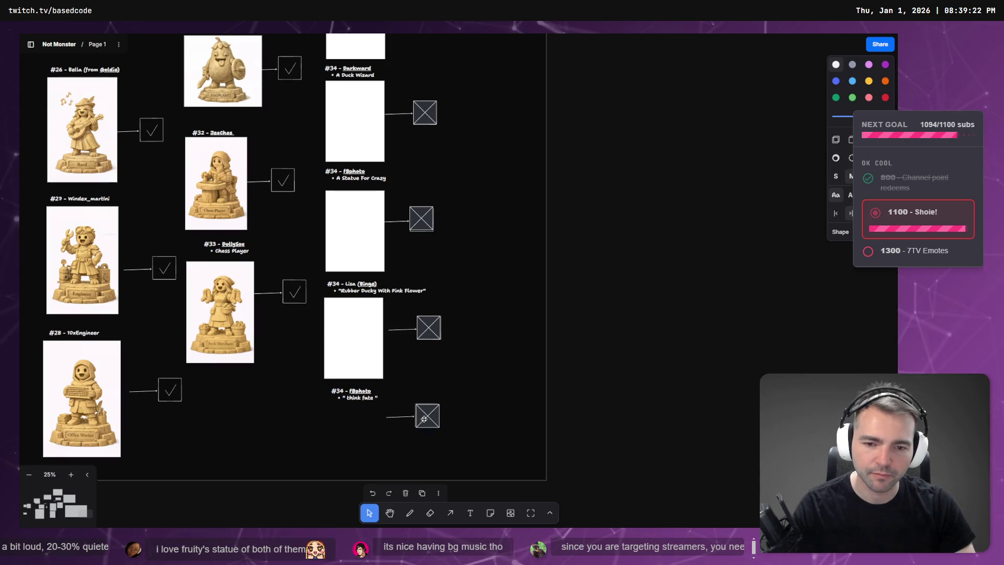
{"action": "scroll", "coordinate": [450, 274], "scroll_direction": "down", "scroll_amount": 3}
{"action": "mouse_move", "coordinate": [405, 306]}
{"action": "left_mouse_down"}
{"action": "mouse_move", "coordinate": [402, 361]}
{"action": "mouse_move", "coordinate": [405, 353]}
{"action": "left_mouse_up"}
{"action": "left_click", "coordinate": [483, 366]}
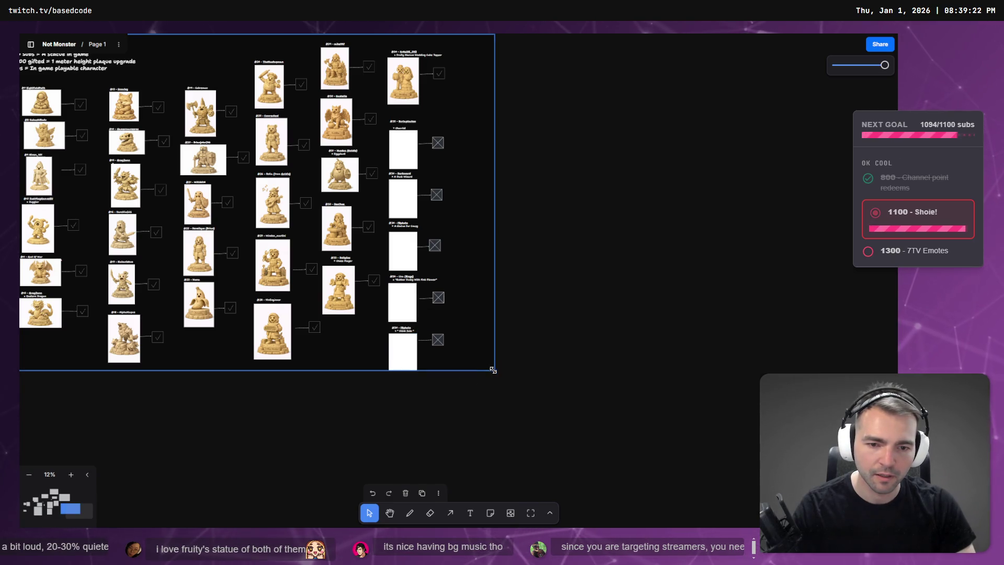
{"action": "scroll", "coordinate": [557, 220], "scroll_direction": "up", "scroll_amount": 3}
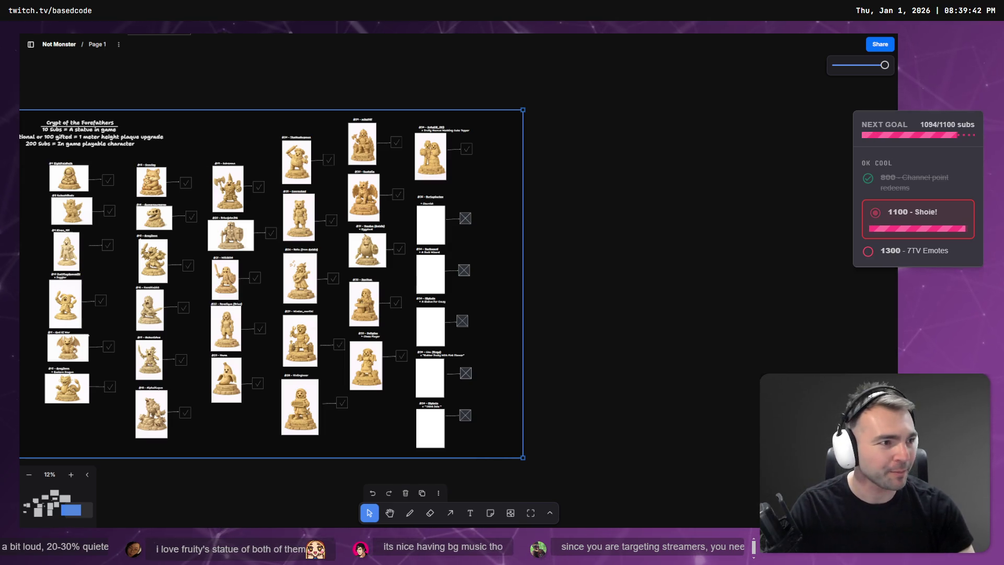
Step: Select the #35 Burlapsackss entry and its crossed box, undo the last change, and switch to ChatGPT
{"action": "left_click", "coordinate": [432, 199]}
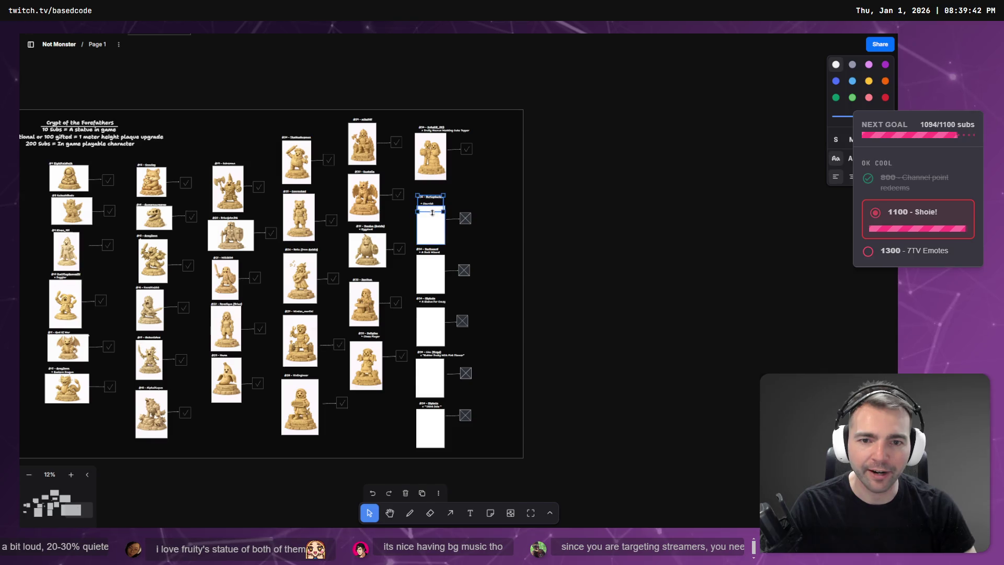
{"action": "left_click", "coordinate": [465, 219], "text": "shift"}
{"action": "key", "text": "ctrl+z"}
{"action": "key", "text": "ctrl+z"}
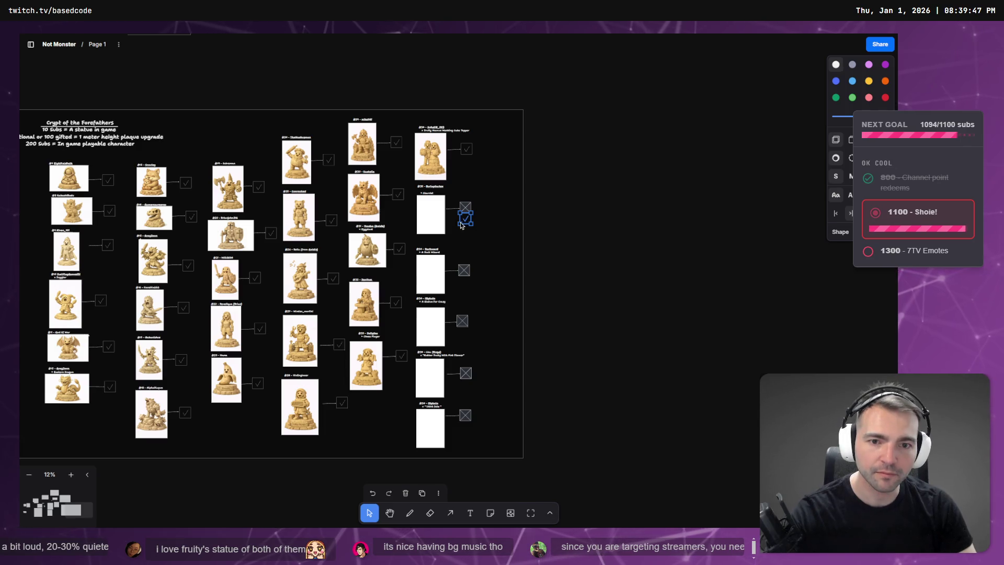
{"action": "scroll", "coordinate": [435, 348], "scroll_direction": "up", "scroll_amount": 5}
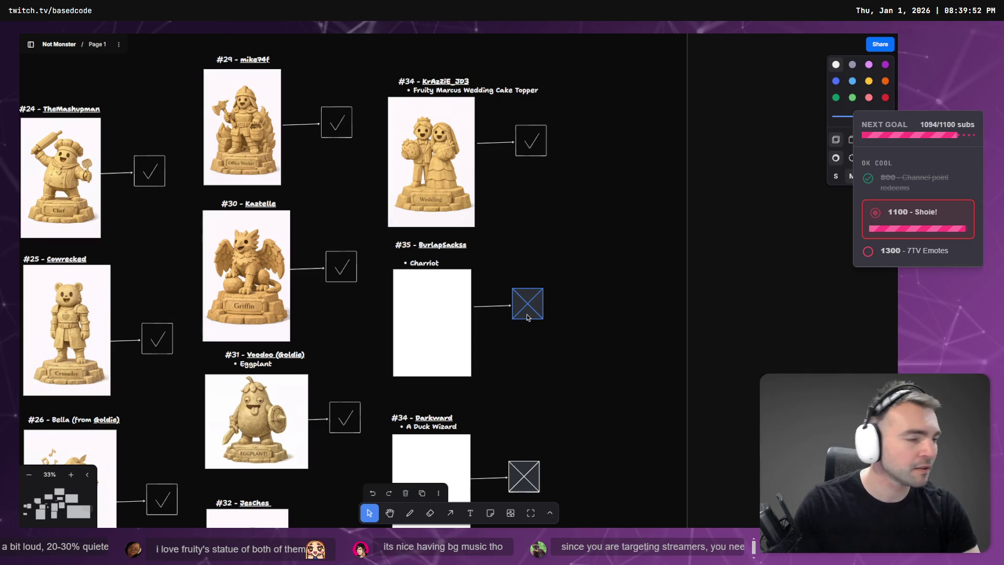
{"action": "key", "text": "alt+Tab"}
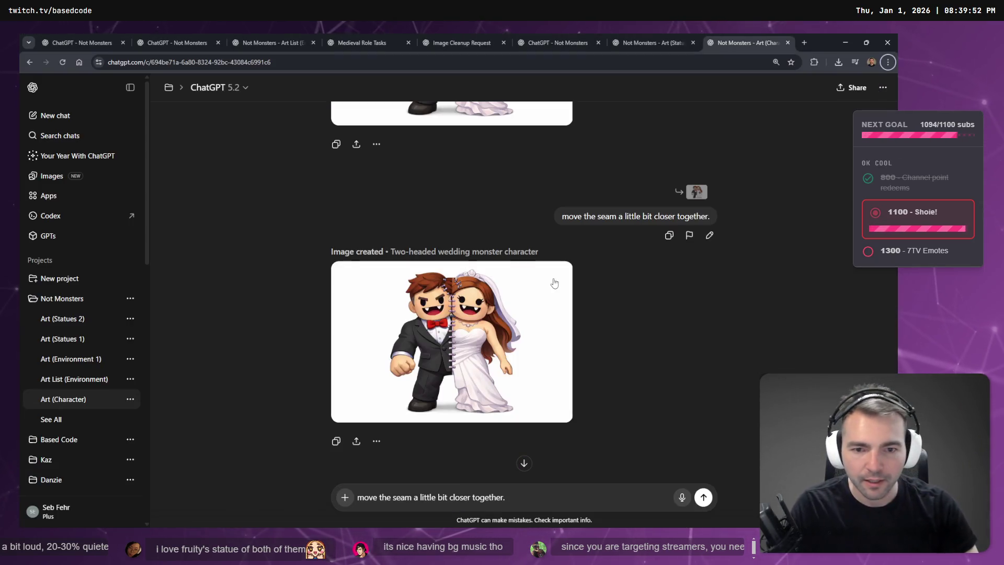
Step: After viewing the wedding character image, resend the seam message as 'reduce the width of the torso.'
{"action": "left_click", "coordinate": [484, 329]}
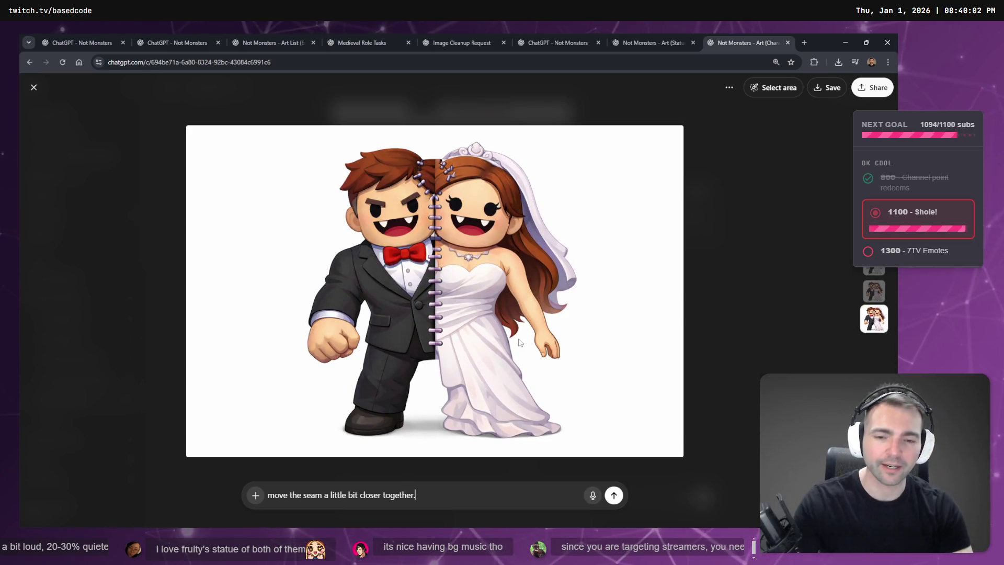
{"action": "key", "text": "Escape"}
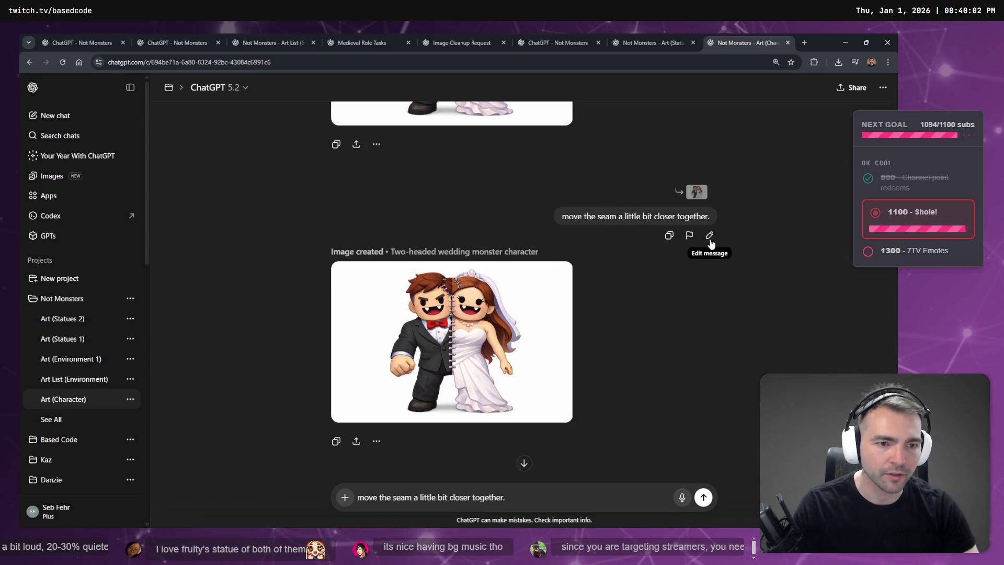
{"action": "left_click", "coordinate": [709, 235]}
{"action": "key", "text": "ctrl+a"}
{"action": "key", "text": "BackSpace"}
{"action": "key", "text": "super+h"}
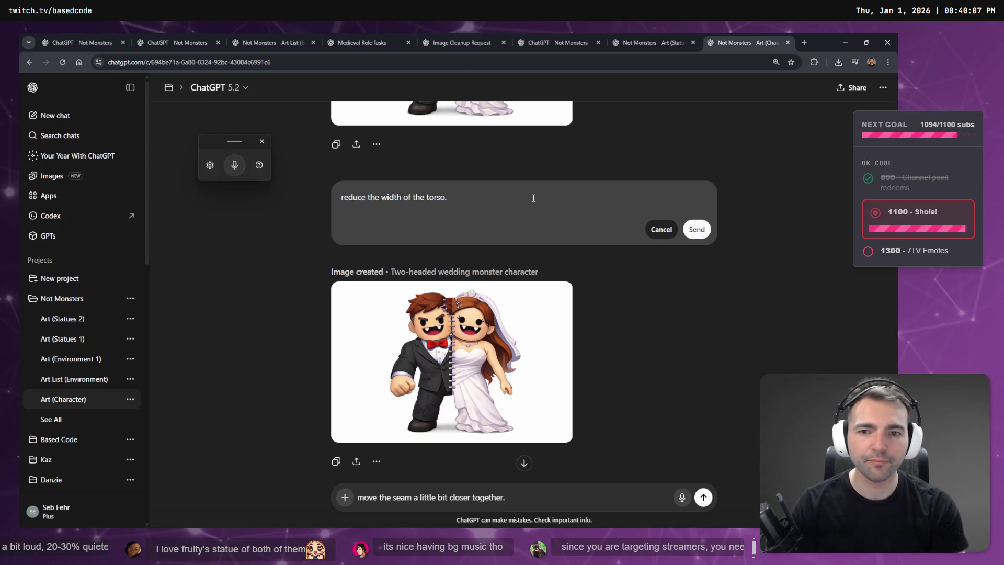
{"action": "key", "text": "Return"}
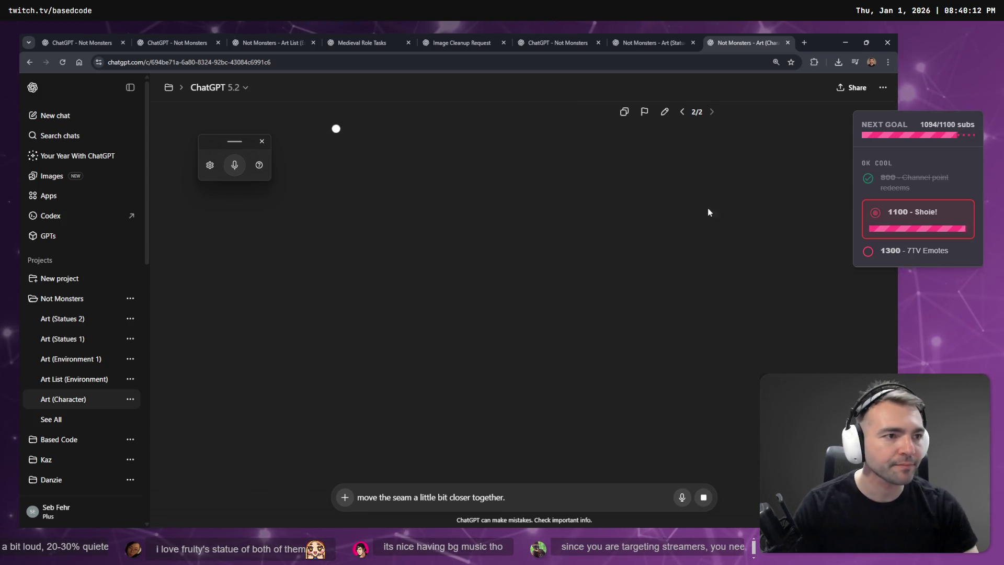
{"action": "key", "text": "alt+Tab"}
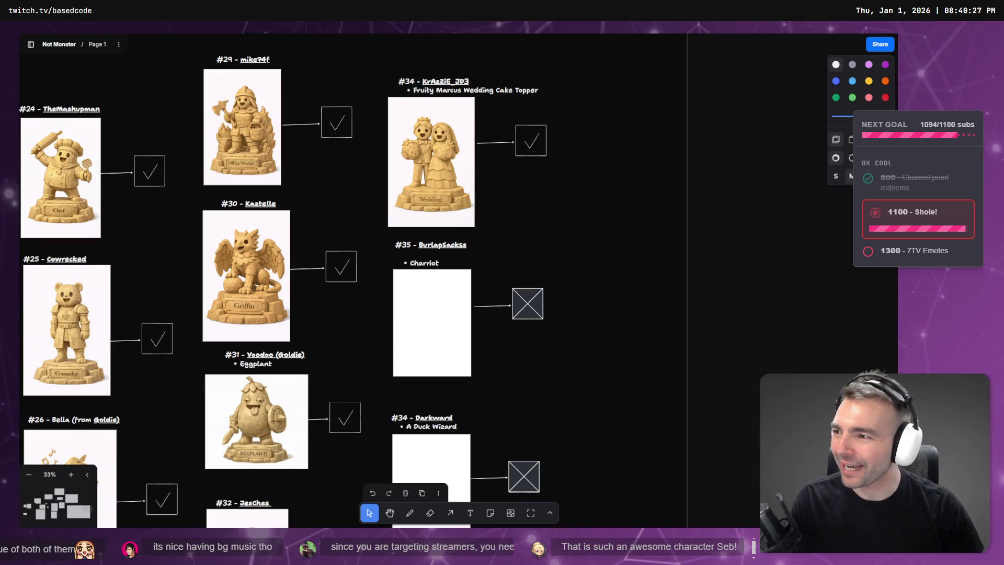
Step: Scroll through the Supporter's Crypt placeholders on the board before returning to ChatGPT
{"action": "scroll", "coordinate": [455, 359], "scroll_direction": "down", "scroll_amount": 15}
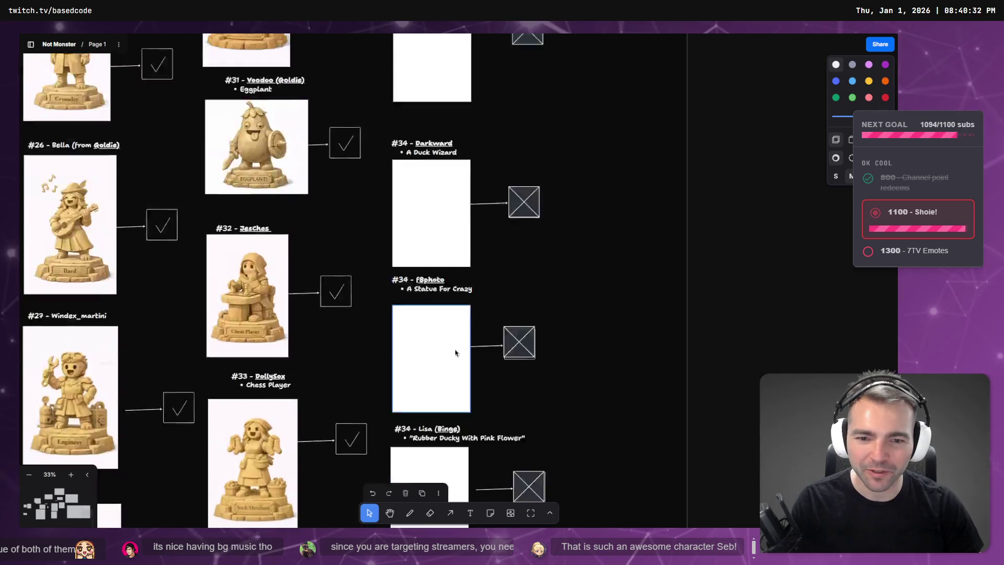
{"action": "scroll", "coordinate": [458, 344], "scroll_direction": "up", "scroll_amount": 3}
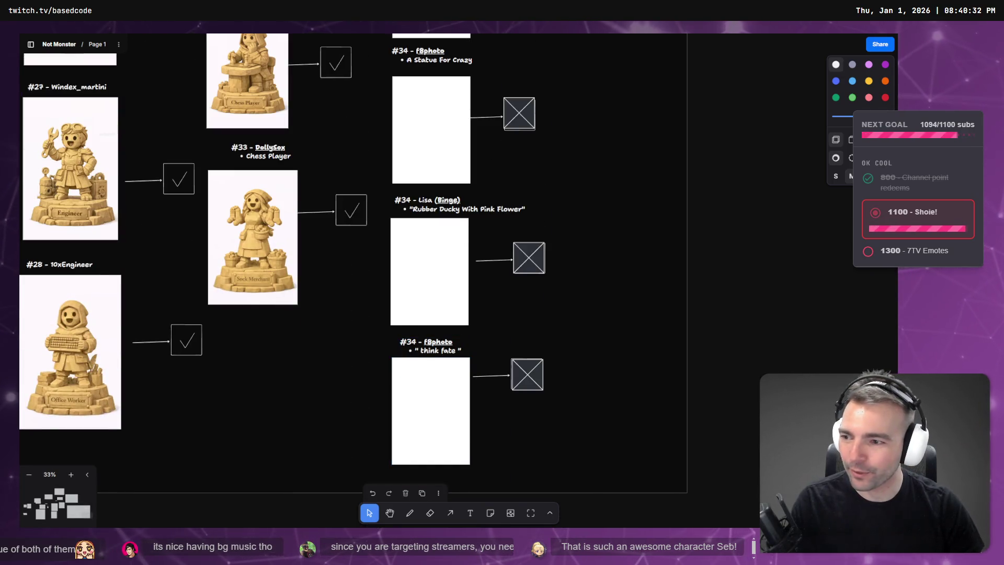
{"action": "scroll", "coordinate": [390, 269], "scroll_direction": "down", "scroll_amount": 5}
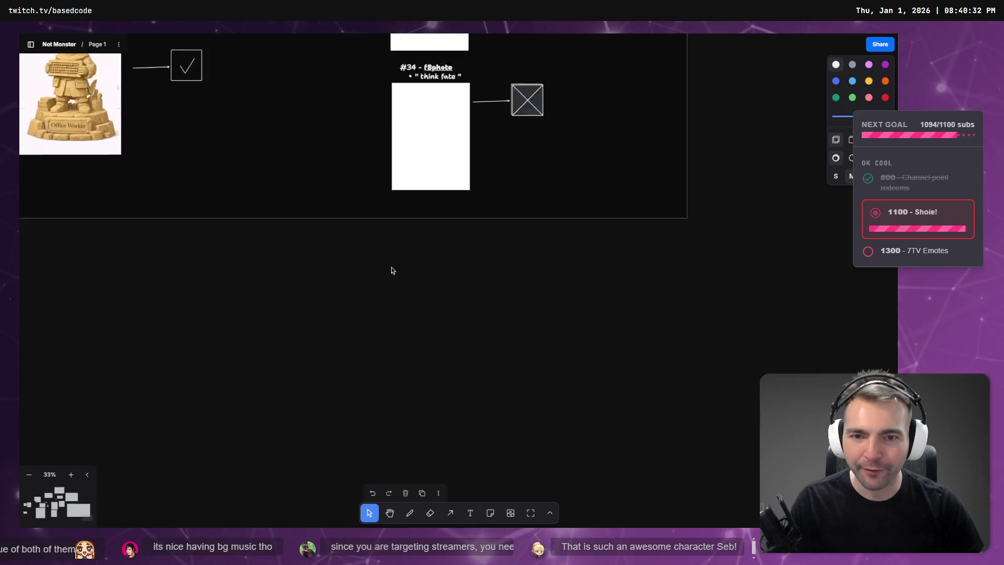
{"action": "scroll", "coordinate": [428, 296], "scroll_direction": "up", "scroll_amount": 3}
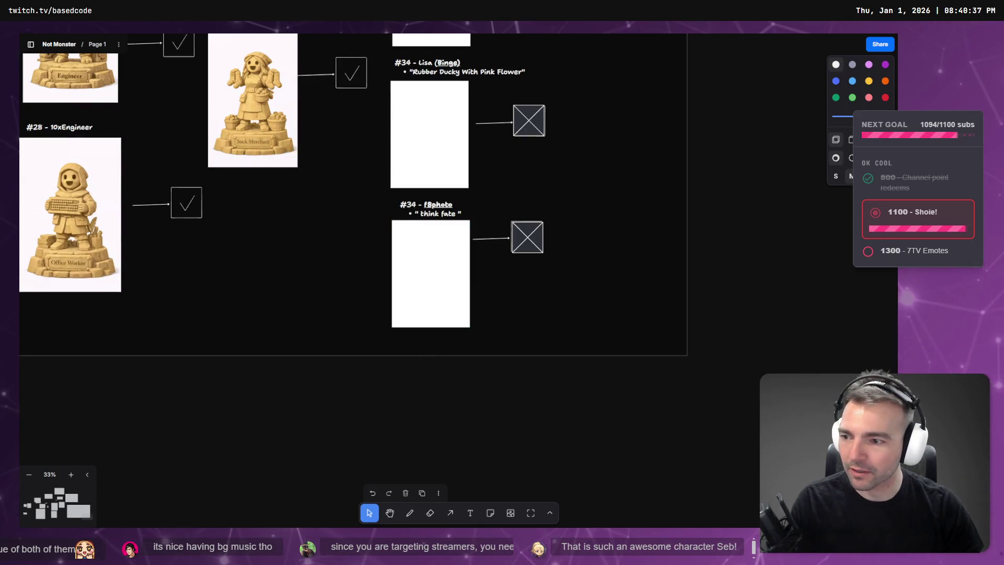
{"action": "scroll", "coordinate": [364, 314], "scroll_direction": "up", "scroll_amount": 1}
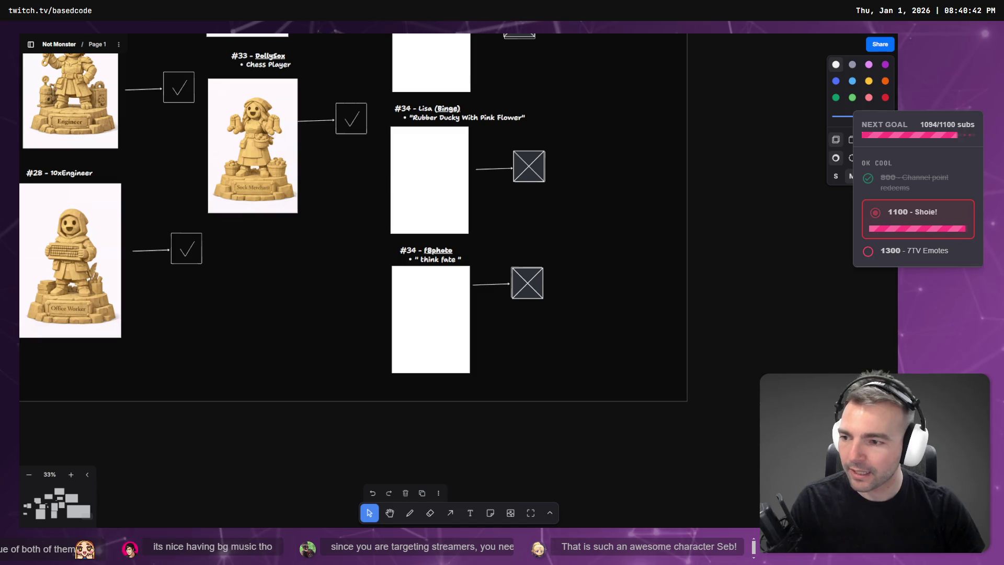
{"action": "scroll", "coordinate": [403, 275], "scroll_direction": "up", "scroll_amount": 4}
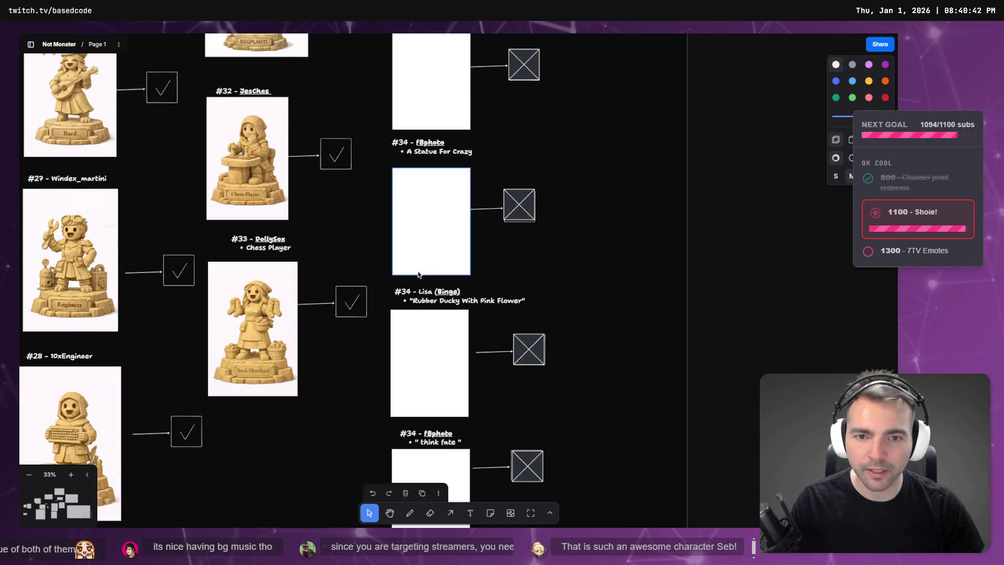
{"action": "scroll", "coordinate": [443, 214], "scroll_direction": "up", "scroll_amount": 2}
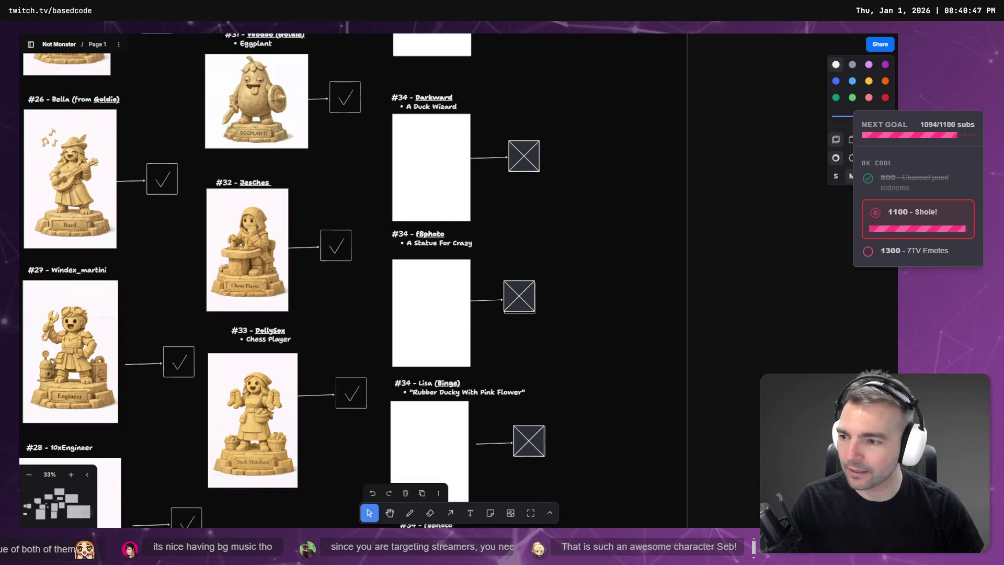
{"action": "scroll", "coordinate": [402, 367], "scroll_direction": "up", "scroll_amount": 5}
{"action": "scroll", "coordinate": [402, 367], "scroll_direction": "up", "scroll_amount": 1}
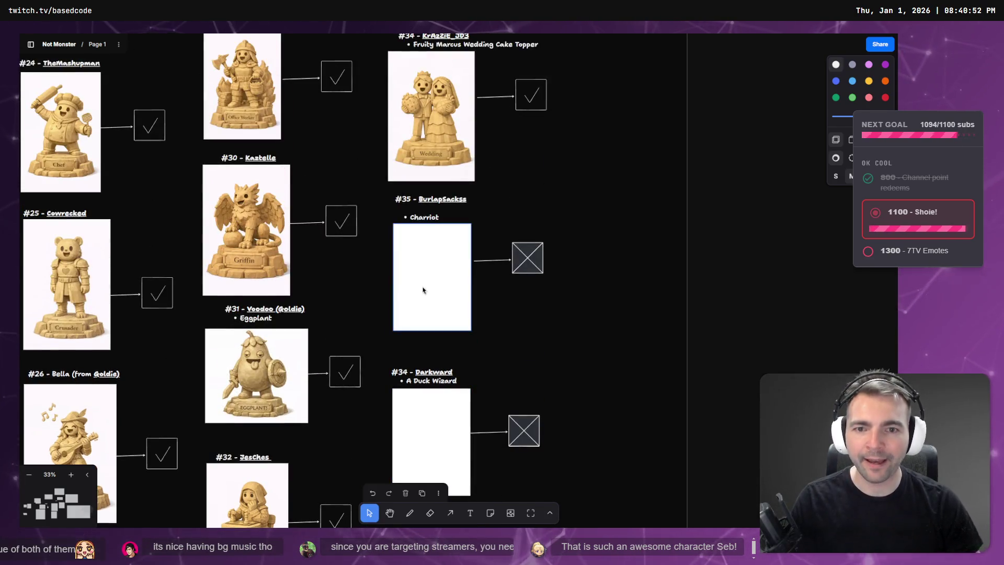
{"action": "key", "text": "alt+Tab"}
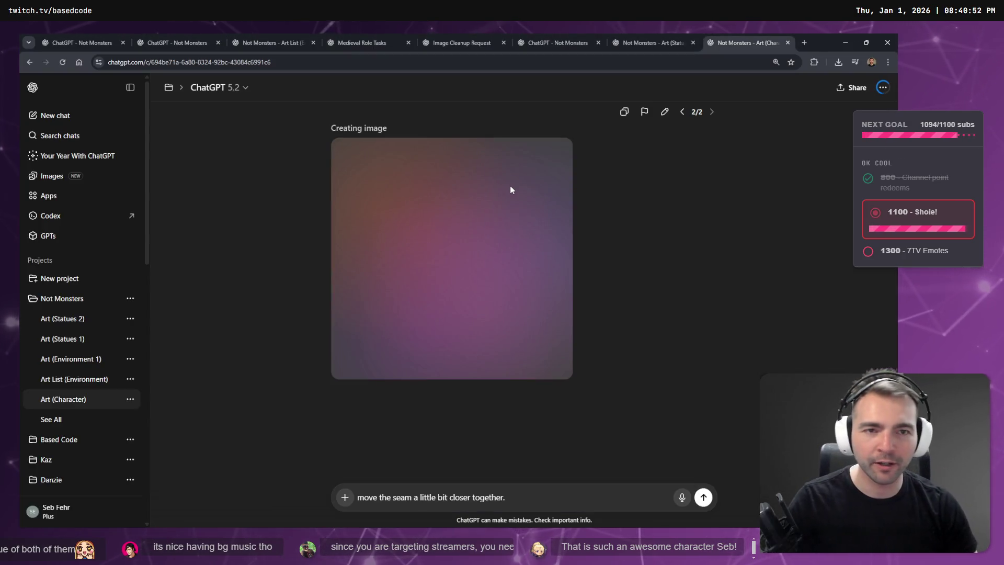
Step: Check the Art (Statues) chat, then inspect the new bridal fusion image full size
{"action": "left_click", "coordinate": [677, 39]}
{"action": "left_click", "coordinate": [735, 37]}
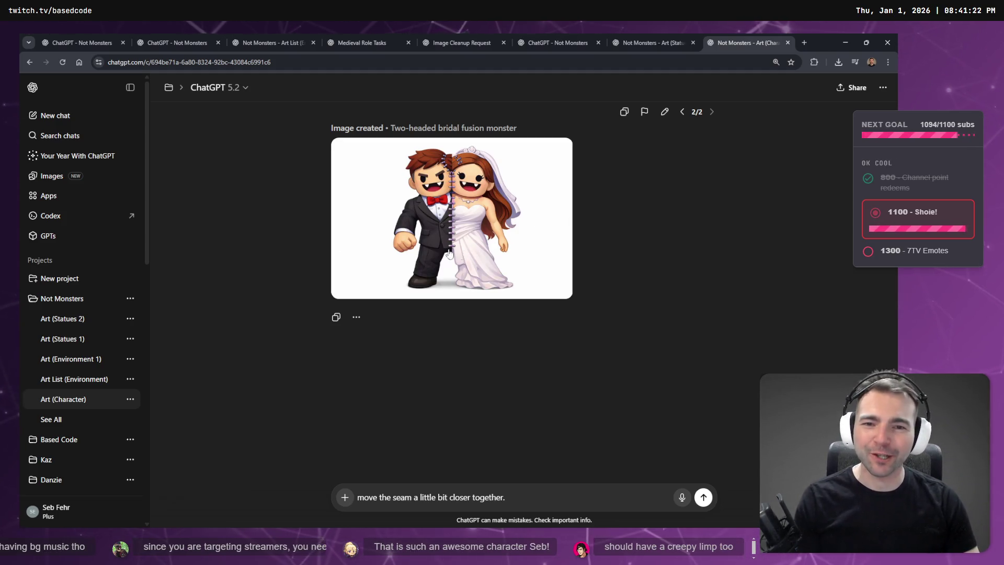
{"action": "left_click", "coordinate": [500, 240]}
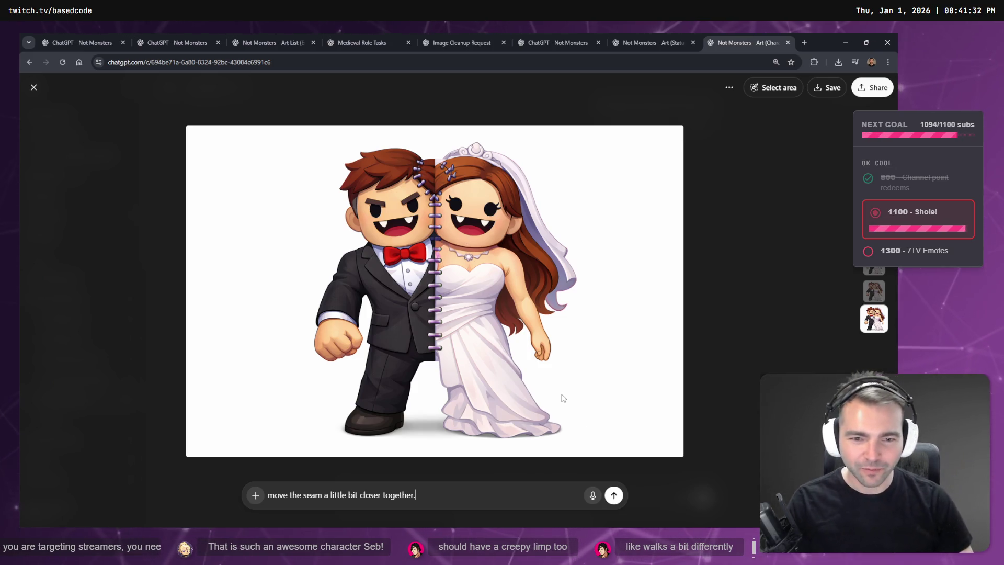
{"action": "key", "text": "Escape"}
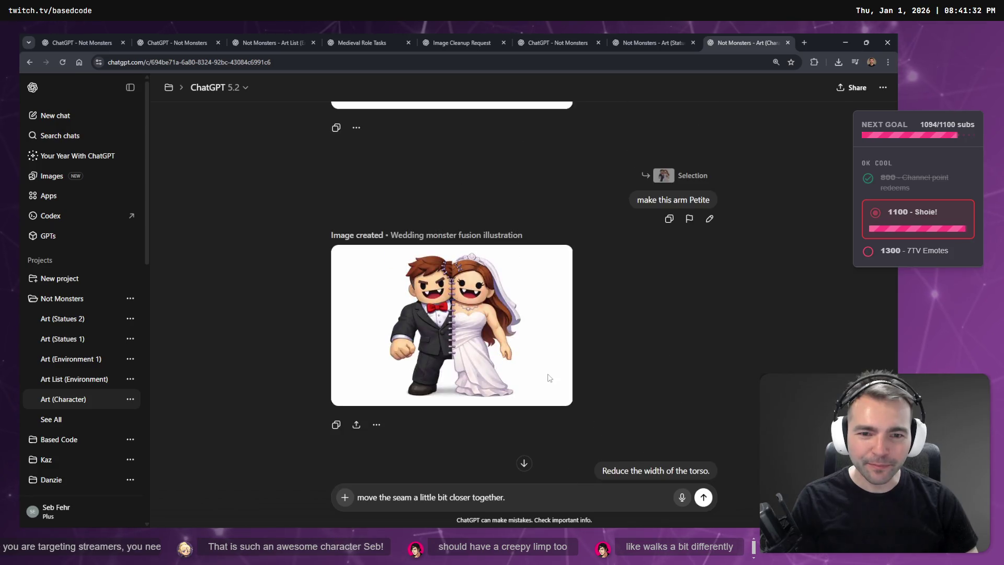
{"action": "left_click", "coordinate": [492, 346]}
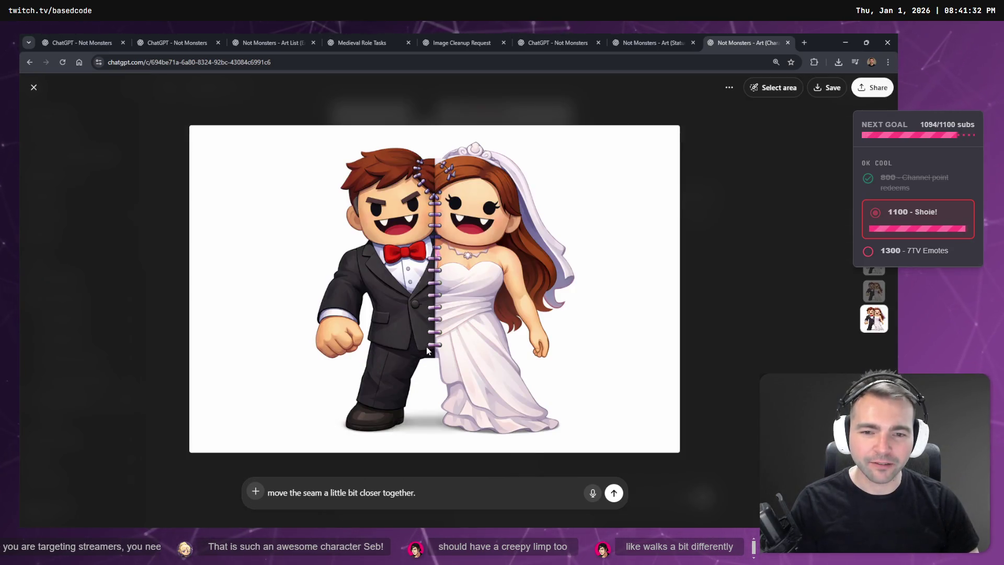
{"action": "key", "text": "Escape"}
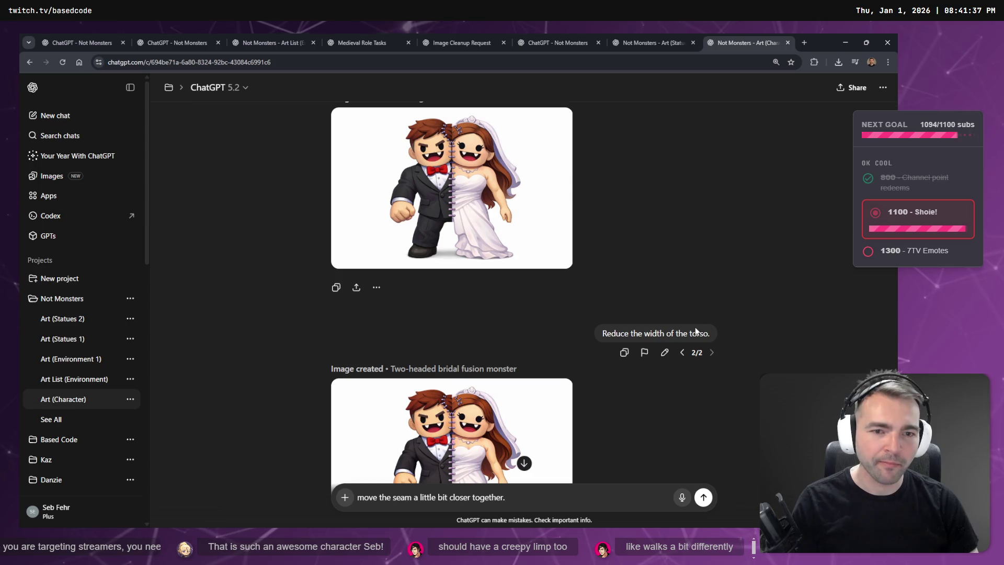
Step: Edit the torso width request to say hips instead of torso and resend it
{"action": "left_click", "coordinate": [665, 352]}
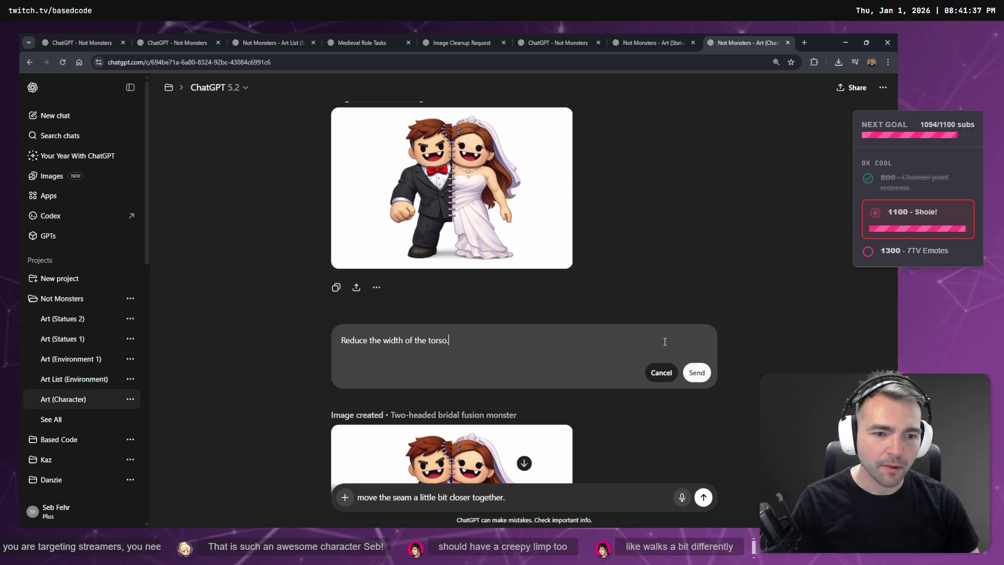
{"action": "double_click", "coordinate": [435, 341]}
{"action": "type", "text": "hips"}
{"action": "key", "text": "Return"}
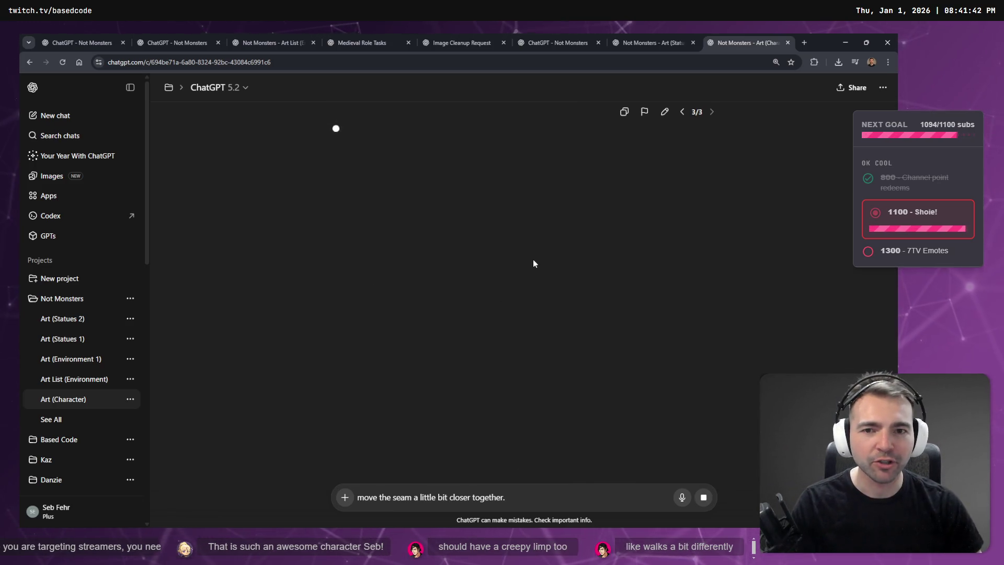
Step: Switch to the Art (Statues 2) chat and open the #35 BurlapSackss label on the board for editing
{"action": "left_click", "coordinate": [638, 44]}
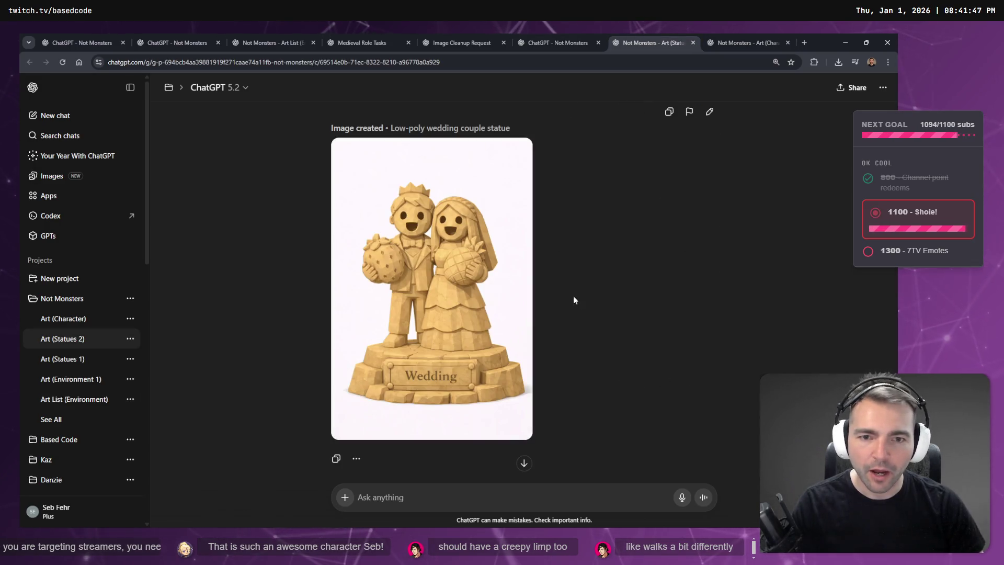
{"action": "scroll", "coordinate": [523, 366], "scroll_direction": "down", "scroll_amount": 1}
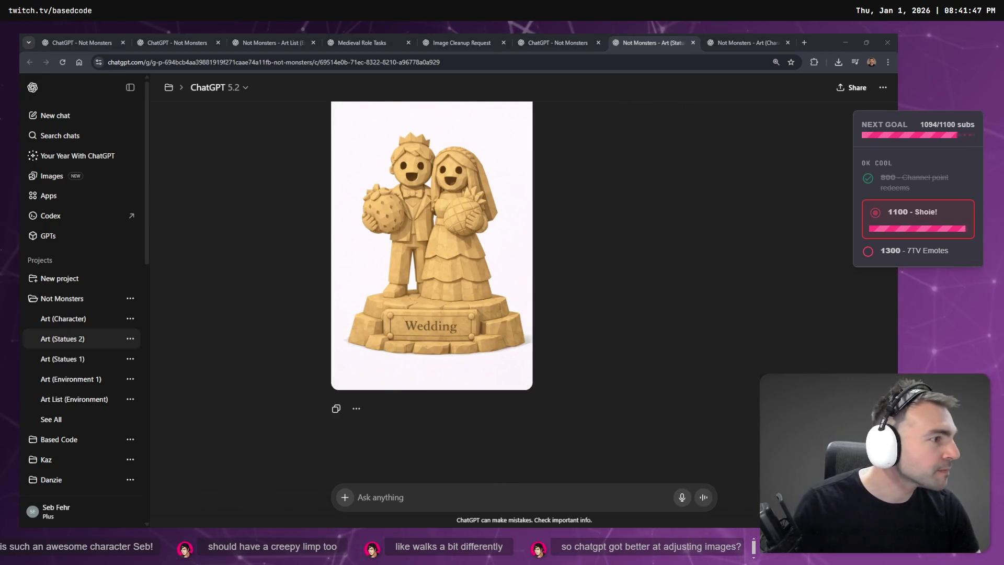
{"action": "key", "text": "alt+Tab"}
{"action": "double_click", "coordinate": [427, 197]}
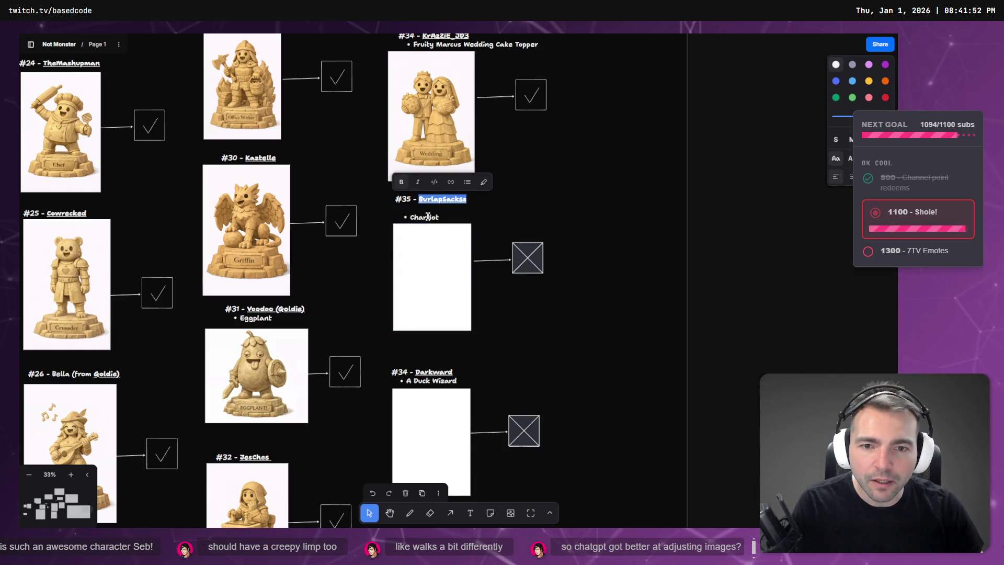
{"action": "key", "text": "alt+Tab"}
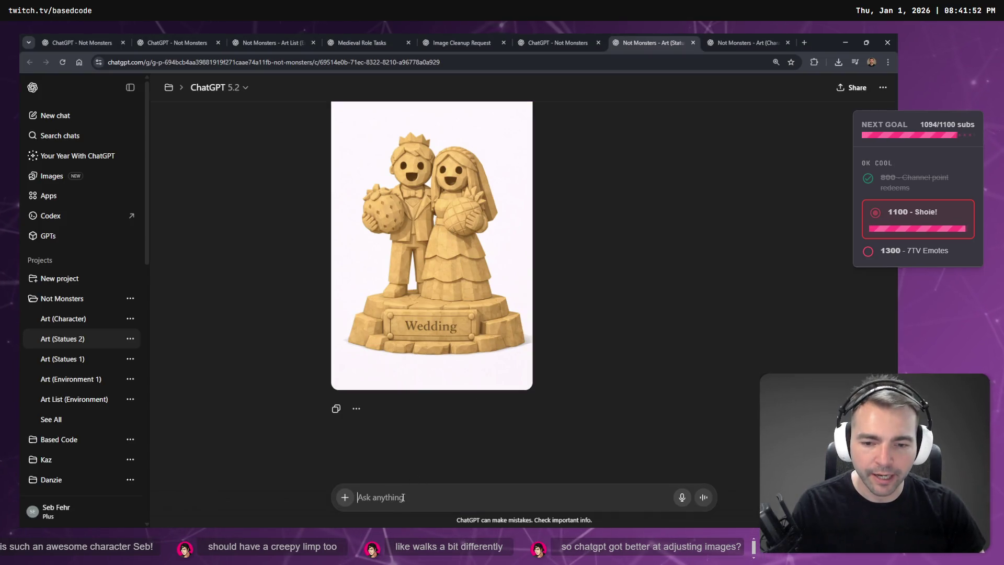
Step: Copy the earlier wedding statue prompt and paste it into the message box
{"action": "scroll", "coordinate": [402, 366], "scroll_direction": "up", "scroll_amount": 5}
{"action": "left_click_drag", "start_coordinate": [630, 315], "coordinate": [400, 263]}
{"action": "key", "text": "ctrl+c"}
{"action": "scroll", "coordinate": [377, 474], "scroll_direction": "down", "scroll_amount": 5}
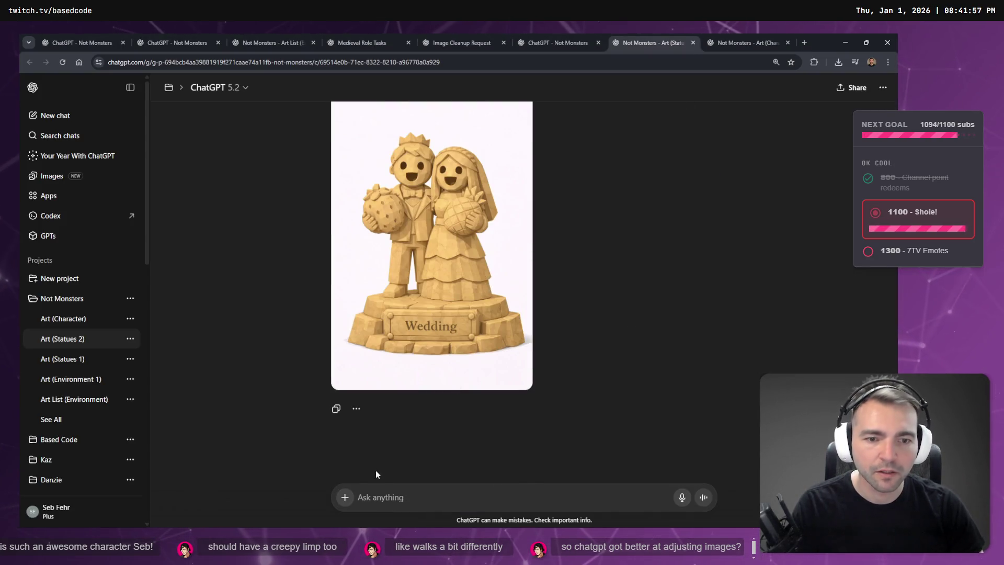
{"action": "left_click", "coordinate": [387, 497]}
{"action": "key", "text": "ctrl+v"}
Step: Add a line break after the first sentence and select the bride and groom description
{"action": "scroll", "coordinate": [514, 482], "scroll_direction": "up", "scroll_amount": 2}
{"action": "scroll", "coordinate": [514, 482], "scroll_direction": "down", "scroll_amount": 3}
{"action": "left_click", "coordinate": [523, 449]}
{"action": "key", "text": "shift+Return"}
{"action": "key", "text": "shift+Return"}
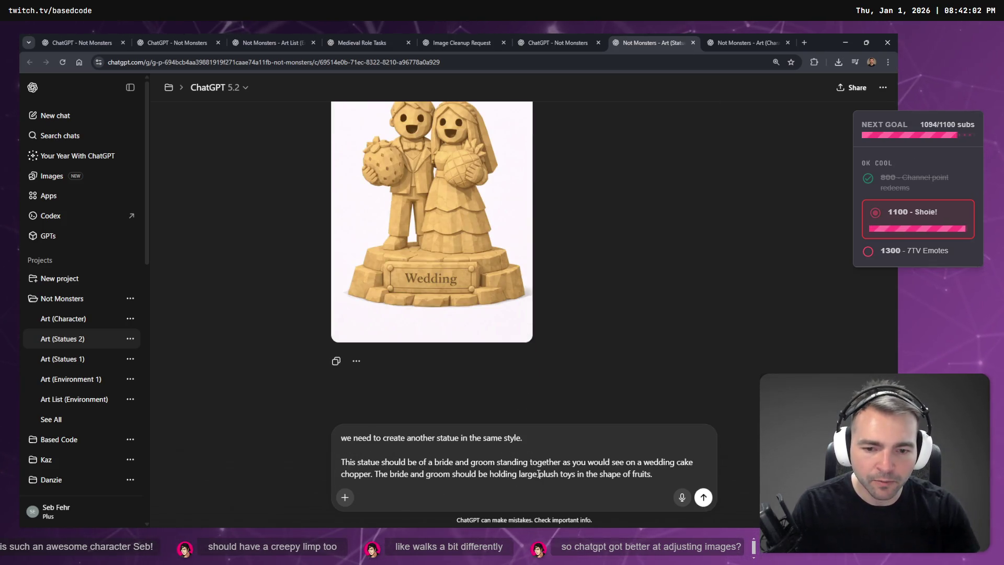
{"action": "left_click_drag", "start_coordinate": [428, 461], "coordinate": [564, 463]}
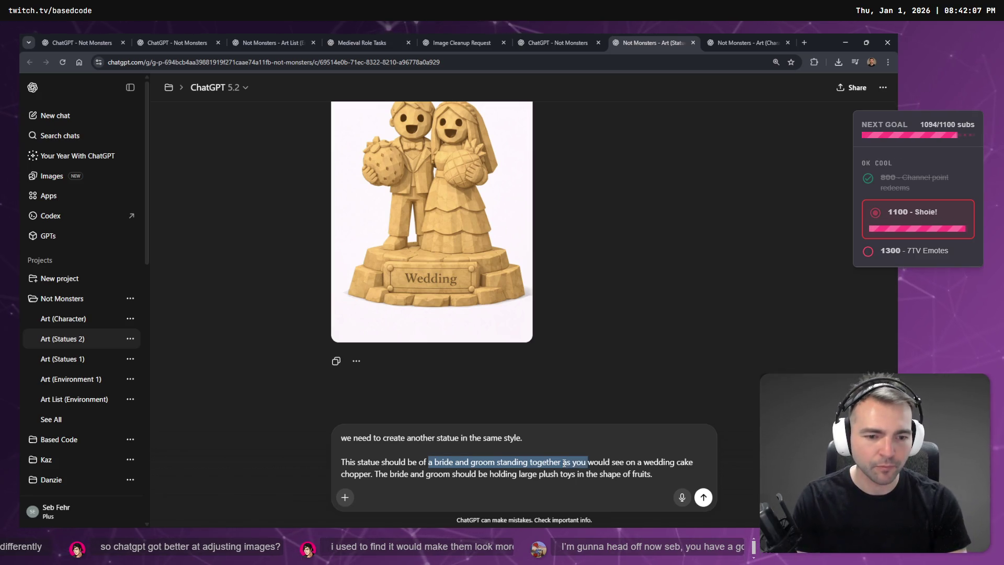
{"action": "key", "text": "ctrl+shift+Right"}
{"action": "key", "text": "shift+Down"}
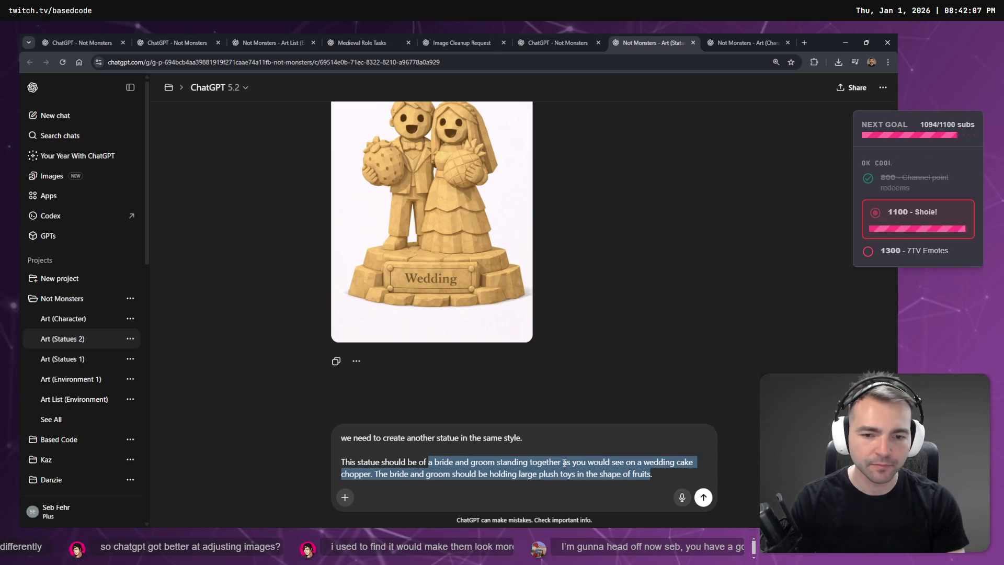
Step: Dictate a chariot laden with burlap sacks as the new subject, fix spelling, and send
{"action": "key", "text": "super+h"}
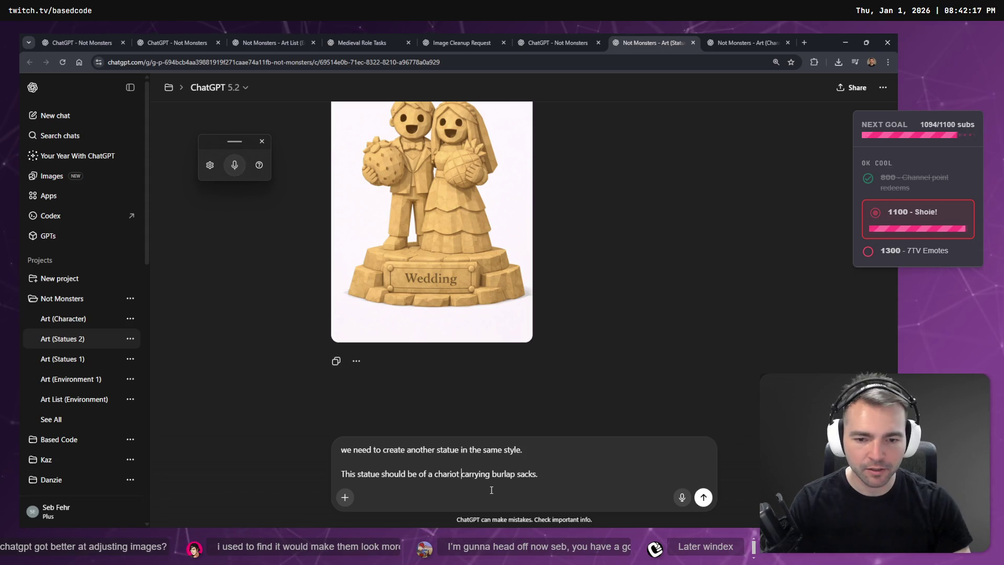
{"action": "type", "text": "ladend with"}
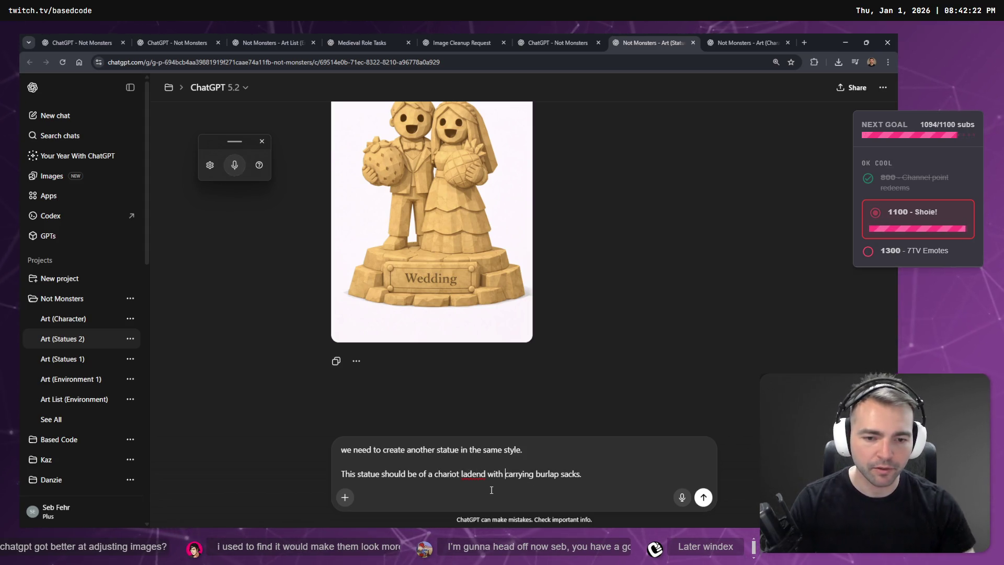
{"action": "right_click", "coordinate": [467, 474]}
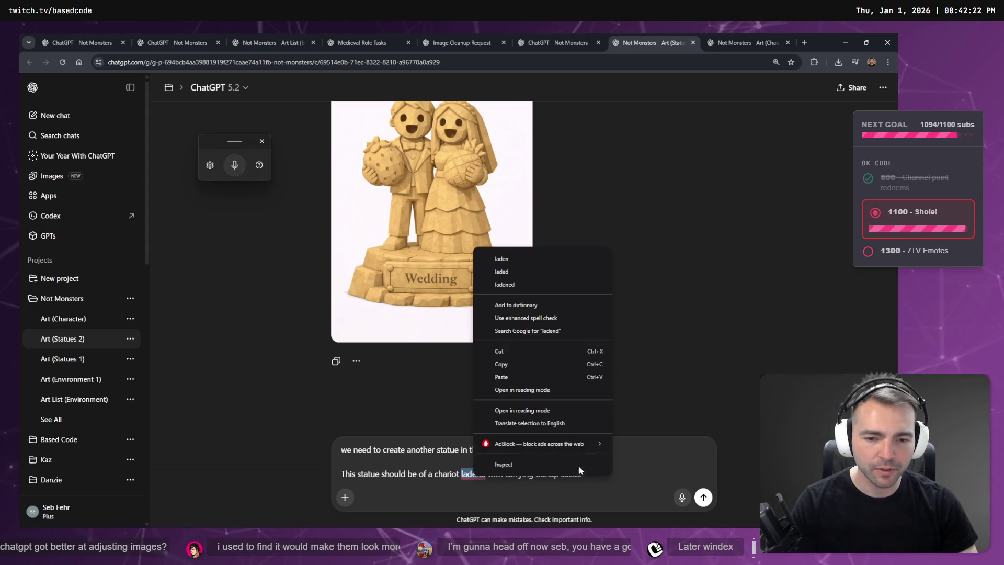
{"action": "left_click", "coordinate": [537, 259]}
{"action": "double_click", "coordinate": [502, 474]}
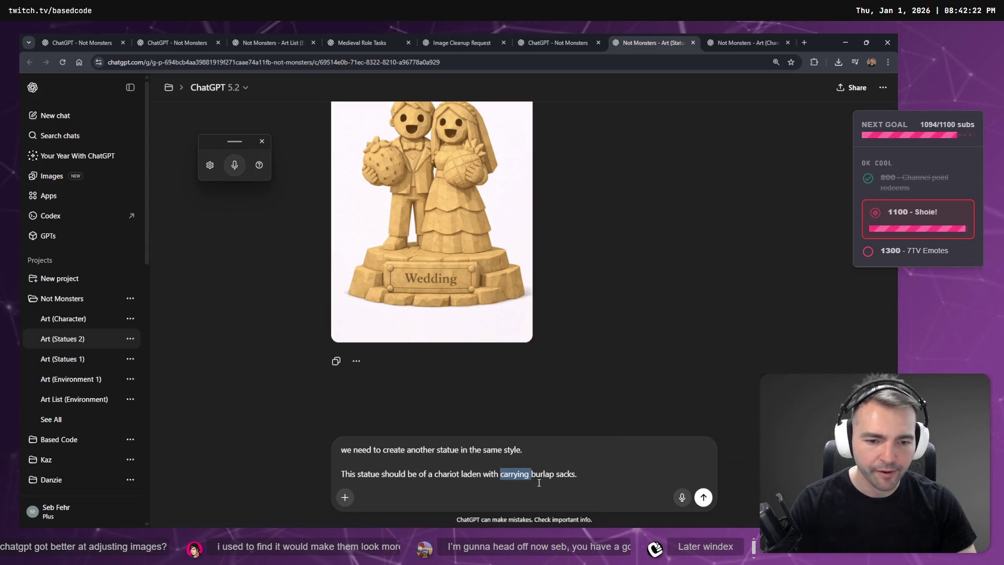
{"action": "key", "text": "BackSpace"}
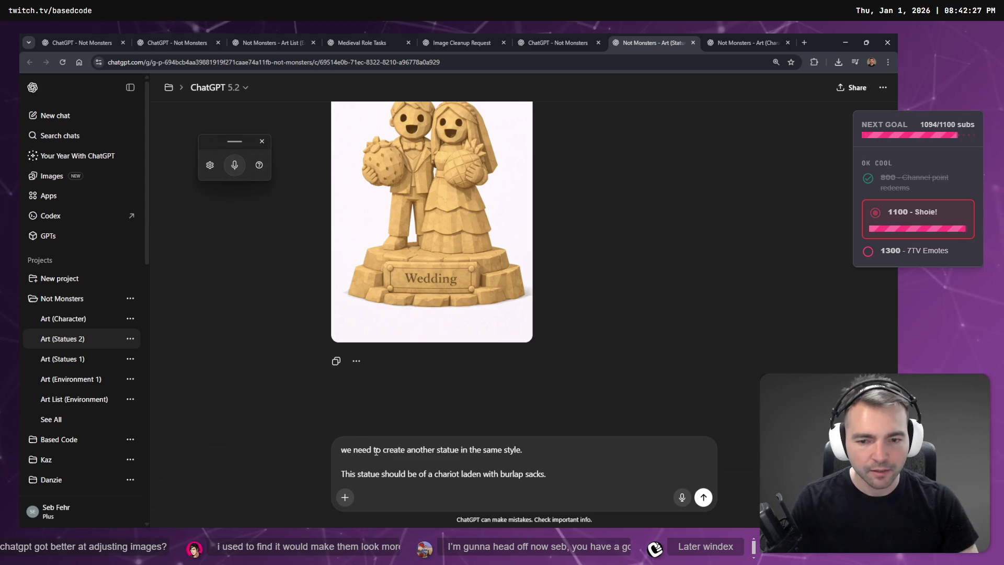
{"action": "type", "text": "W"}
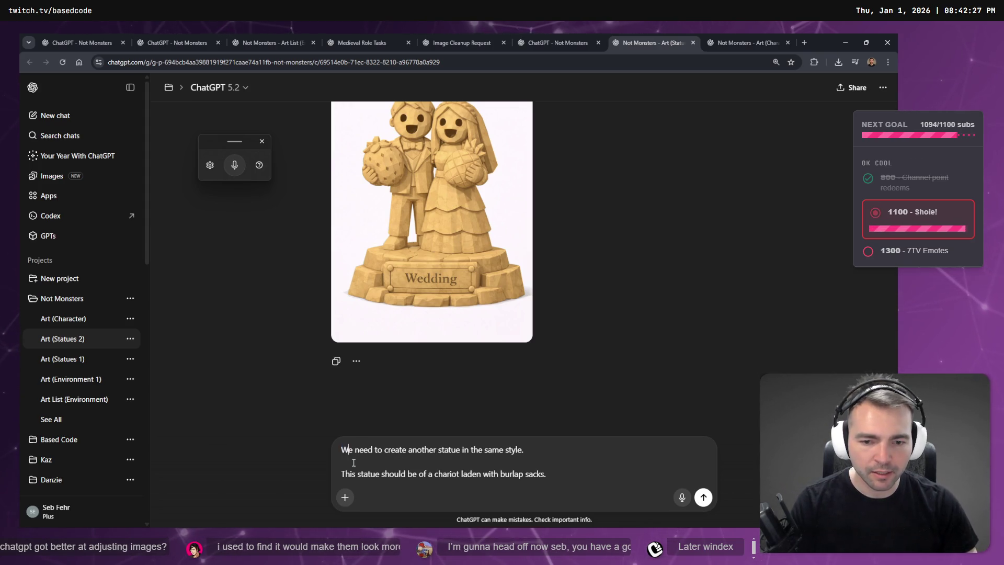
{"action": "left_click", "coordinate": [703, 497]}
{"action": "key", "text": "alt+Tab"}
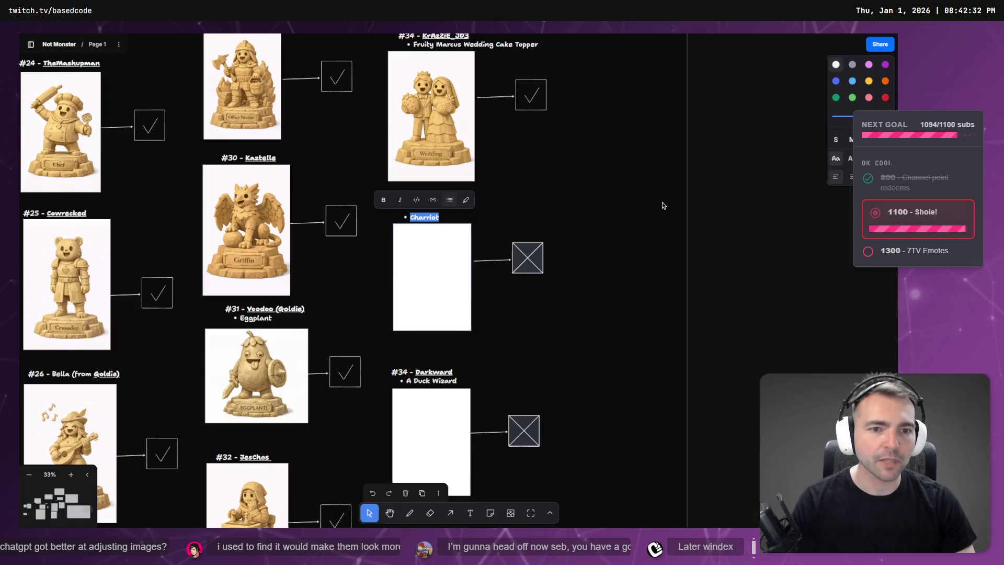
Step: Finish the Charriot label, then check on the chariot statue's progress in ChatGPT
{"action": "left_click", "coordinate": [520, 283]}
{"action": "scroll", "coordinate": [554, 220], "scroll_direction": "down", "scroll_amount": 3}
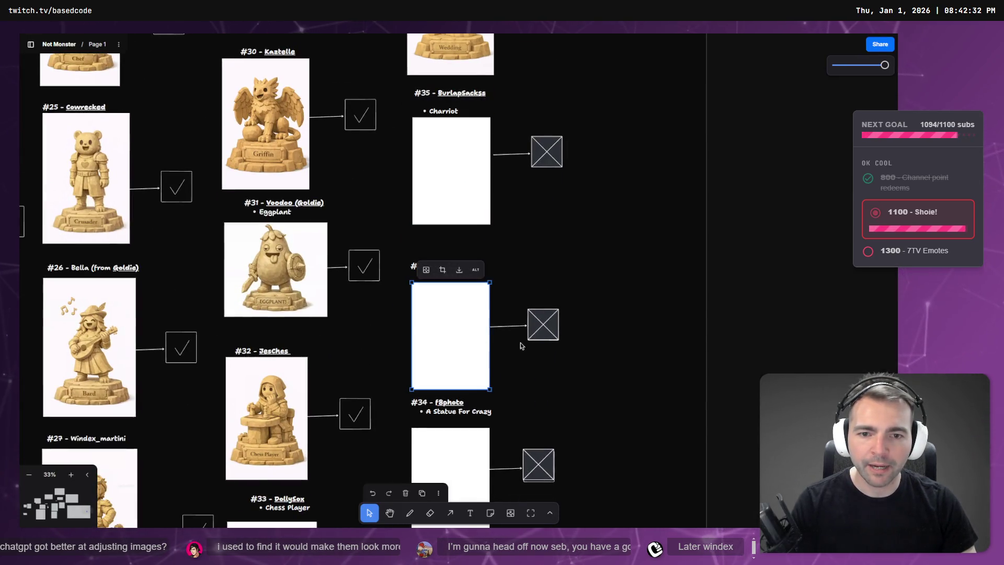
{"action": "key", "text": "alt+Tab"}
{"action": "left_click", "coordinate": [716, 43]}
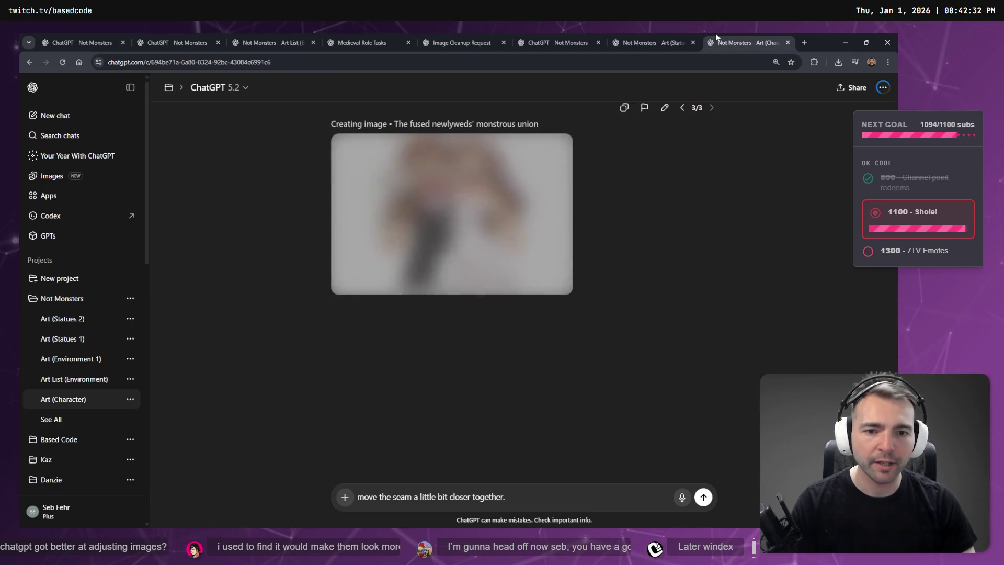
{"action": "left_click", "coordinate": [554, 43]}
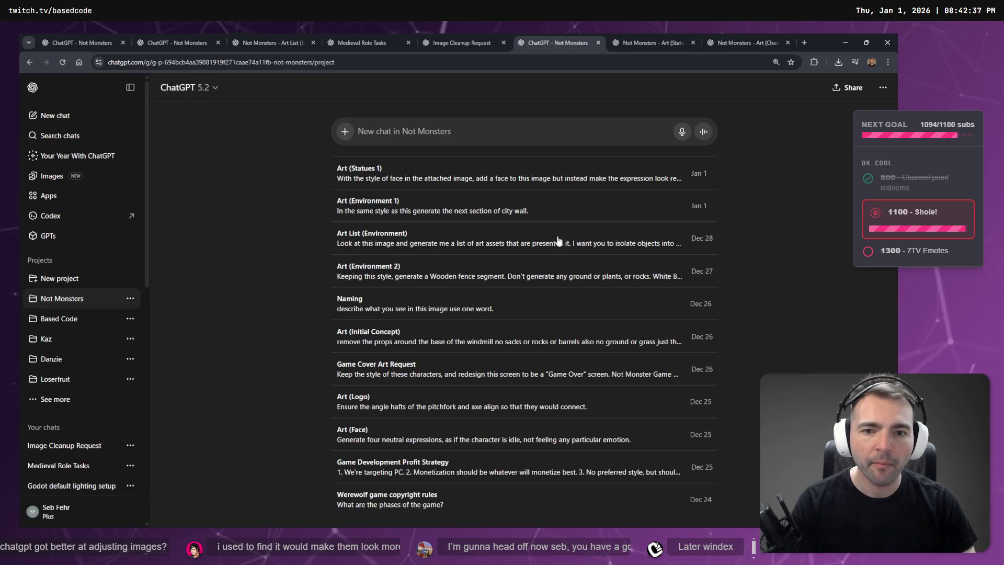
{"action": "key", "text": "ctrl+Tab"}
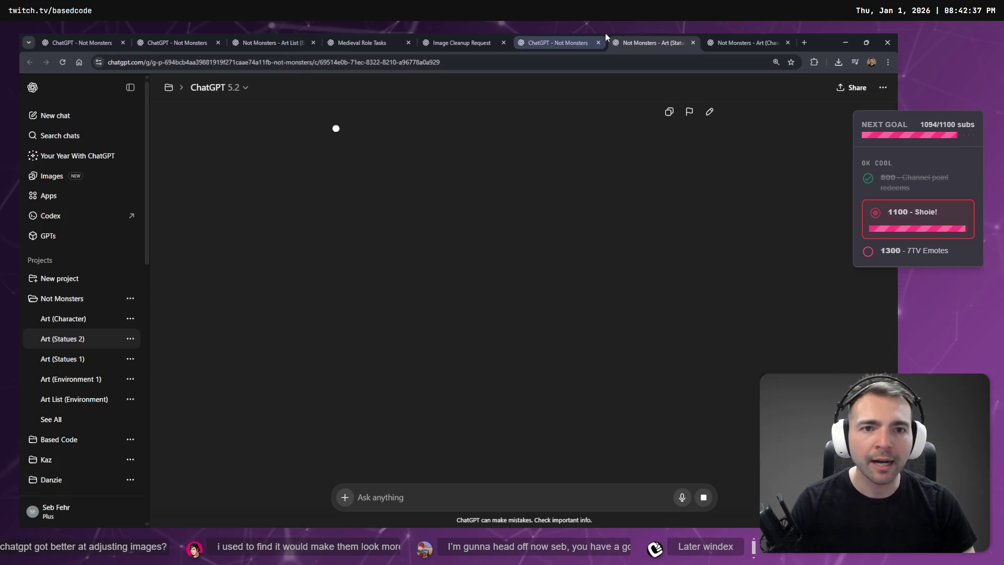
{"action": "key", "text": "ctrl+shift+Tab"}
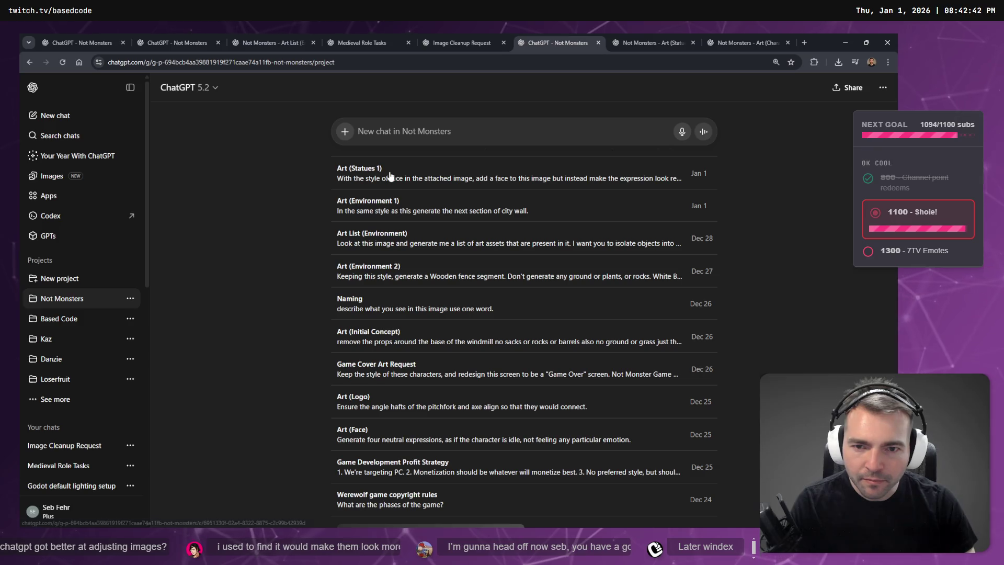
{"action": "left_click", "coordinate": [675, 36]}
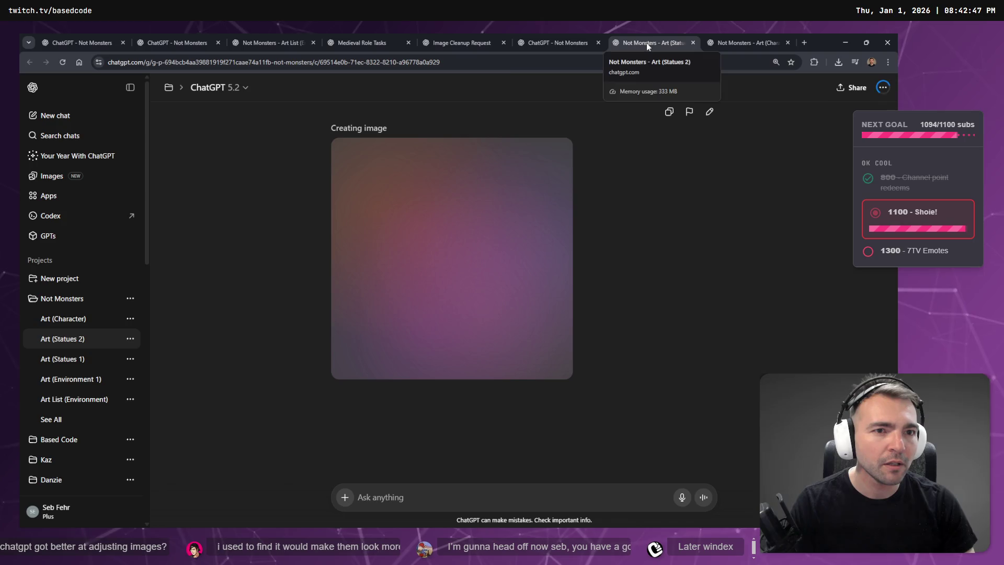
{"action": "key", "text": "ctrl+shift+Tab"}
{"action": "middle_click", "coordinate": [378, 287]}
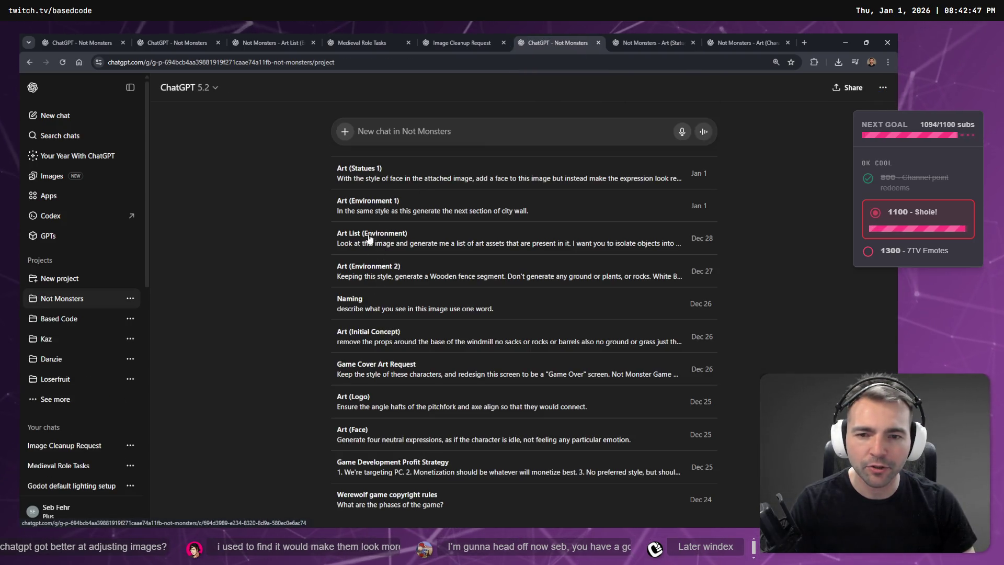
Step: Open the fused newlyweds image in the character chat and copy it
{"action": "left_click", "coordinate": [745, 42]}
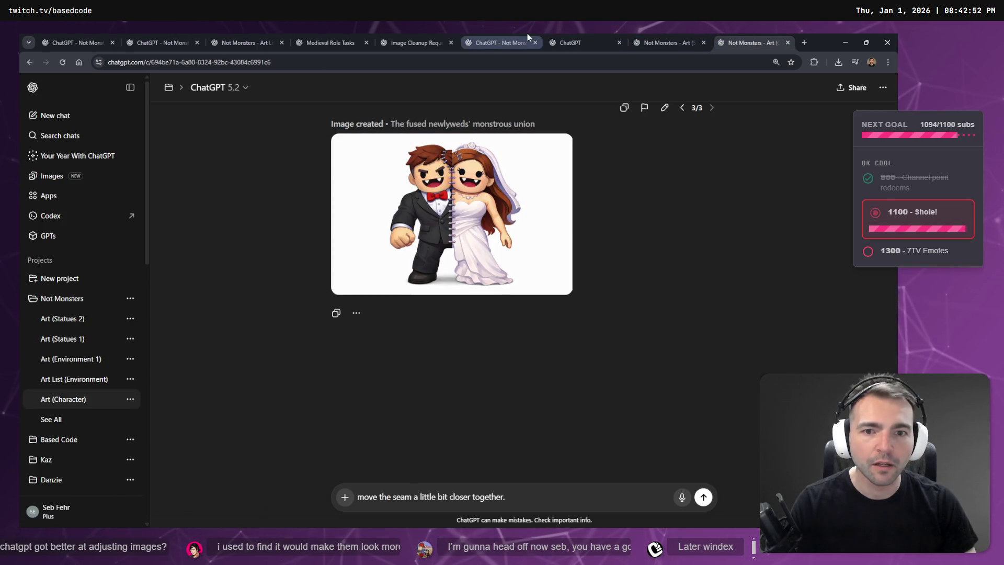
{"action": "left_click", "coordinate": [447, 202]}
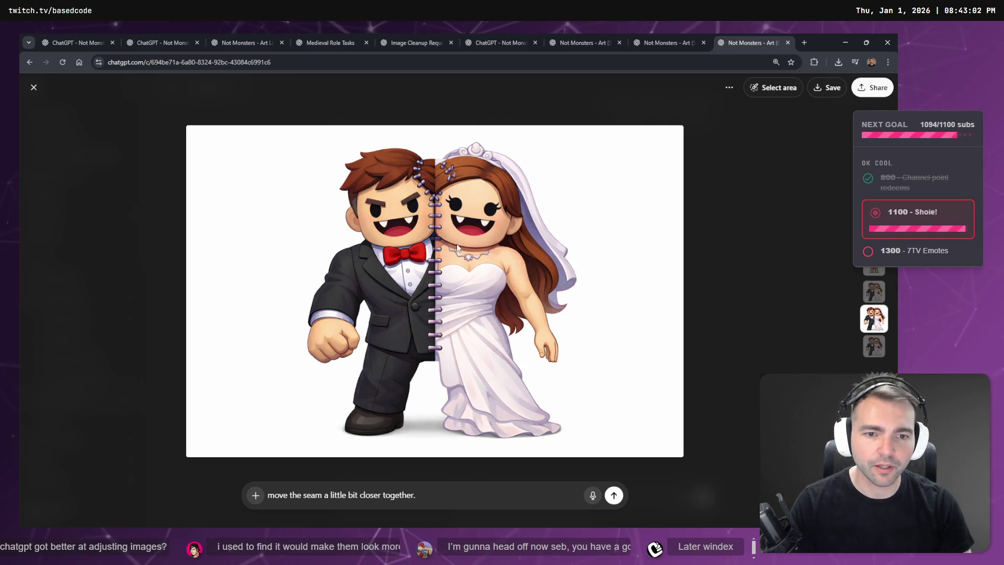
{"action": "key", "text": "Escape"}
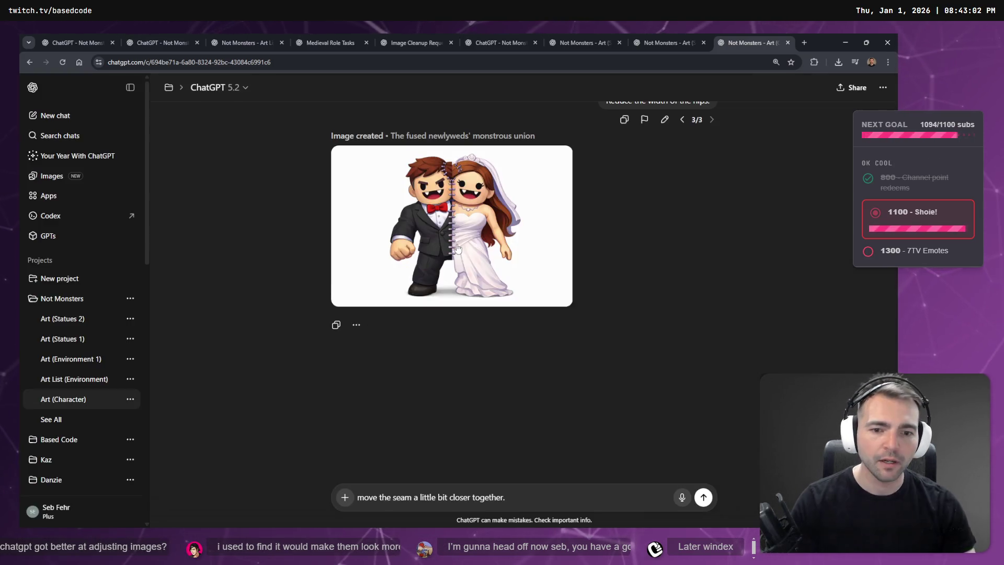
{"action": "left_click", "coordinate": [508, 231]}
{"action": "right_click", "coordinate": [463, 243]}
{"action": "left_click", "coordinate": [515, 278]}
Step: Extend the character section frame downward on the board to make room
{"action": "key", "text": "alt+Tab"}
{"action": "scroll", "coordinate": [457, 227], "scroll_direction": "down", "scroll_amount": 5}
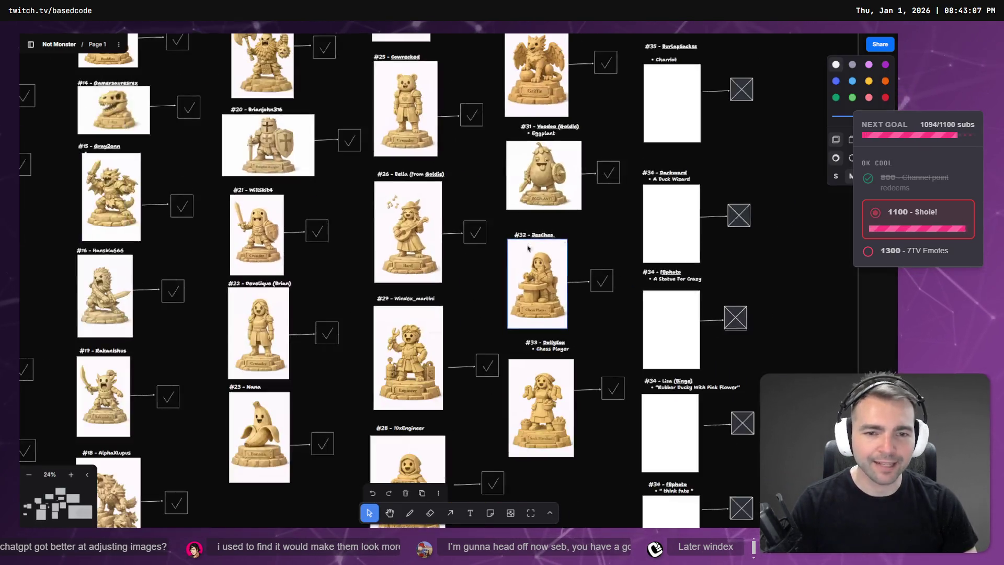
{"action": "scroll", "coordinate": [289, 280], "scroll_direction": "down", "scroll_amount": 3}
{"action": "scroll", "coordinate": [309, 307], "scroll_direction": "left", "scroll_amount": 5}
{"action": "scroll", "coordinate": [421, 237], "scroll_direction": "up", "scroll_amount": 5}
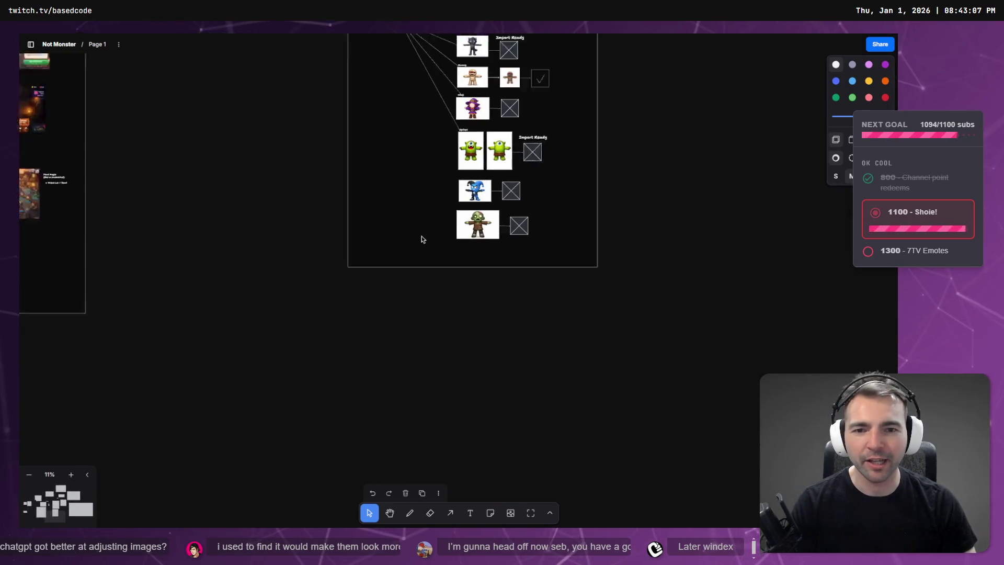
{"action": "left_click", "coordinate": [458, 269]}
{"action": "left_click_drag", "start_coordinate": [497, 270], "coordinate": [512, 330]}
Step: Paste the bride-and-groom image below the zombie row, centre it and shrink it to fit
{"action": "key", "text": "ctrl+v"}
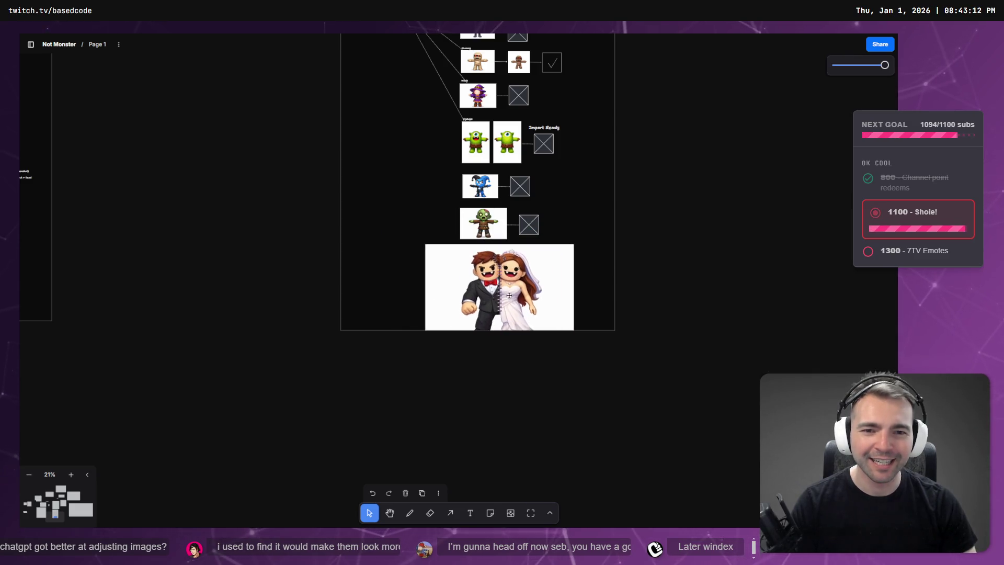
{"action": "mouse_move", "coordinate": [579, 345]}
{"action": "left_mouse_down"}
{"action": "mouse_move", "coordinate": [510, 289]}
{"action": "mouse_move", "coordinate": [471, 285]}
{"action": "left_mouse_up"}
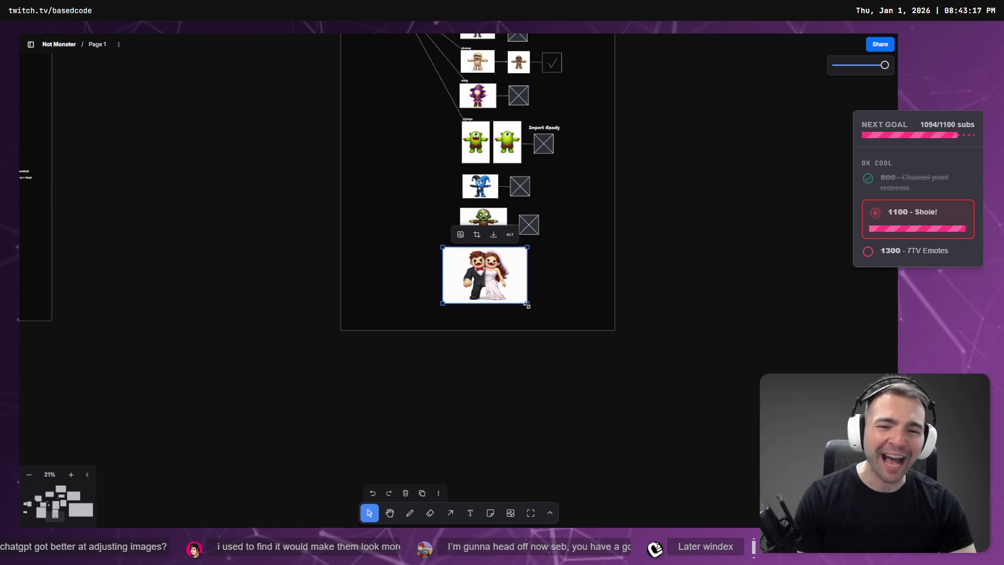
{"action": "left_click_drag", "start_coordinate": [529, 303], "coordinate": [490, 268]}
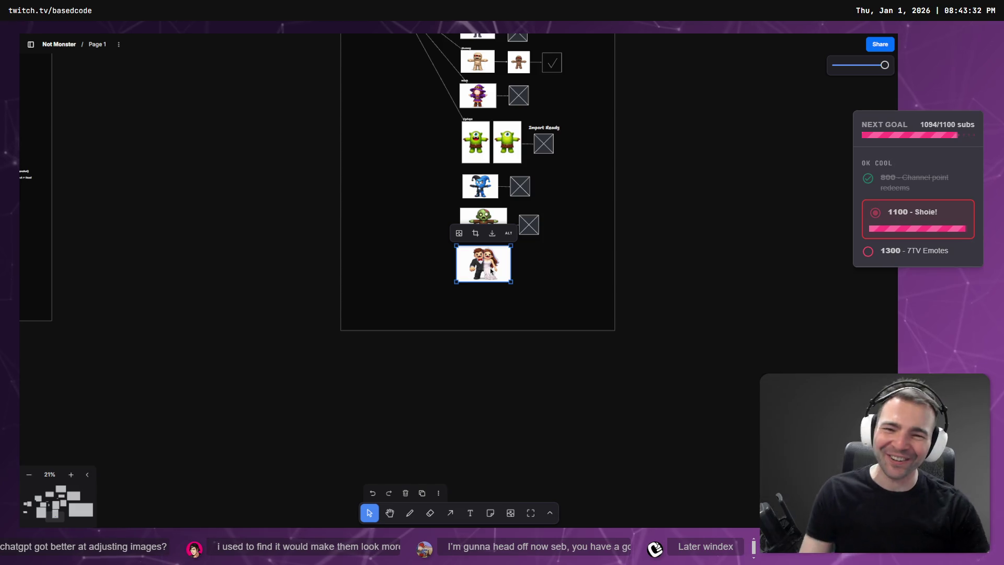
{"action": "left_click", "coordinate": [598, 309]}
{"action": "left_click", "coordinate": [505, 274]}
{"action": "scroll", "coordinate": [511, 285], "scroll_direction": "up", "scroll_amount": 10}
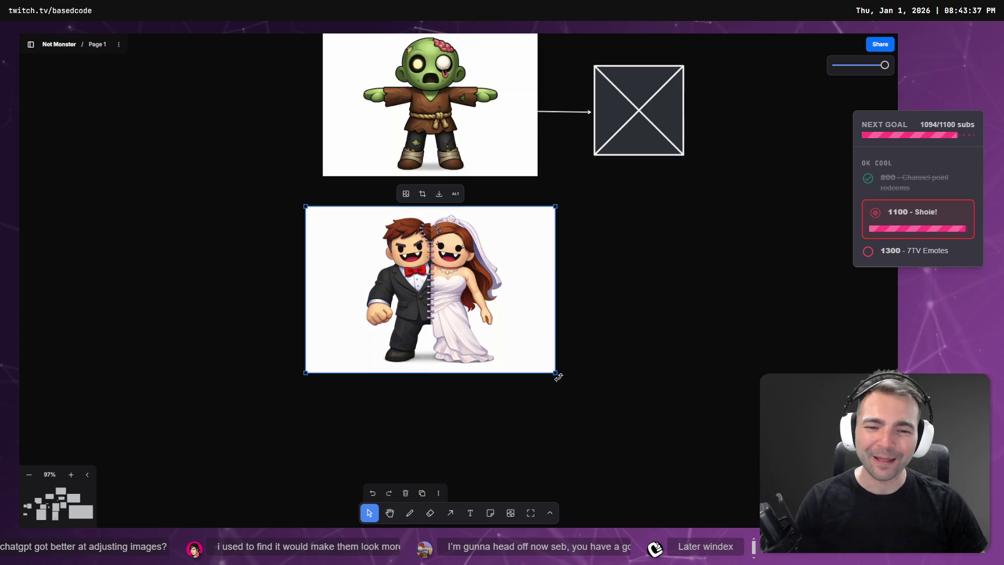
{"action": "left_click_drag", "start_coordinate": [555, 373], "coordinate": [544, 365]}
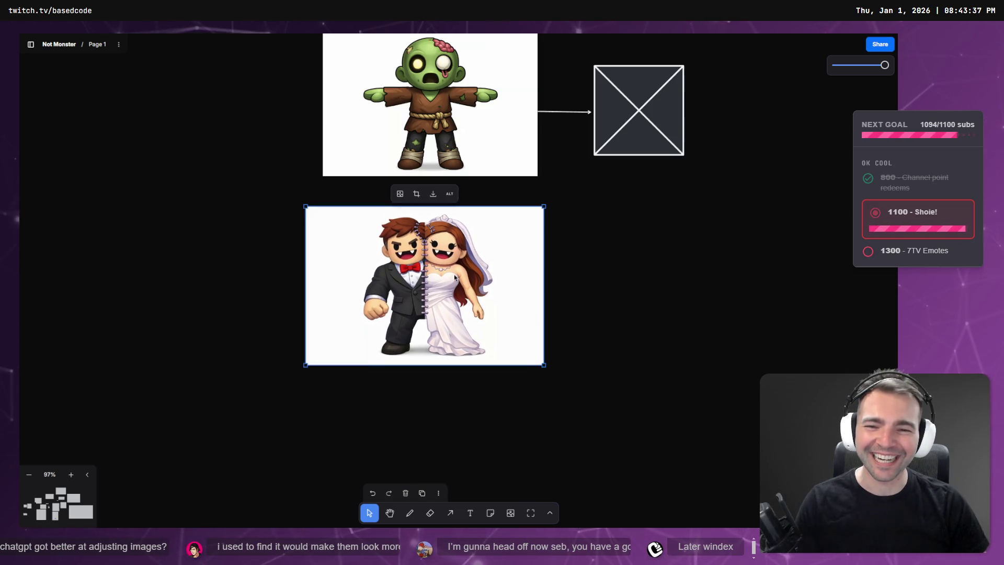
{"action": "key", "text": "alt+Tab"}
Step: Try marking the bride's and groom's faces for editing, then back out of the image
{"action": "left_click", "coordinate": [669, 42]}
{"action": "left_click", "coordinate": [735, 40]}
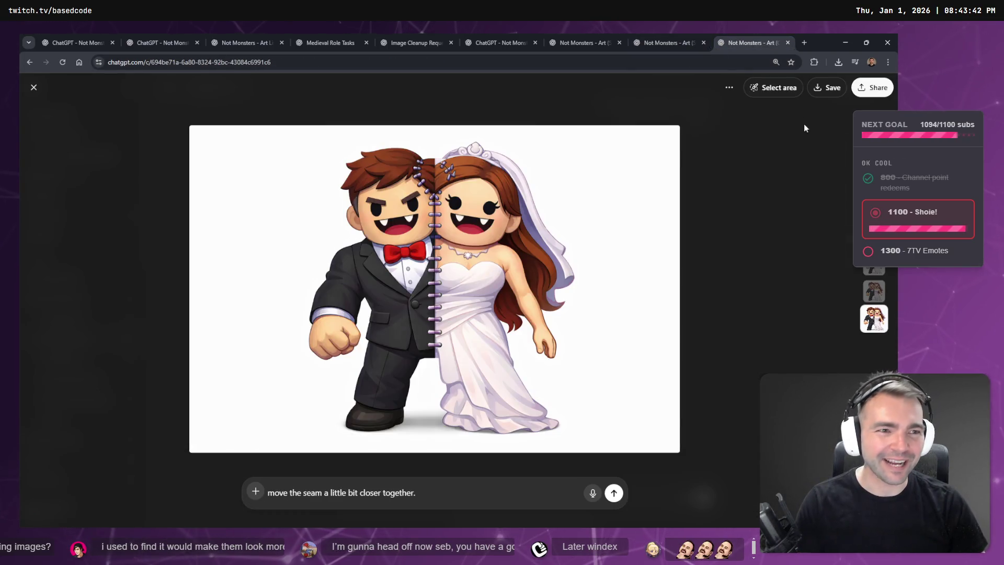
{"action": "left_click", "coordinate": [795, 96]}
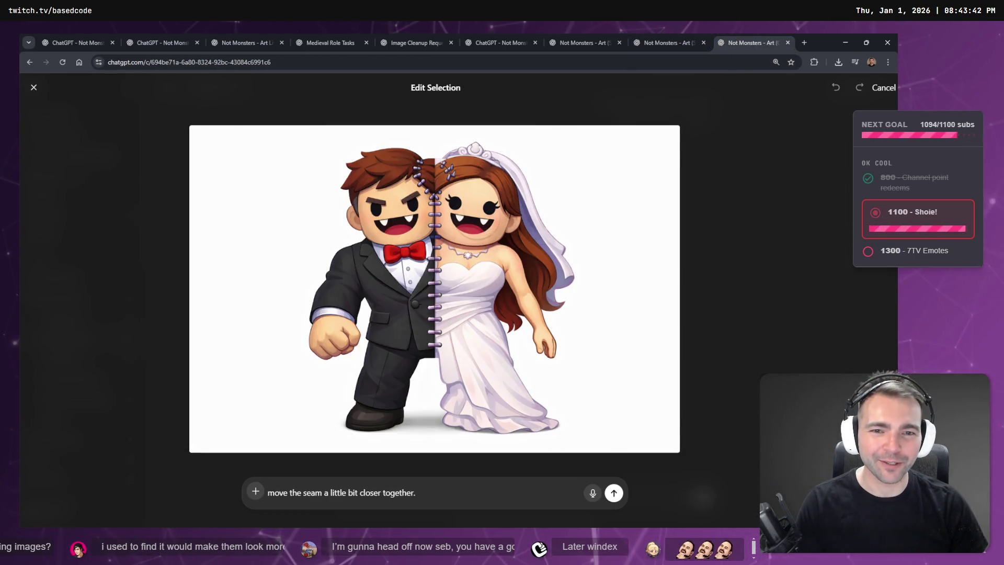
{"action": "left_click", "coordinate": [474, 214]}
{"action": "mouse_move", "coordinate": [426, 210]}
{"action": "left_mouse_down"}
{"action": "mouse_move", "coordinate": [376, 220]}
{"action": "mouse_move", "coordinate": [366, 210]}
{"action": "left_mouse_up"}
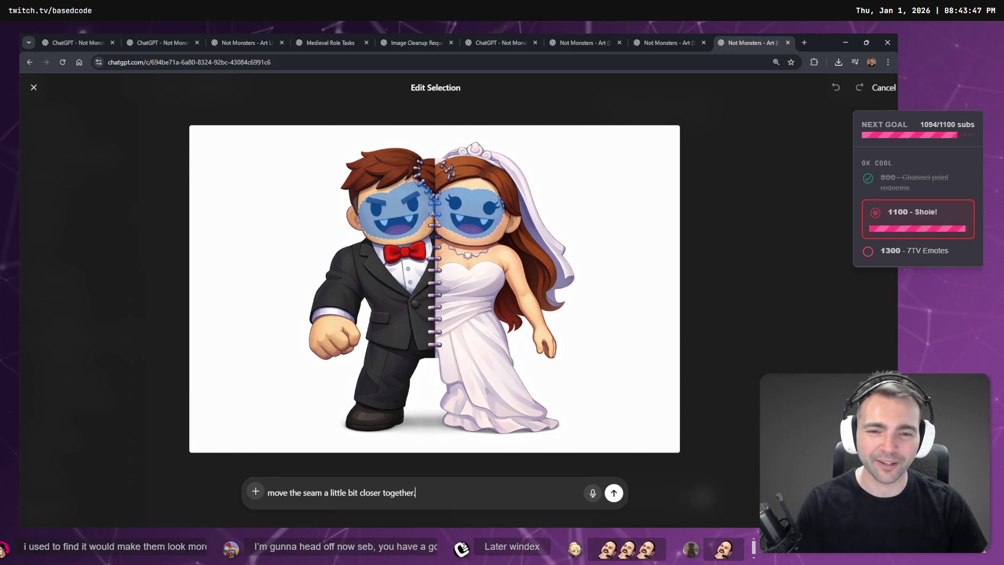
{"action": "key", "text": "Escape"}
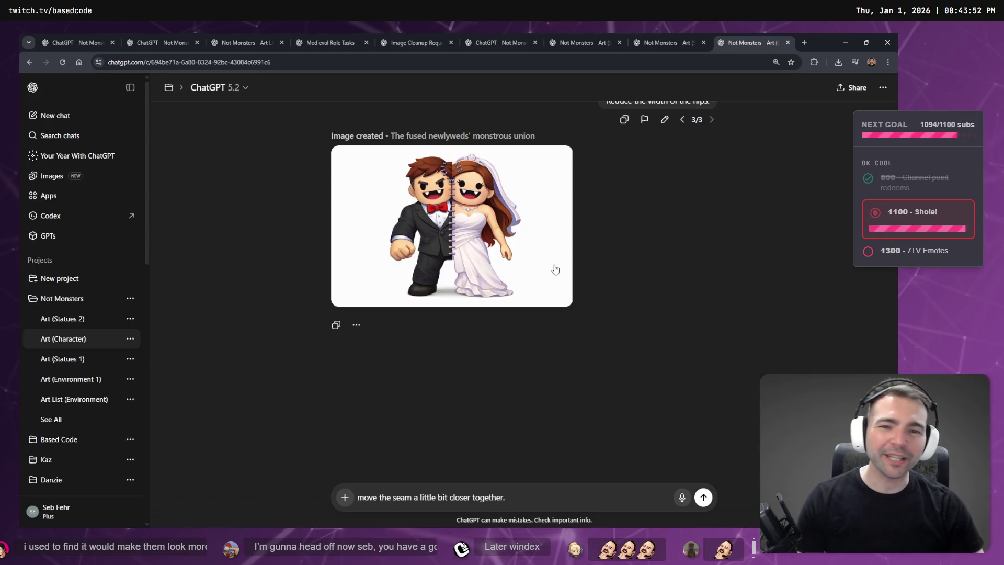
{"action": "left_click", "coordinate": [555, 269]}
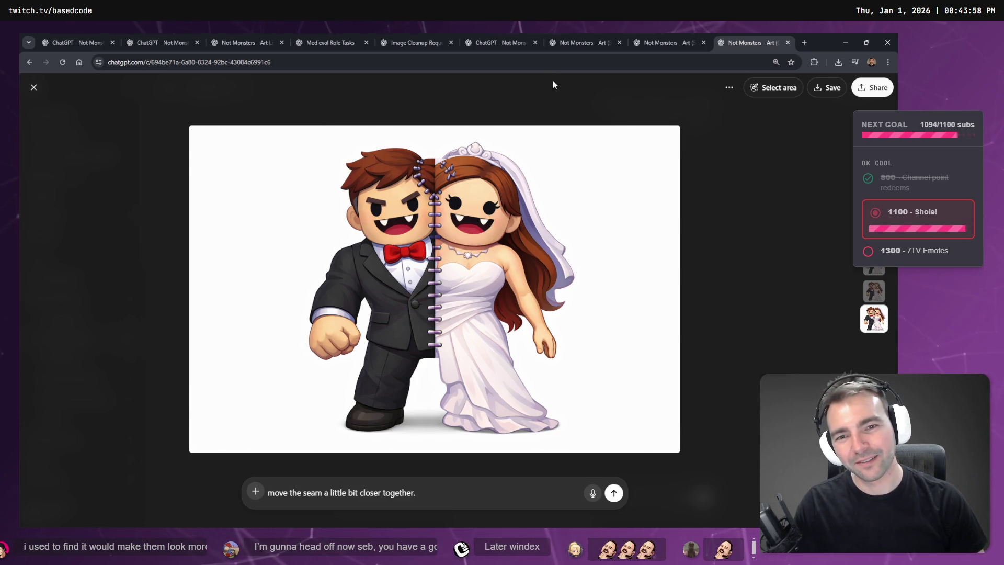
{"action": "key", "text": "Escape"}
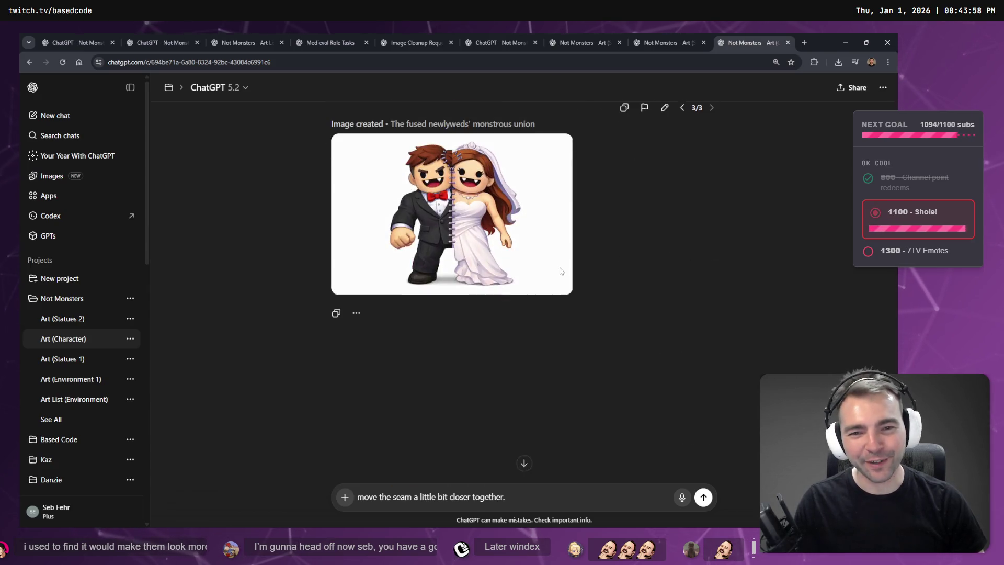
Step: Mark both mouths and send a dictated request to remove the teeth
{"action": "left_click", "coordinate": [524, 241]}
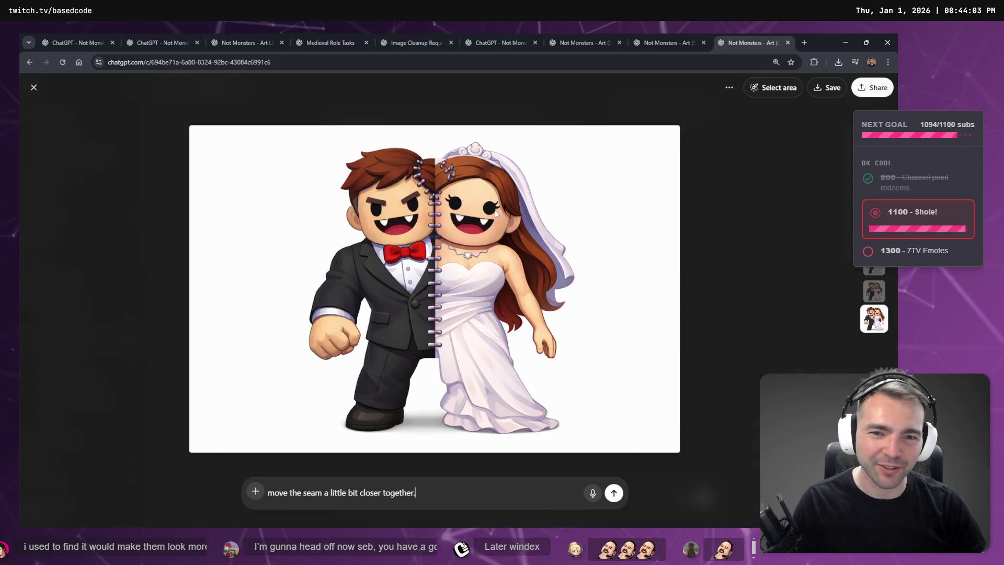
{"action": "left_click", "coordinate": [755, 90]}
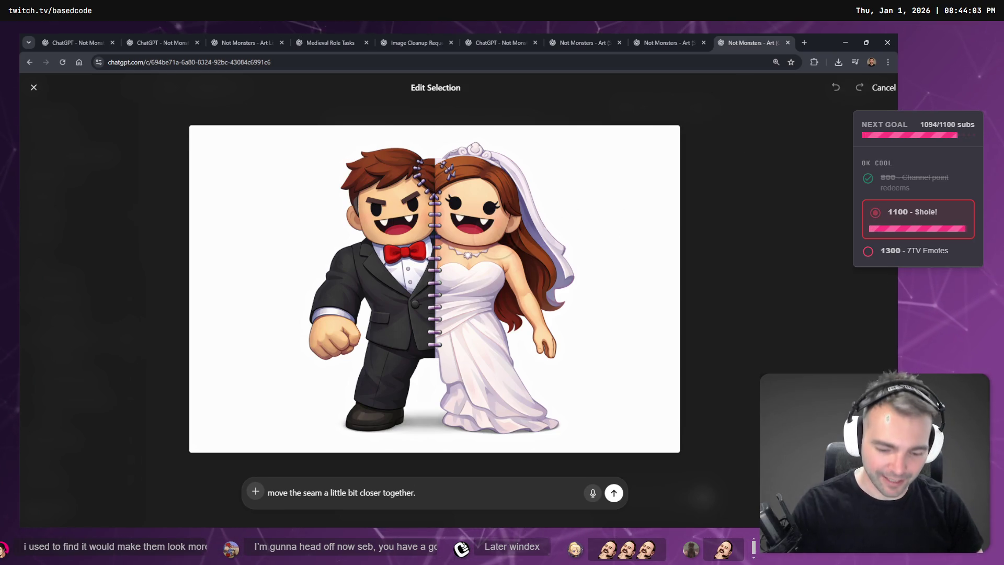
{"action": "left_click", "coordinate": [475, 223]}
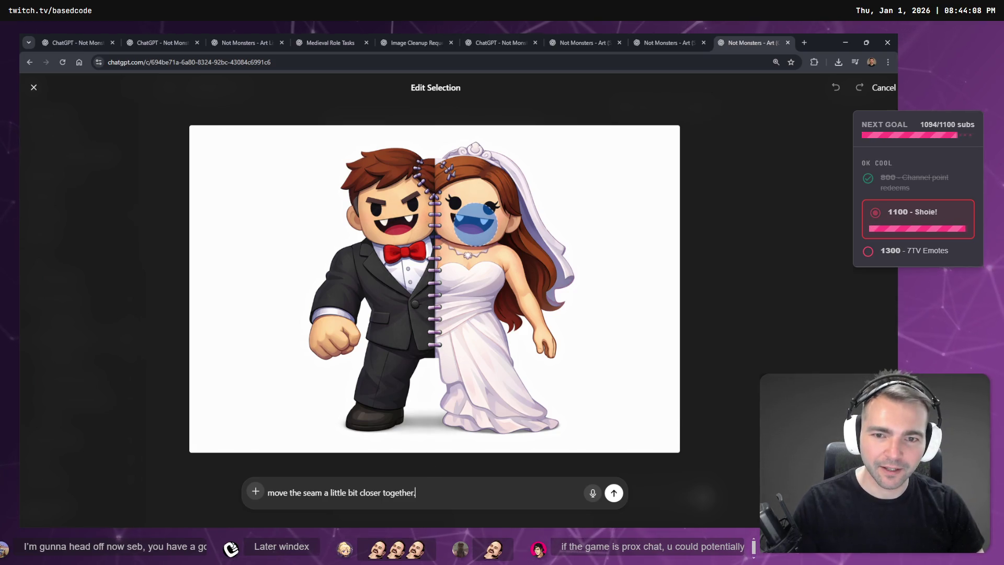
{"action": "left_click", "coordinate": [397, 220]}
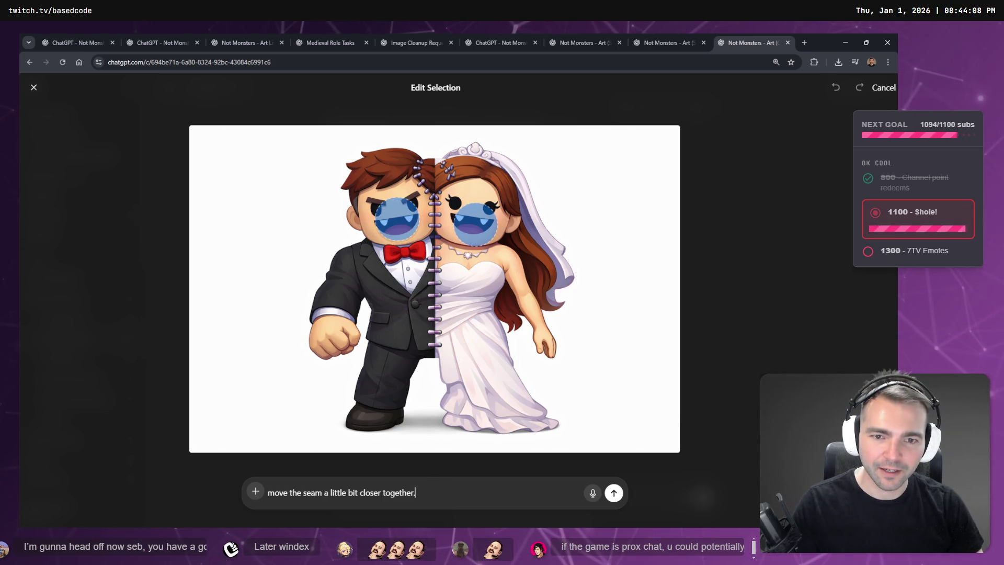
{"action": "key", "text": "ctrl+a"}
{"action": "key", "text": "BackSpace"}
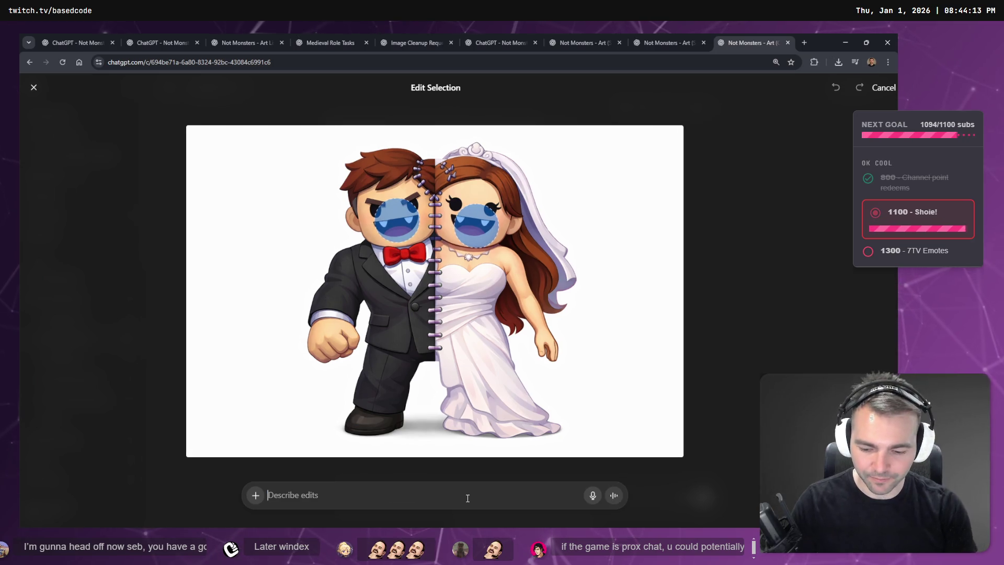
{"action": "key", "text": "super+h"}
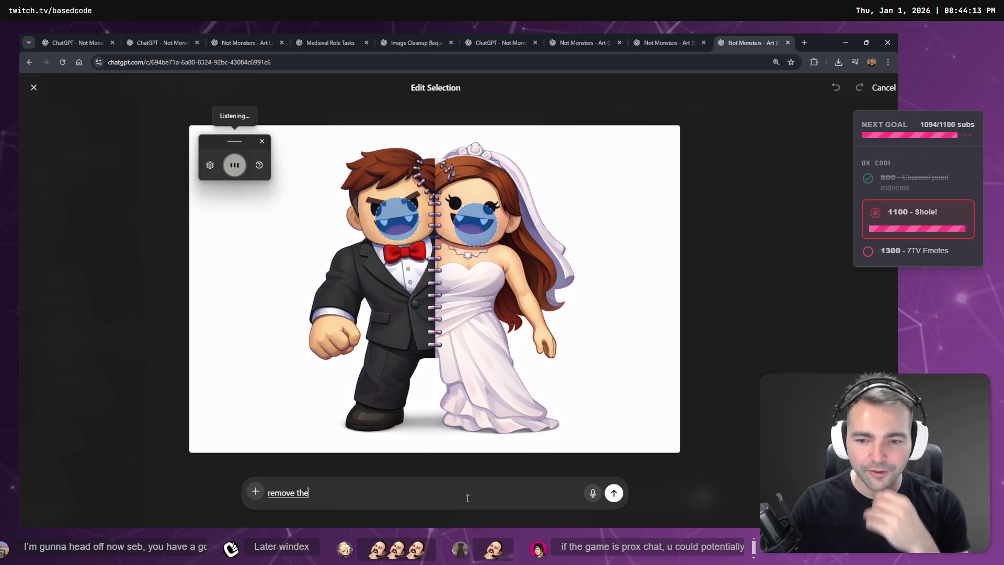
{"action": "left_click", "coordinate": [614, 493]}
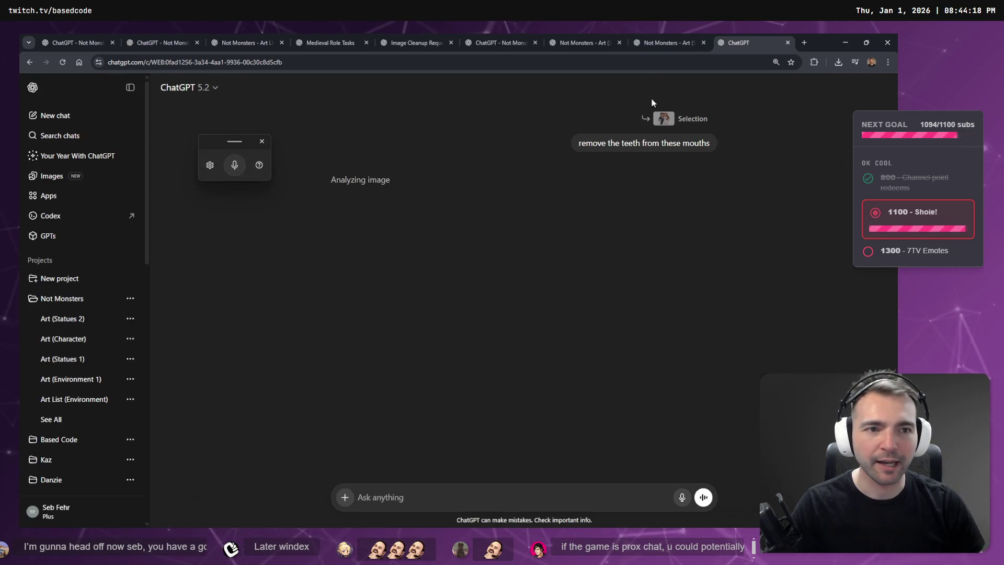
{"action": "left_click", "coordinate": [647, 37]}
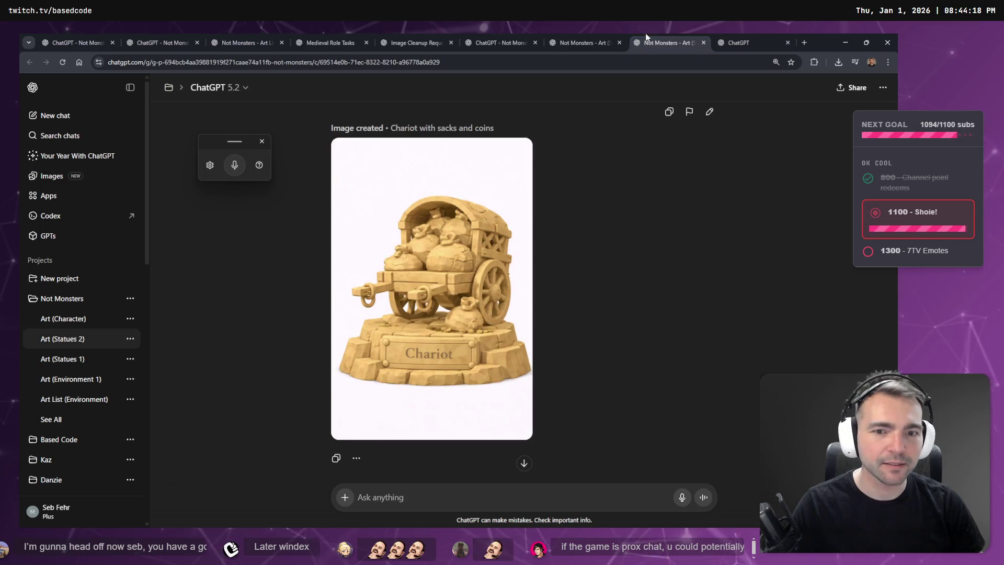
Step: Delete 'laden with burlap sacks' from the chariot prompt and resubmit it
{"action": "left_click", "coordinate": [457, 270]}
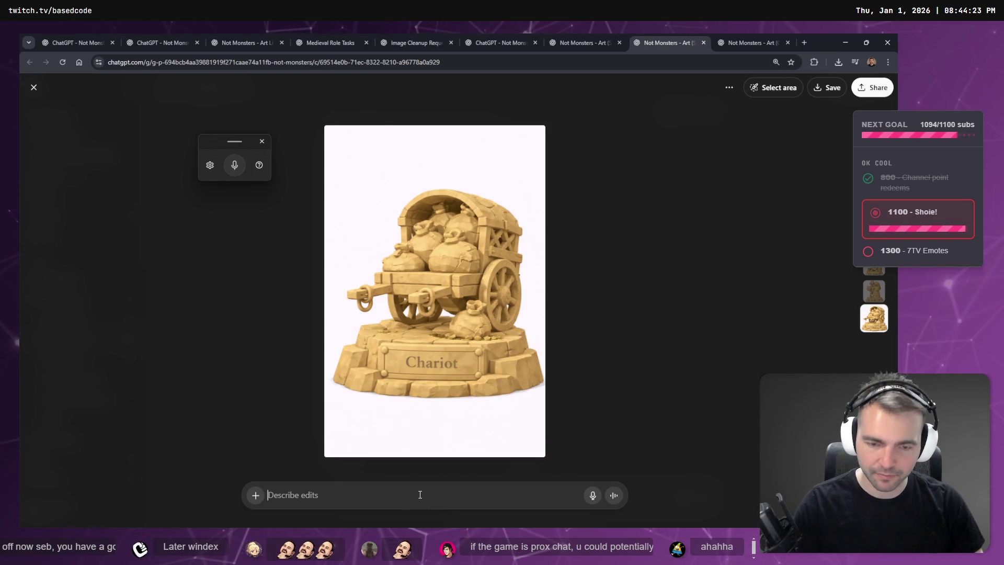
{"action": "key", "text": "Escape"}
{"action": "scroll", "coordinate": [645, 223], "scroll_direction": "up", "scroll_amount": 3}
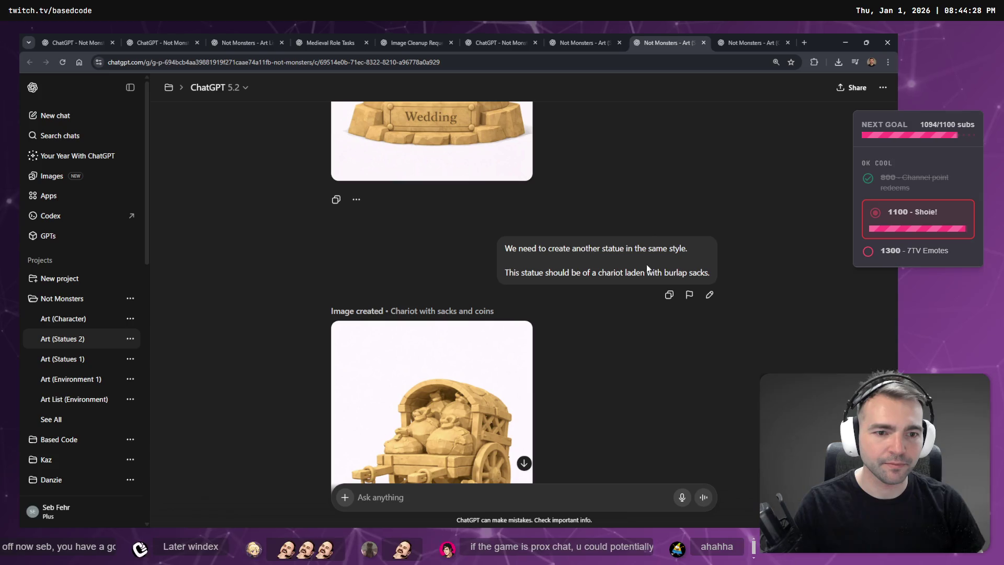
{"action": "left_click", "coordinate": [709, 295]}
{"action": "triple_click", "coordinate": [565, 274]}
{"action": "key", "text": "BackSpace"}
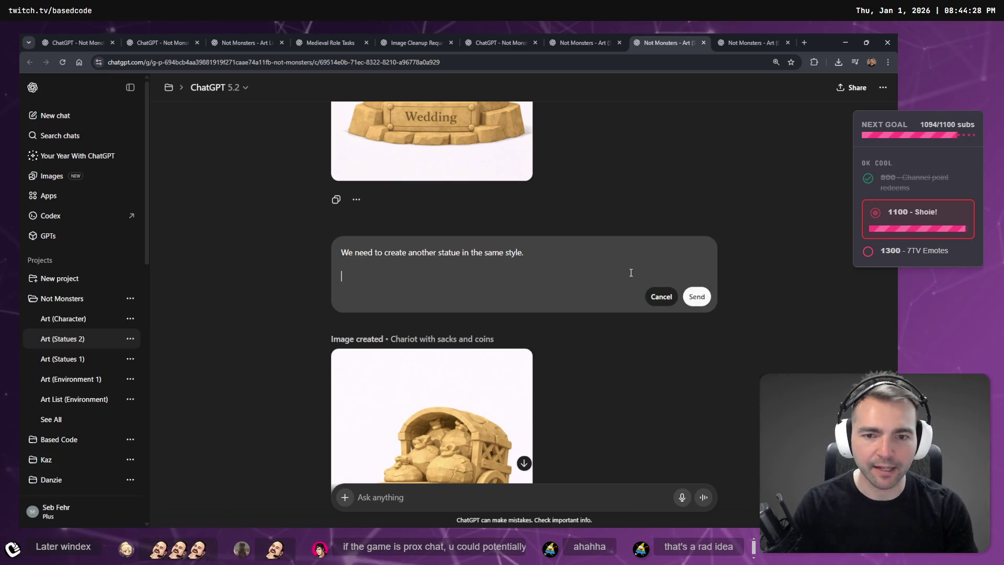
{"action": "key", "text": "ctrl+z"}
{"action": "key", "text": "BackSpace"}
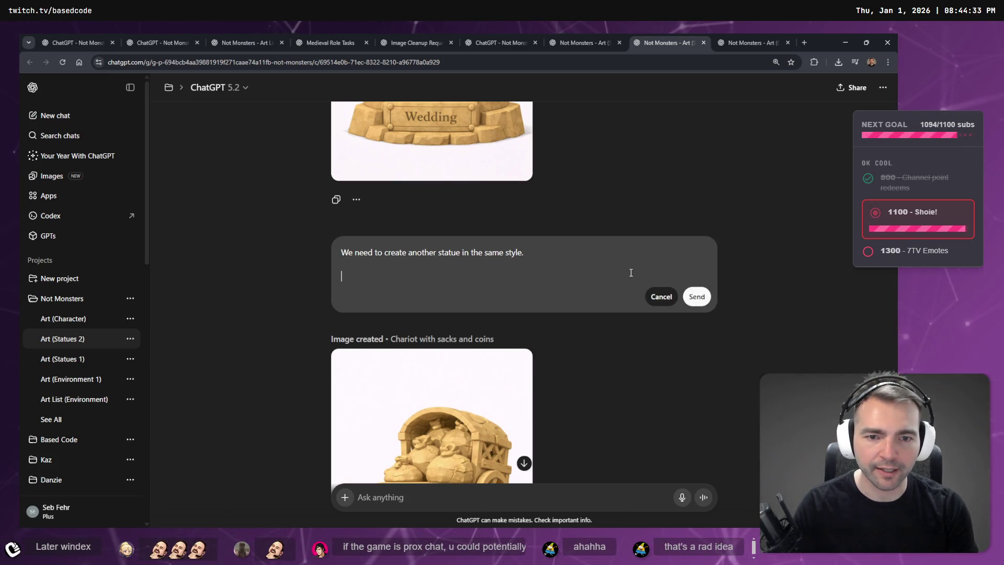
{"action": "key", "text": "ctrl+z"}
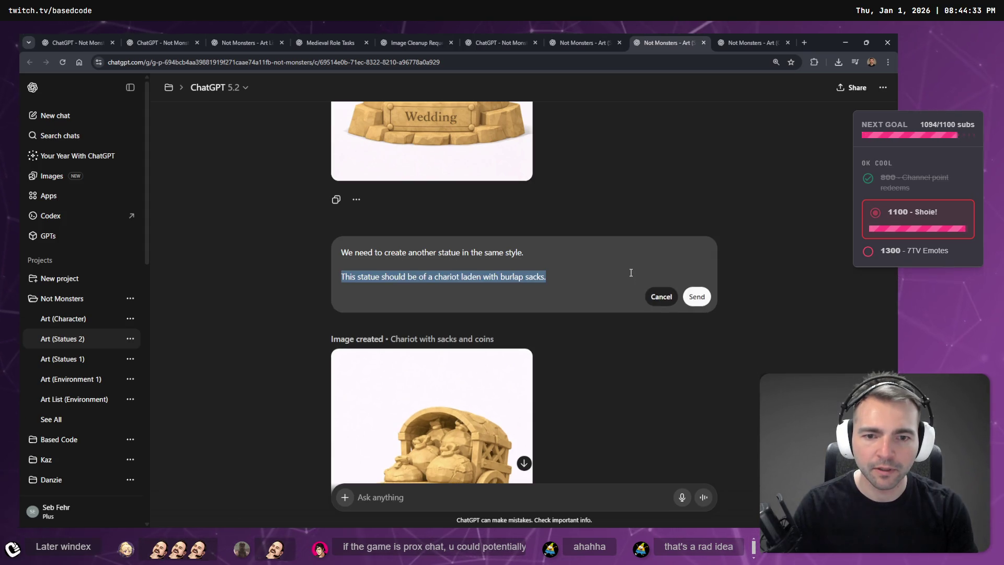
{"action": "left_click", "coordinate": [631, 273]}
{"action": "key", "text": "BackSpace"}
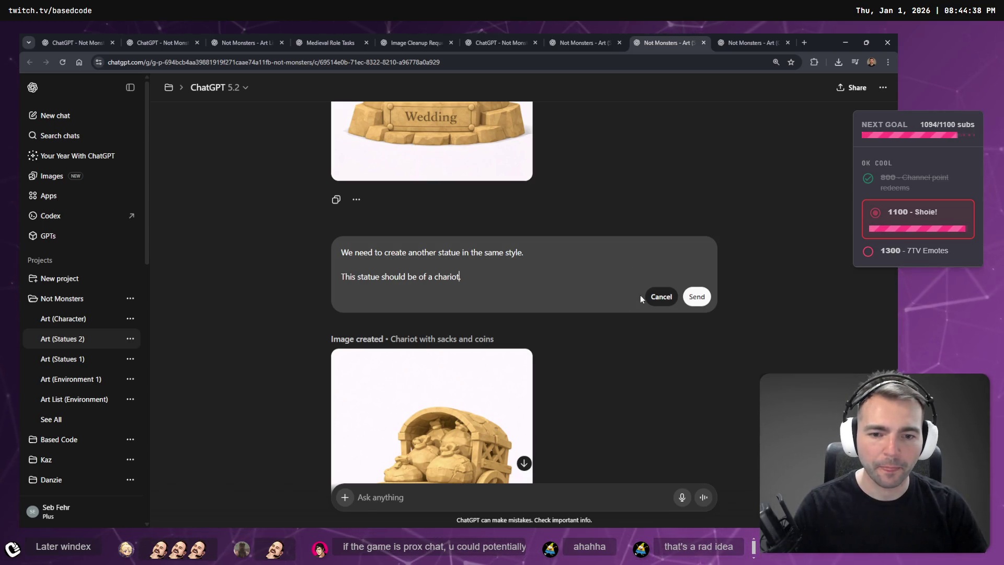
{"action": "left_click", "coordinate": [696, 297]}
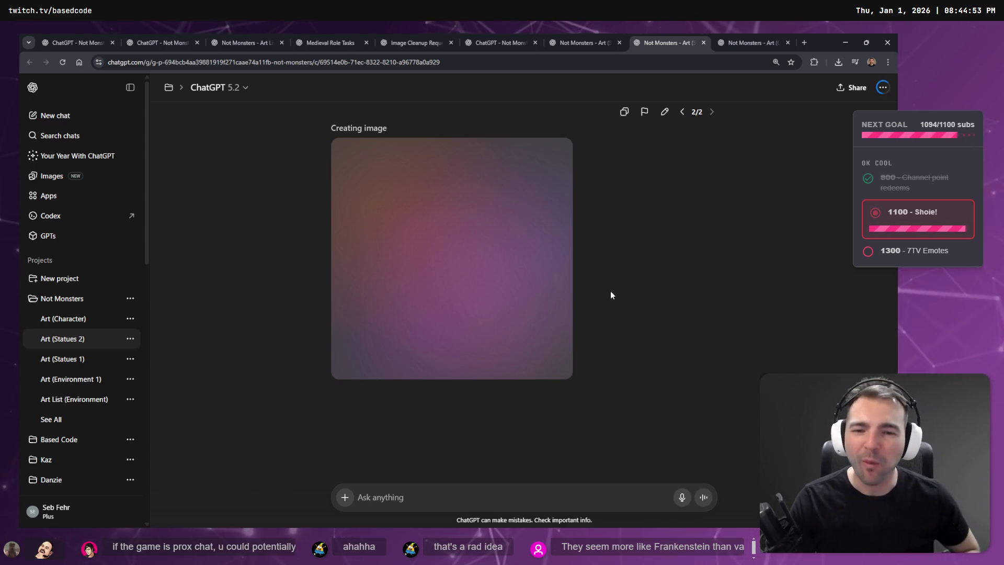
Step: Cycle through the open Not Monsters chats to reach the eggplant statue chat
{"action": "key", "text": "ctrl+Tab"}
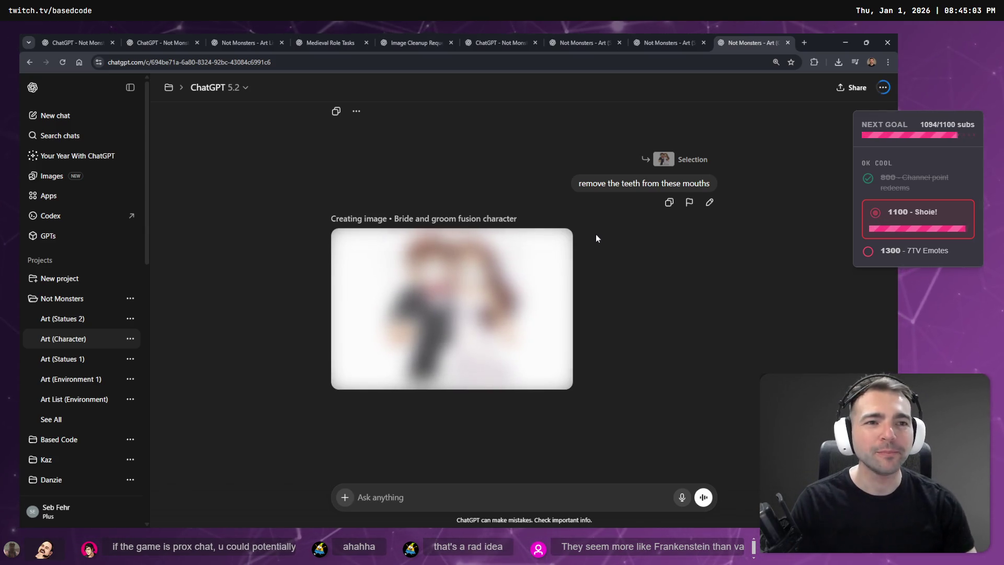
{"action": "key", "text": "ctrl+shift+Tab"}
{"action": "key", "text": "ctrl+Tab"}
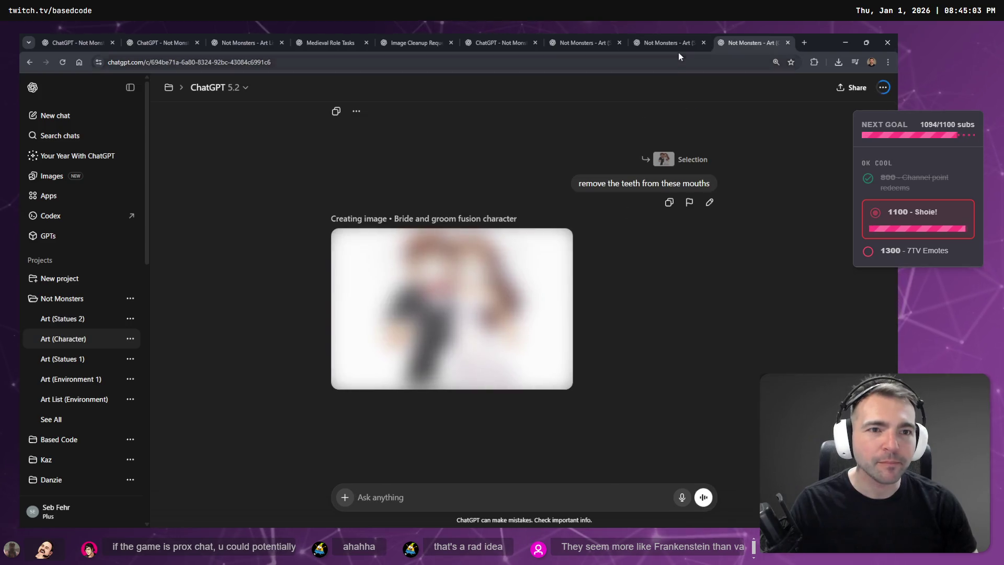
{"action": "left_click", "coordinate": [677, 44]}
{"action": "left_click", "coordinate": [582, 39]}
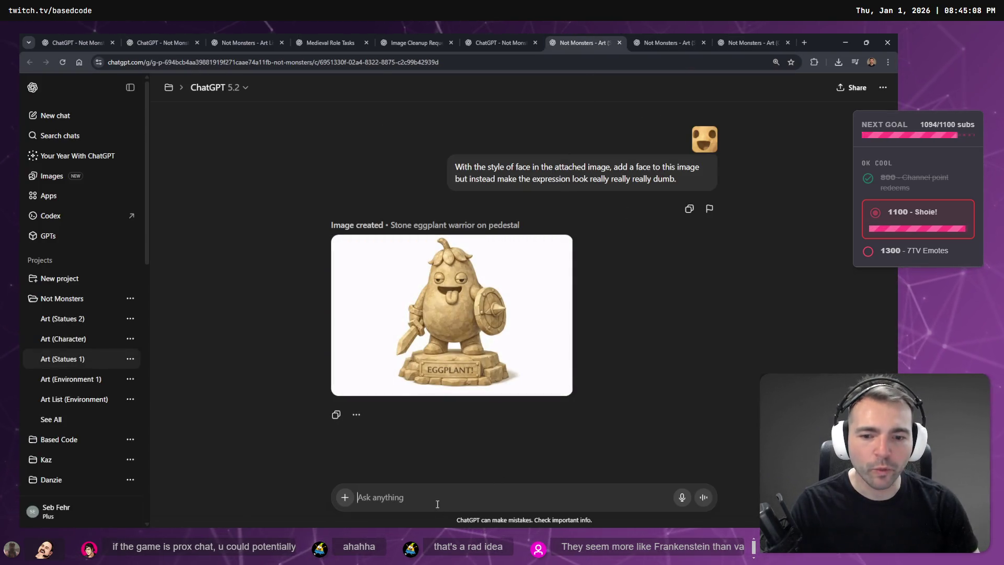
{"action": "key", "text": "alt+Tab"}
Step: Scroll the board and start editing the '#34 - Darkward' label
{"action": "scroll", "coordinate": [482, 315], "scroll_direction": "down", "scroll_amount": 5}
{"action": "scroll", "coordinate": [482, 315], "scroll_direction": "down", "scroll_amount": 3, "text": "ctrl"}
{"action": "scroll", "coordinate": [482, 318], "scroll_direction": "down", "scroll_amount": 3}
{"action": "scroll", "coordinate": [481, 318], "scroll_direction": "up", "scroll_amount": 10}
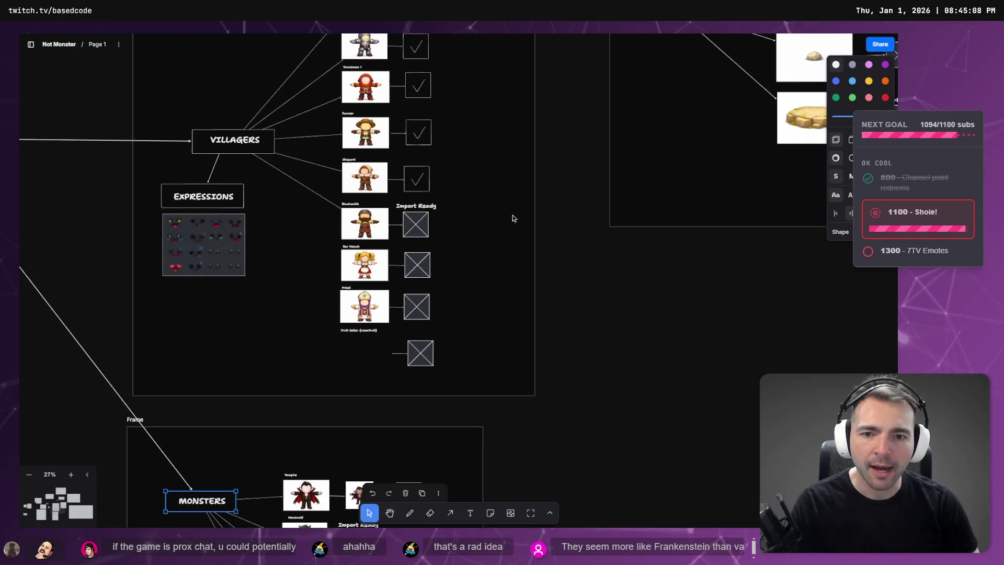
{"action": "scroll", "coordinate": [403, 319], "scroll_direction": "down", "scroll_amount": 5}
{"action": "scroll", "coordinate": [611, 271], "scroll_direction": "up", "scroll_amount": 3}
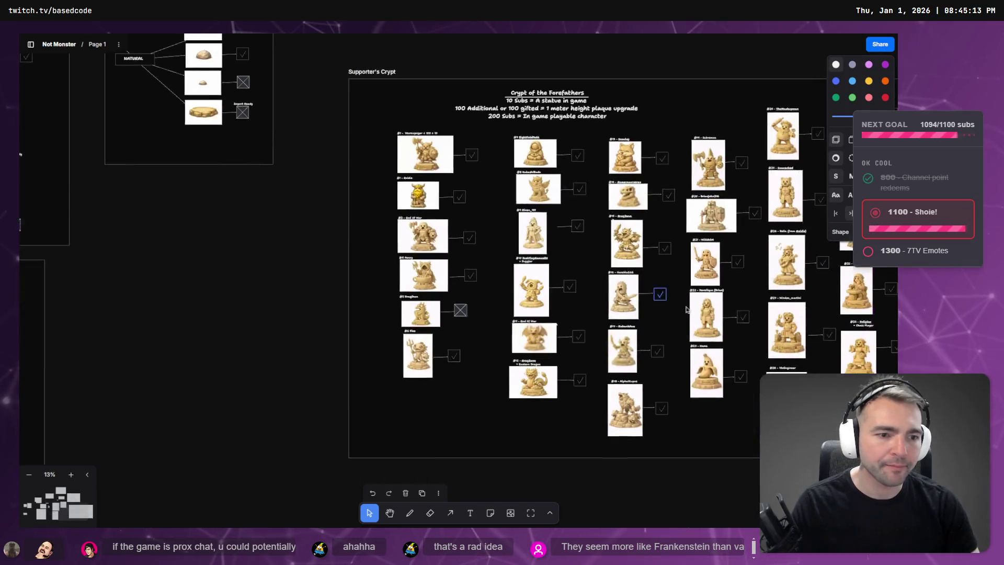
{"action": "scroll", "coordinate": [610, 271], "scroll_direction": "up", "scroll_amount": 5}
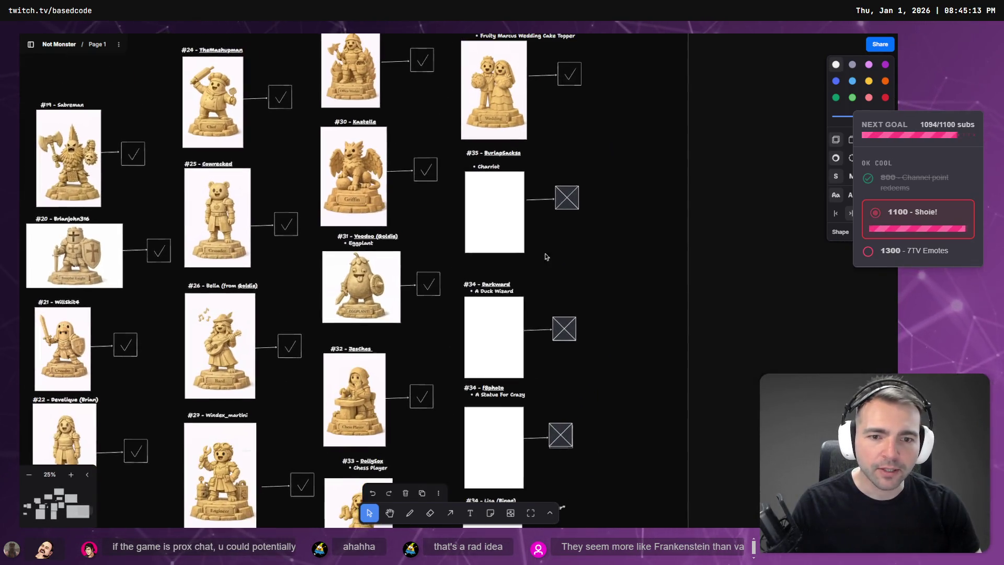
{"action": "left_click", "coordinate": [494, 294]}
{"action": "double_click", "coordinate": [494, 292]}
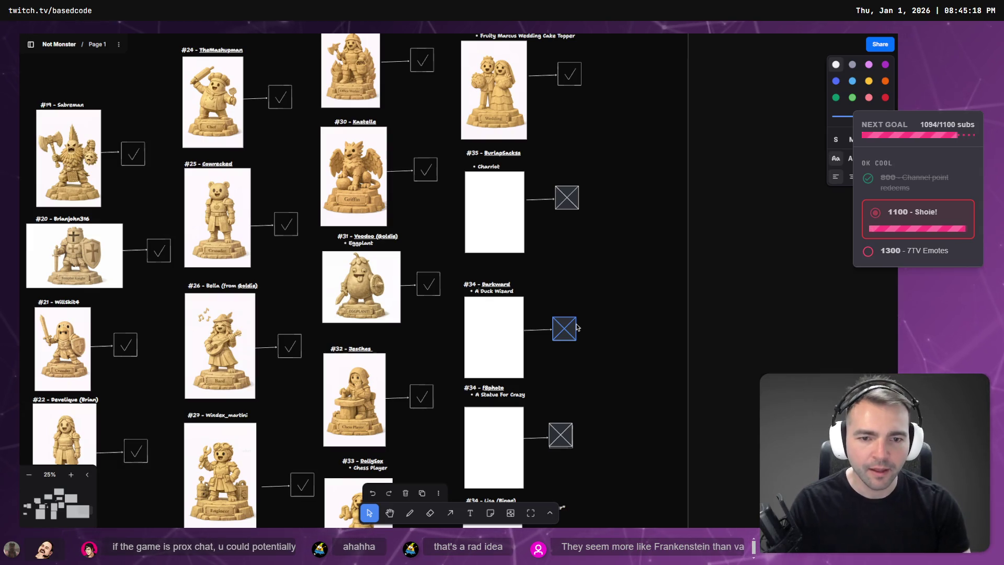
{"action": "key", "text": "alt+Tab"}
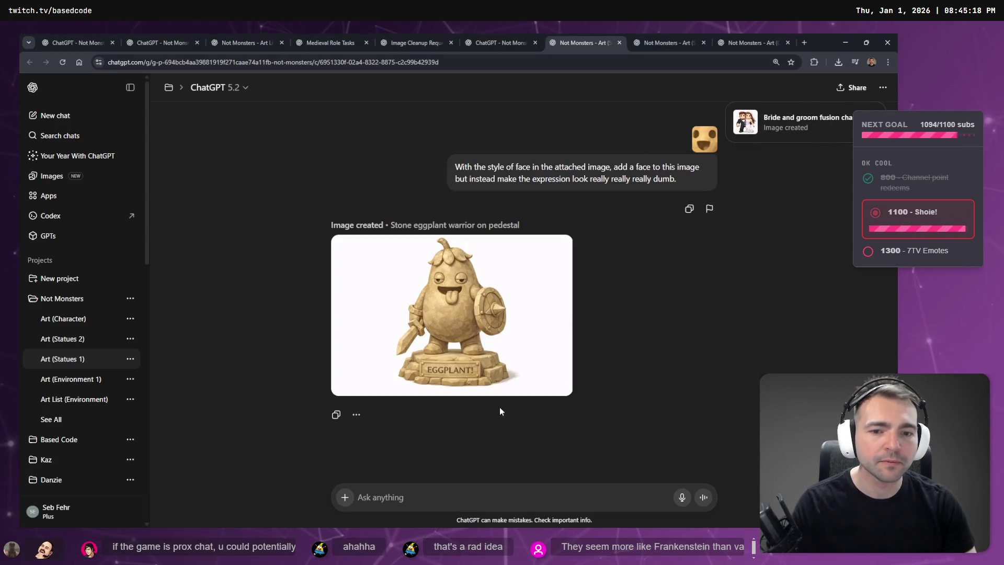
Step: Edit the earlier eggplant prompt to ask for 'A Duck Wizard' and resend it
{"action": "scroll", "coordinate": [500, 406], "scroll_direction": "up", "scroll_amount": 2}
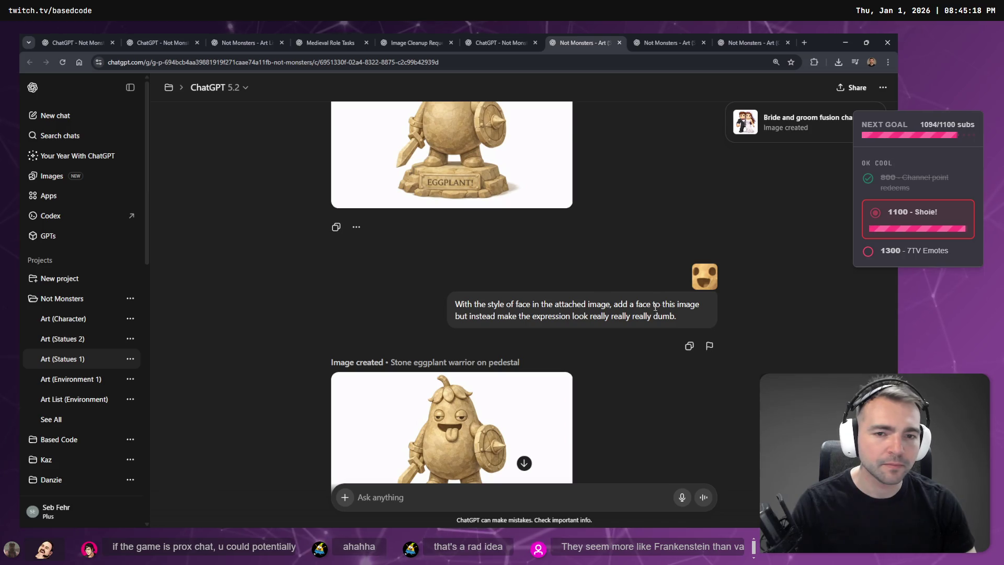
{"action": "scroll", "coordinate": [632, 391], "scroll_direction": "up", "scroll_amount": 2}
{"action": "scroll", "coordinate": [635, 408], "scroll_direction": "up", "scroll_amount": 10}
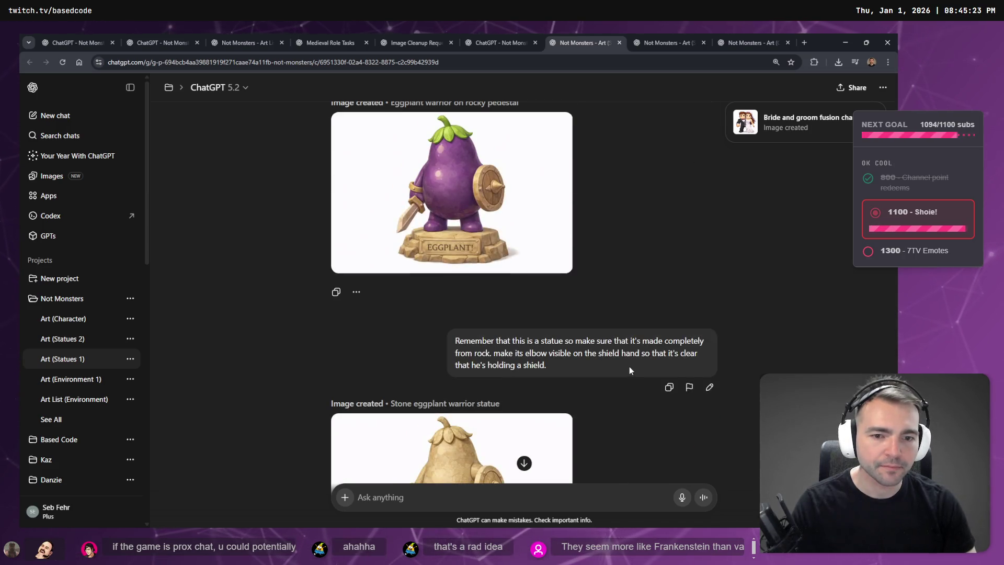
{"action": "left_click", "coordinate": [665, 452]}
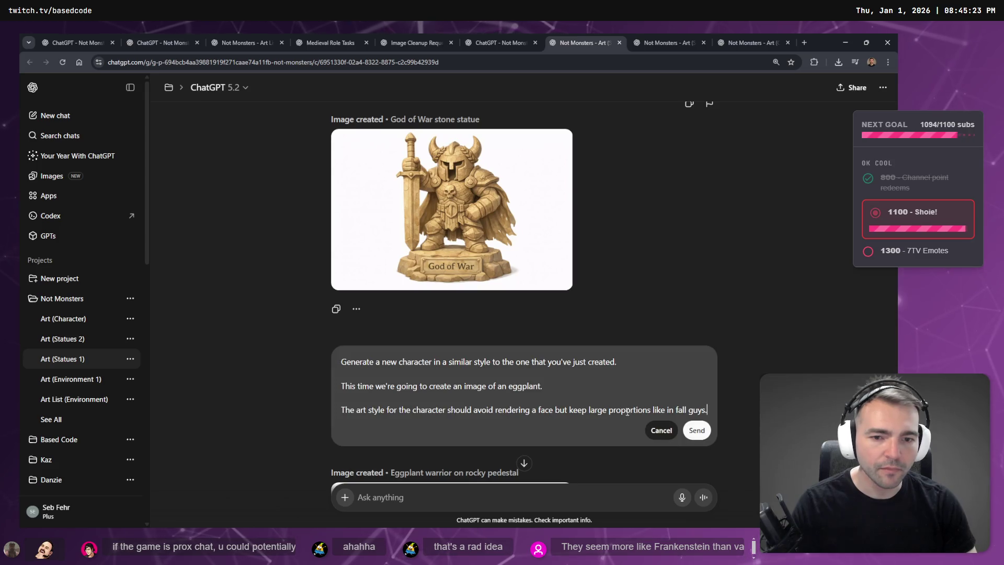
{"action": "key", "text": "shift+Home"}
{"action": "type", "text": "A Duck Wizard"}
{"action": "key", "text": "ctrl+z"}
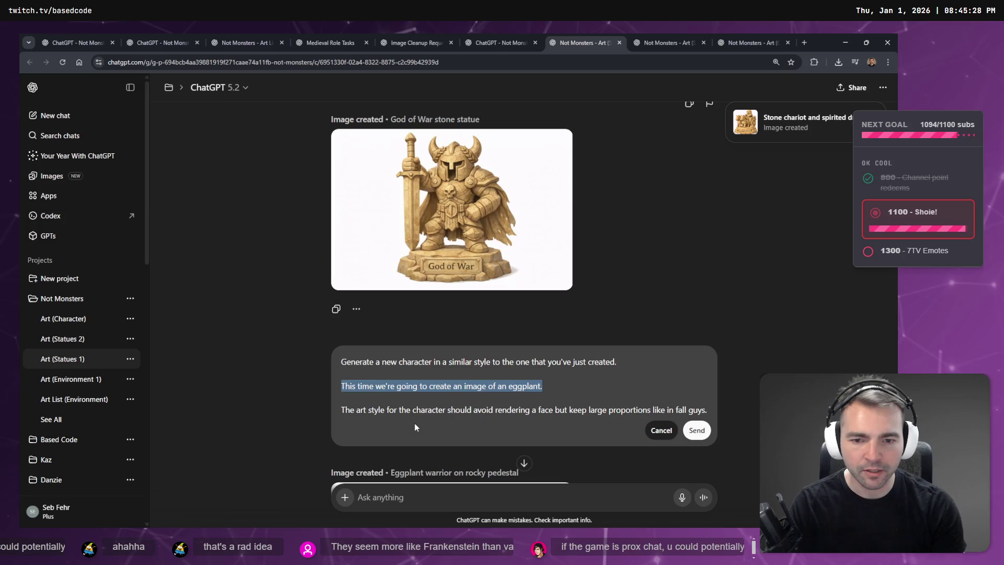
{"action": "key", "text": "End"}
{"action": "type", "text": "A Duck Wizard"}
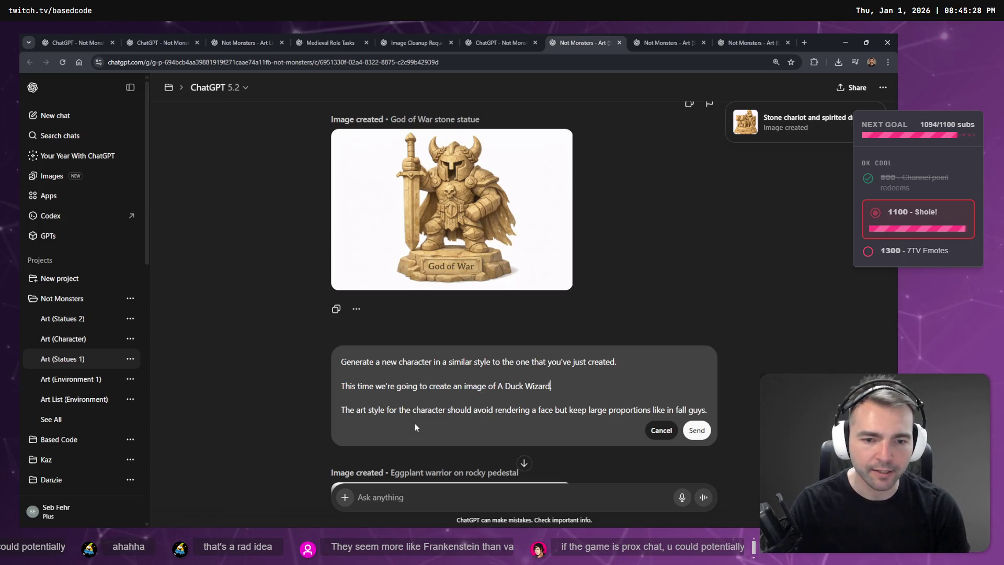
{"action": "key", "text": "Return"}
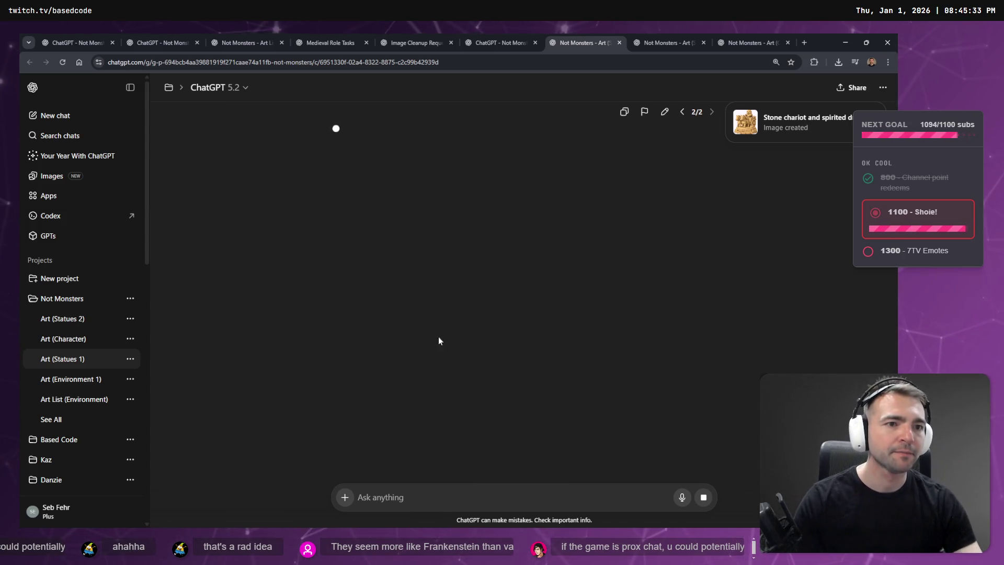
Step: Inspect the regenerated chariot statue image at full size
{"action": "left_click", "coordinate": [666, 43]}
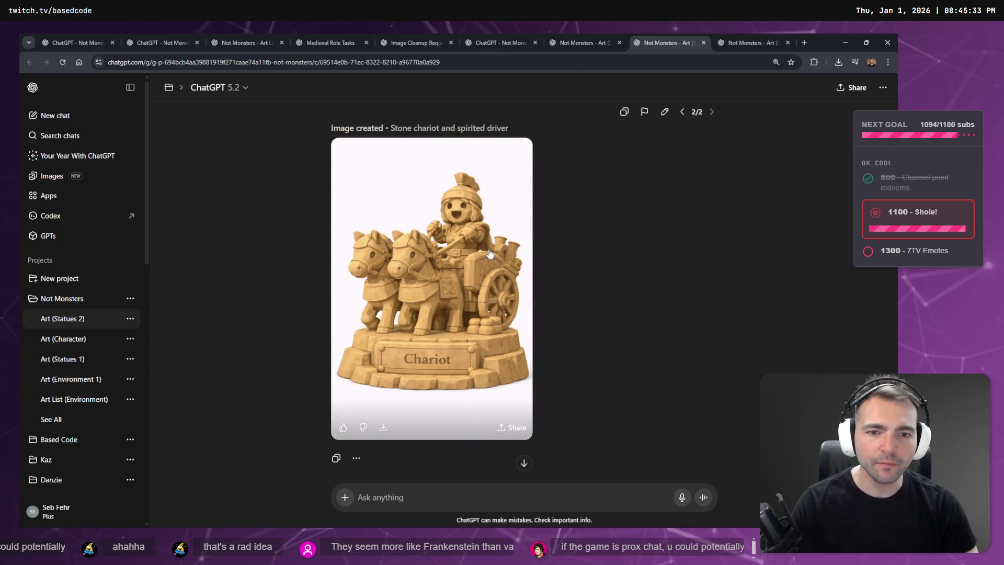
{"action": "left_click", "coordinate": [496, 261]}
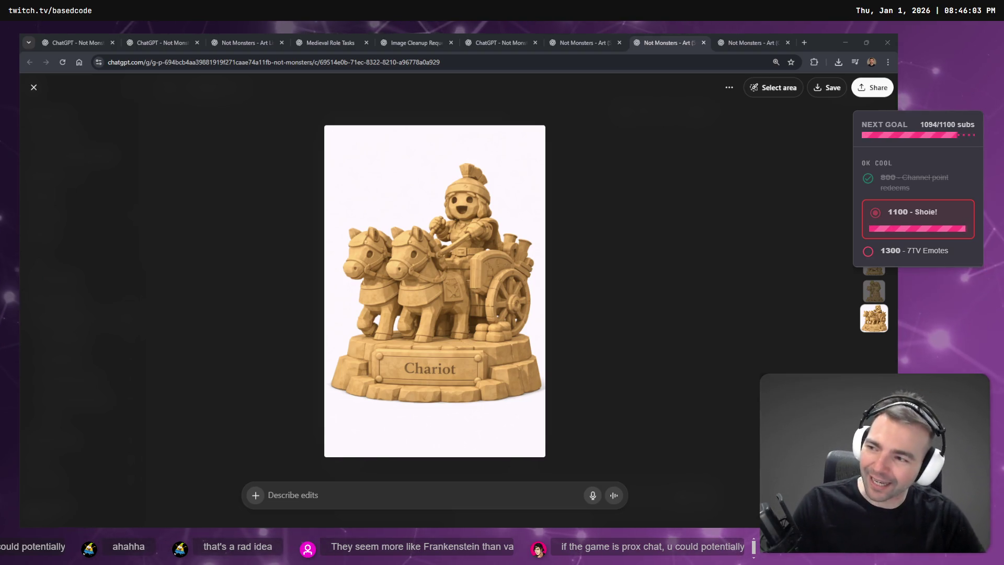
{"action": "left_click", "coordinate": [707, 265]}
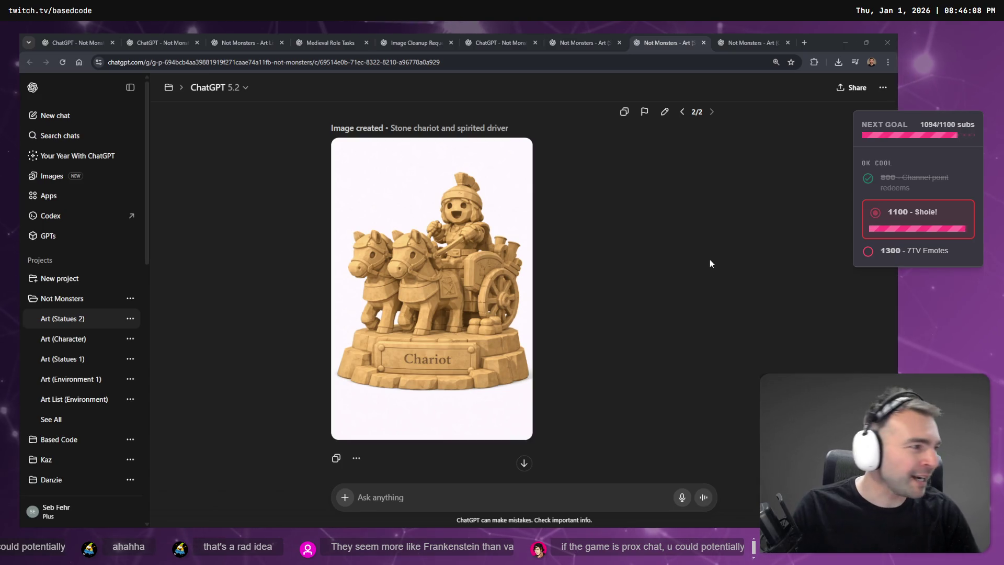
{"action": "scroll", "coordinate": [473, 295], "scroll_direction": "down", "scroll_amount": 5}
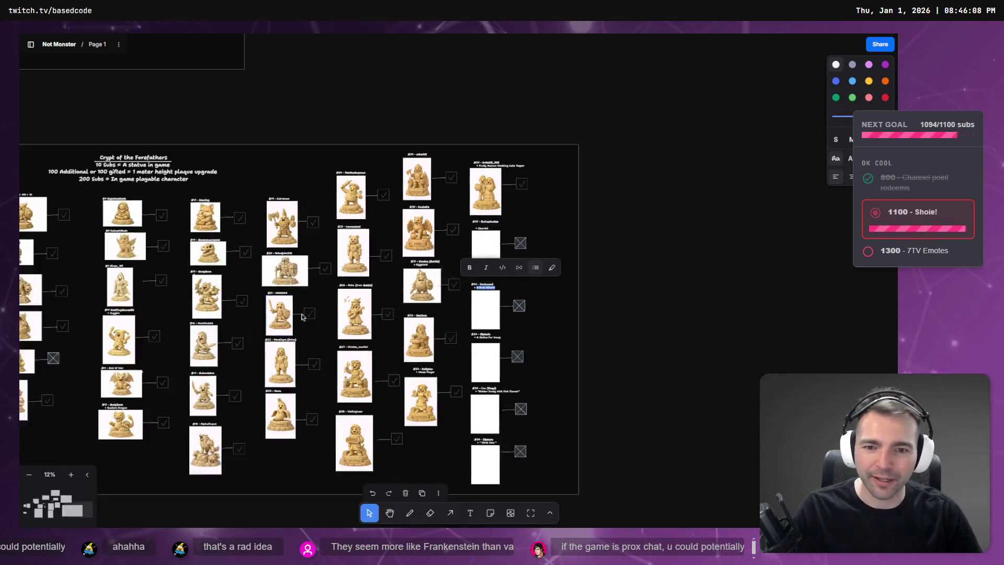
{"action": "scroll", "coordinate": [473, 295], "scroll_direction": "up", "scroll_amount": 8}
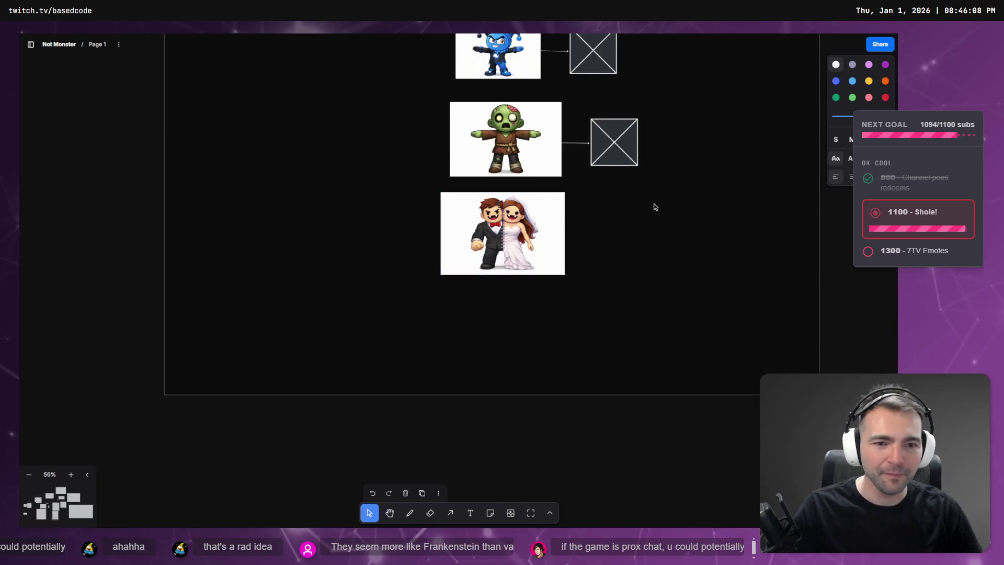
Step: Add an enlarged text note left of the couple with the pasted proximity-chat voice filter message
{"action": "left_click_drag", "start_coordinate": [234, 226], "coordinate": [296, 296]}
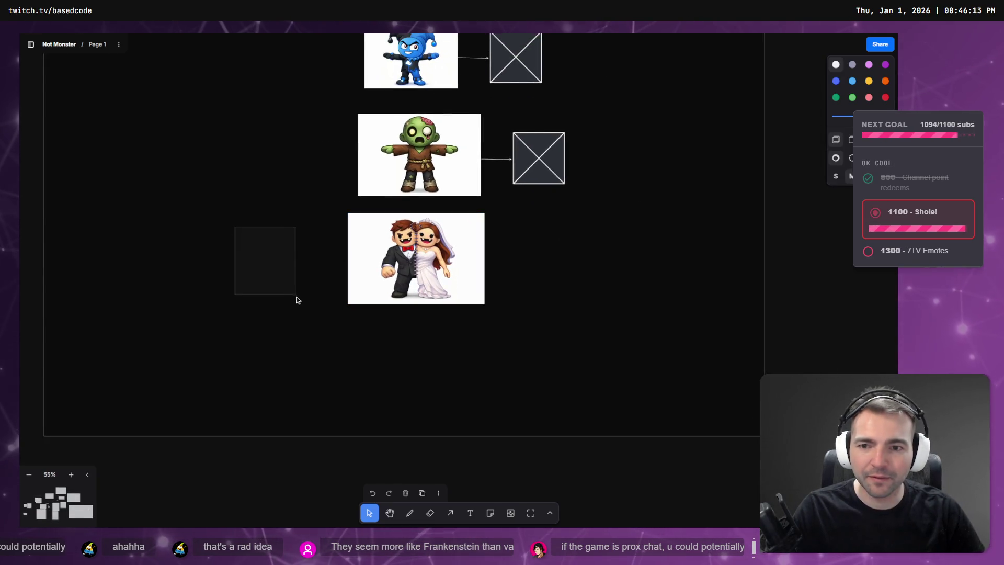
{"action": "key", "text": "t"}
{"action": "left_click_drag", "start_coordinate": [265, 208], "coordinate": [335, 293]}
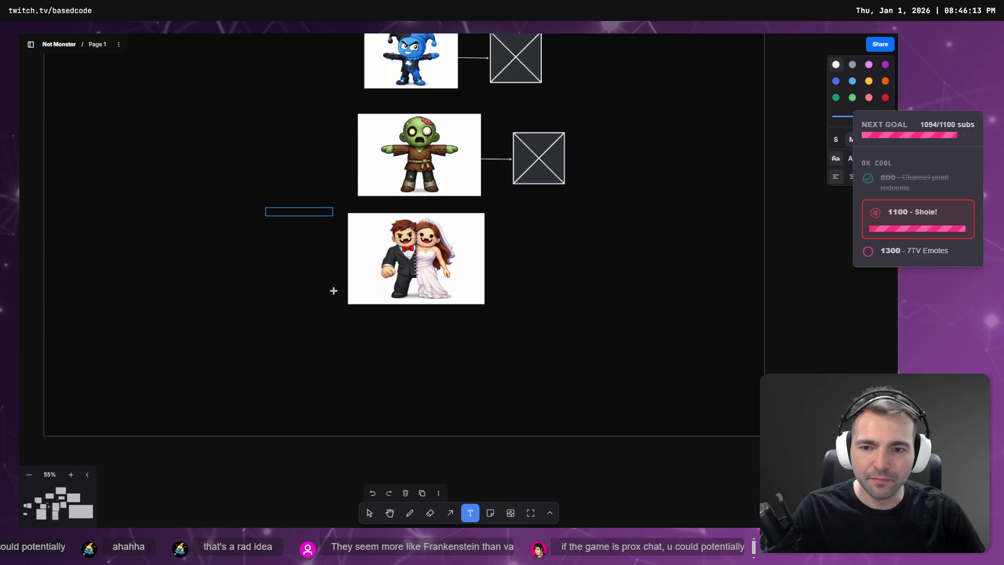
{"action": "type", "text": "if the game is prox chat, u could potentially have subtle voice filters, might be too much, but imagine if u were our character it makes a high and low pitch voice on top of itself, would be creep"}
{"action": "key", "text": "Escape"}
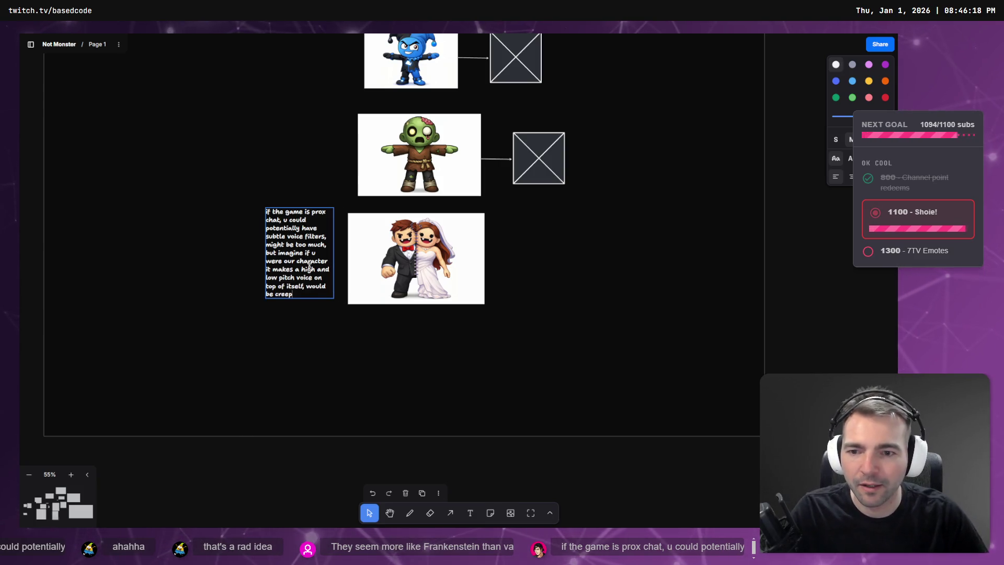
{"action": "left_click", "coordinate": [220, 273]}
{"action": "left_click", "coordinate": [299, 253]}
{"action": "left_click_drag", "start_coordinate": [266, 207], "coordinate": [254, 192]}
Step: Capitalise the note's opening 'I.' and centre-align its text
{"action": "double_click", "coordinate": [256, 194]}
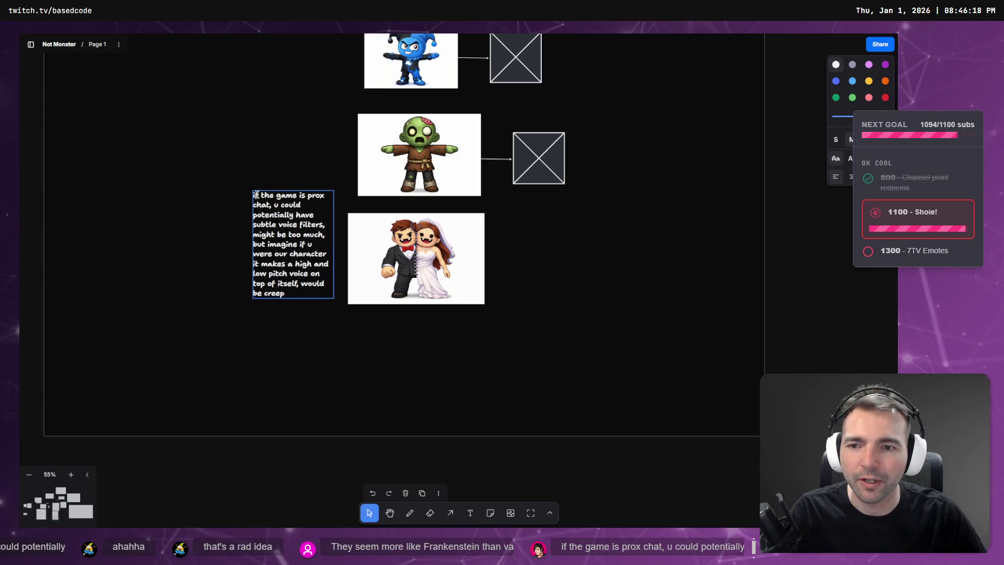
{"action": "left_click_drag", "start_coordinate": [257, 194], "coordinate": [253, 195]}
{"action": "type", "text": "I"}
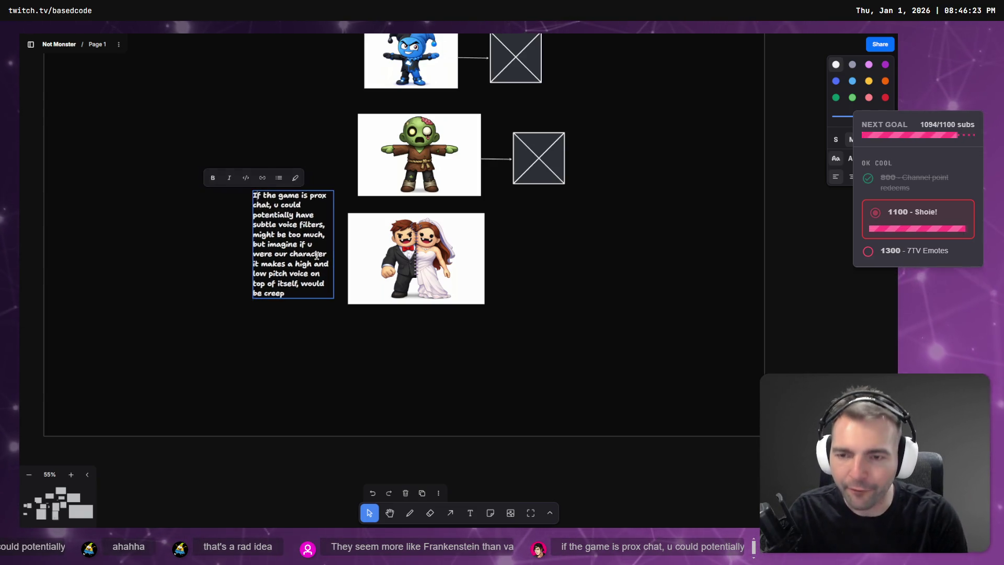
{"action": "type", "text": "."}
{"action": "left_click", "coordinate": [306, 308]}
{"action": "left_click", "coordinate": [304, 283]}
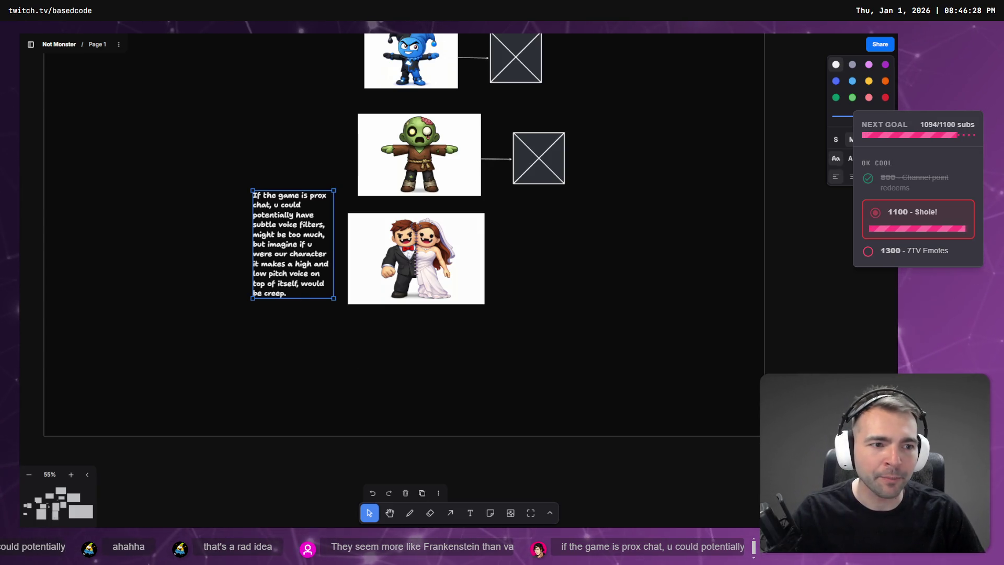
{"action": "left_click", "coordinate": [851, 176]}
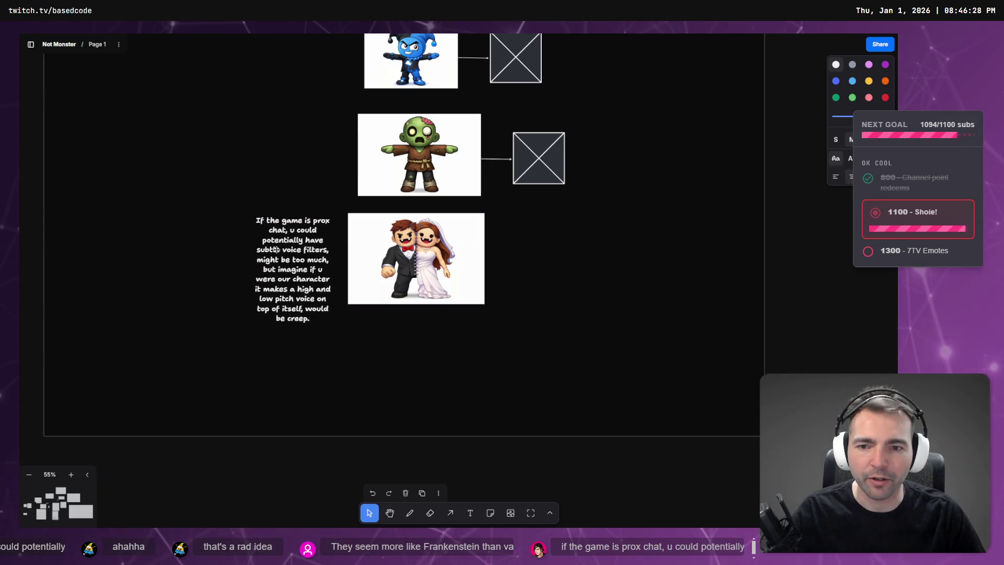
{"action": "left_click", "coordinate": [271, 248]}
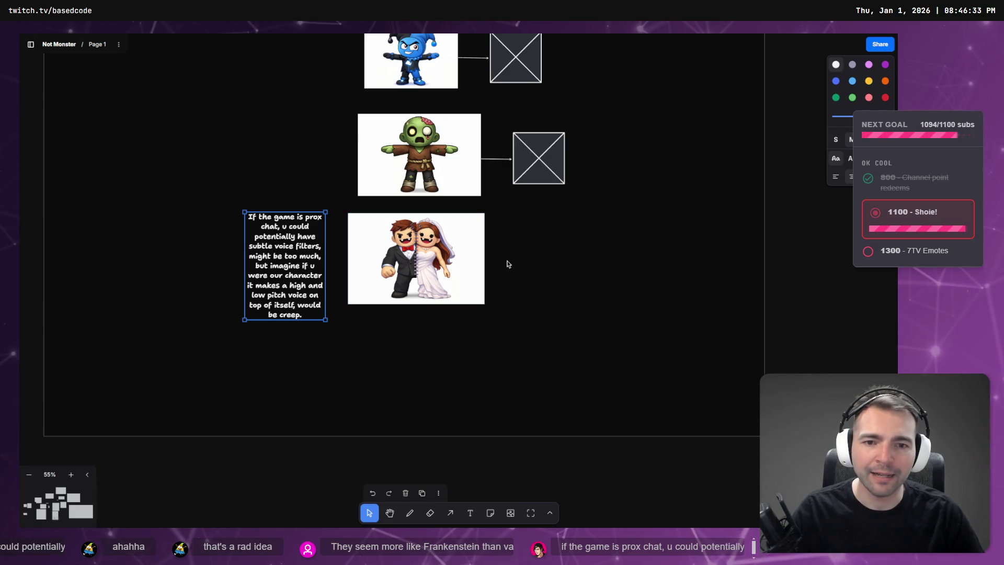
Step: Duplicate the zombie's arrow and empty box beside the couple and nudge the note into place
{"action": "left_click", "coordinate": [510, 161]}
{"action": "left_click", "coordinate": [541, 178], "text": "shift"}
{"action": "key", "text": "ctrl+d"}
{"action": "mouse_move", "coordinate": [538, 158]}
{"action": "left_mouse_down"}
{"action": "mouse_move", "coordinate": [545, 265]}
{"action": "mouse_move", "coordinate": [541, 257]}
{"action": "left_mouse_up"}
{"action": "left_click_drag", "start_coordinate": [290, 268], "coordinate": [298, 260]}
{"action": "left_click", "coordinate": [790, 222]}
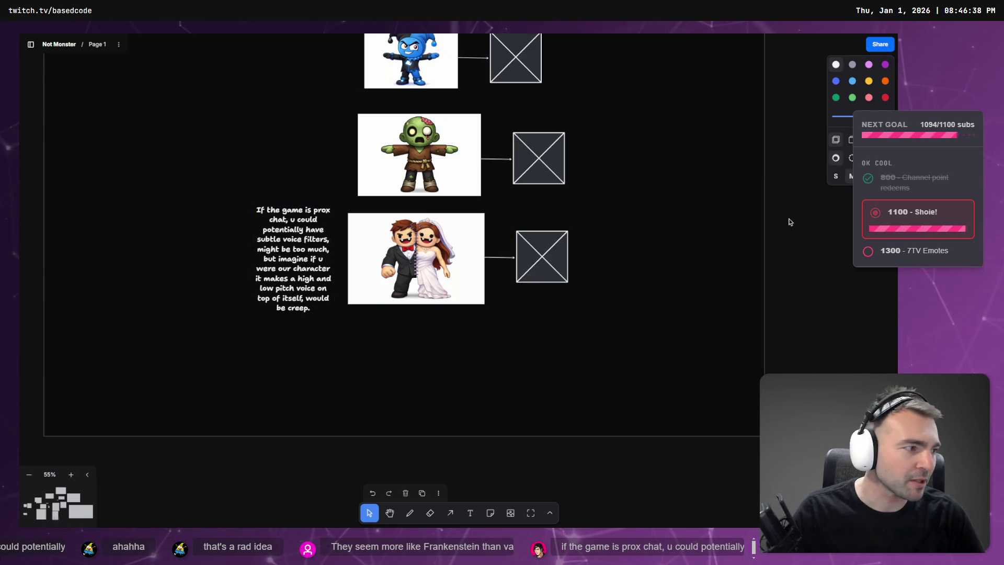
{"action": "scroll", "coordinate": [716, 257], "scroll_direction": "down", "scroll_amount": 10}
{"action": "scroll", "coordinate": [674, 177], "scroll_direction": "up", "scroll_amount": 3}
{"action": "scroll", "coordinate": [491, 293], "scroll_direction": "up", "scroll_amount": 8}
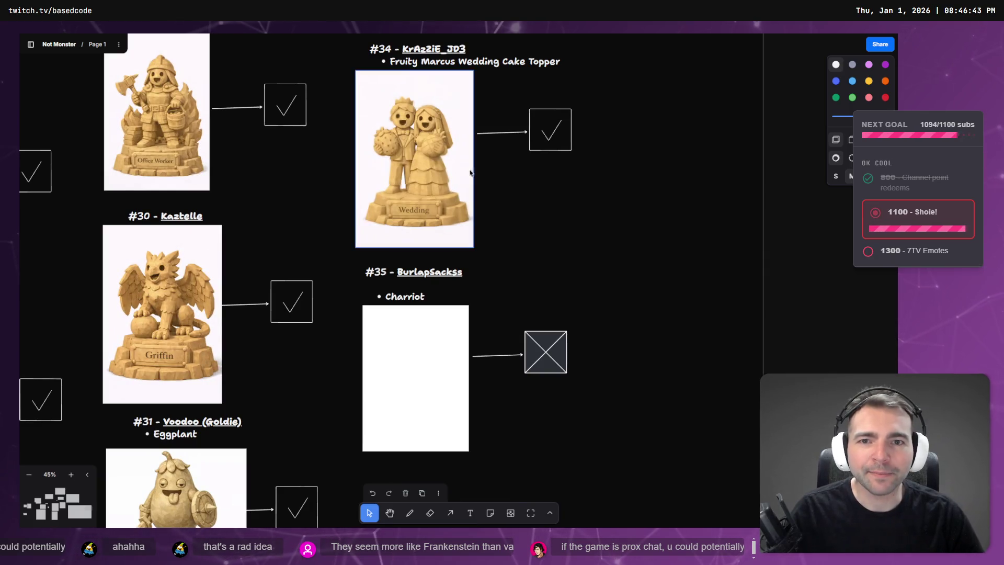
{"action": "scroll", "coordinate": [541, 353], "scroll_direction": "down", "scroll_amount": 3}
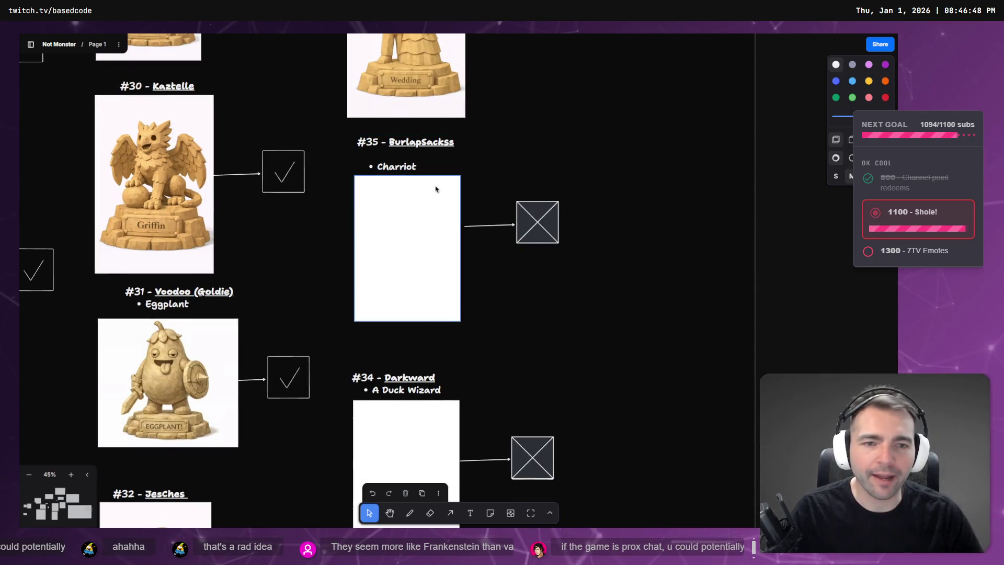
{"action": "key", "text": "alt+Tab"}
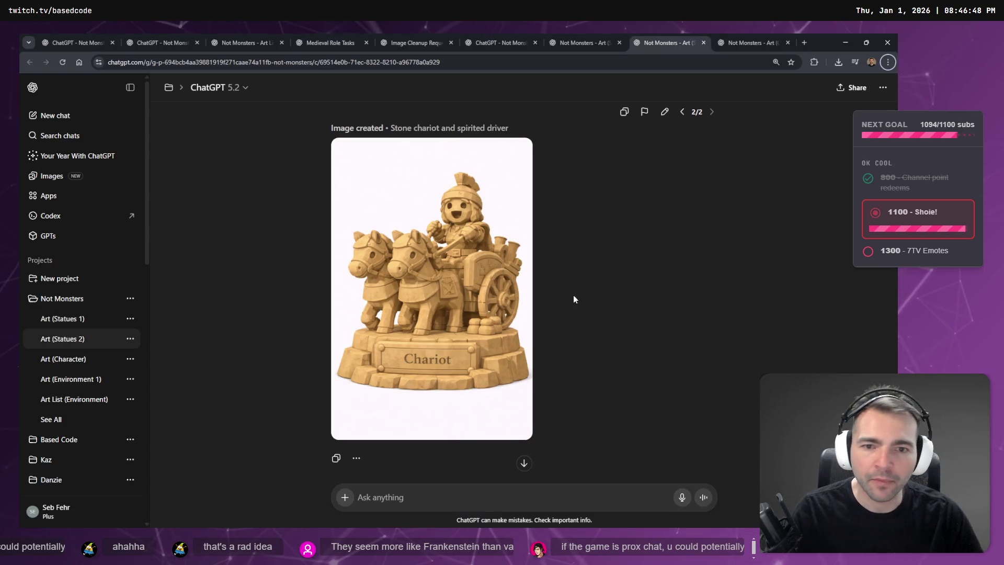
Step: Dictate and send an edit replacing the chariot's driver with a burlap sack
{"action": "left_click", "coordinate": [447, 372]}
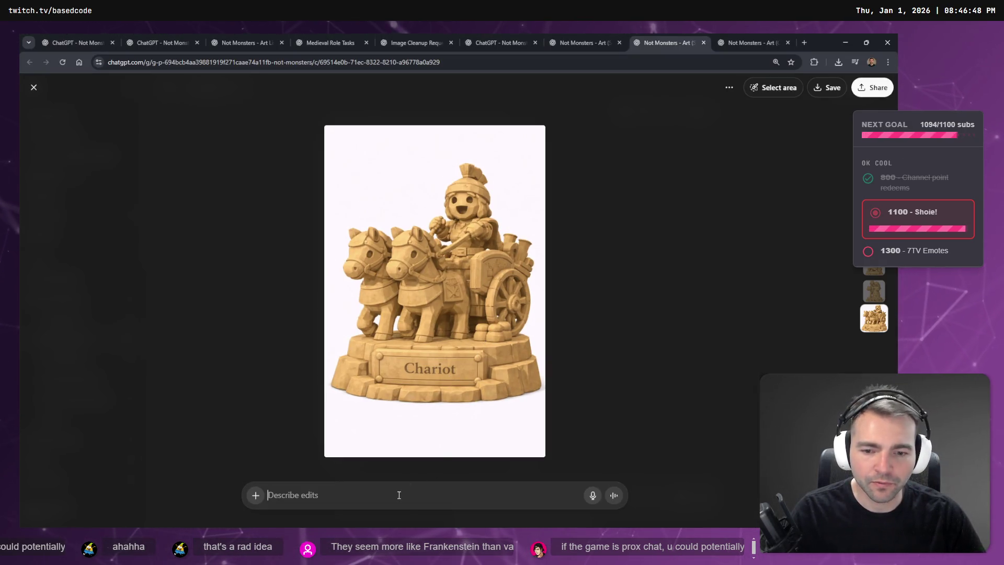
{"action": "key", "text": "super+h"}
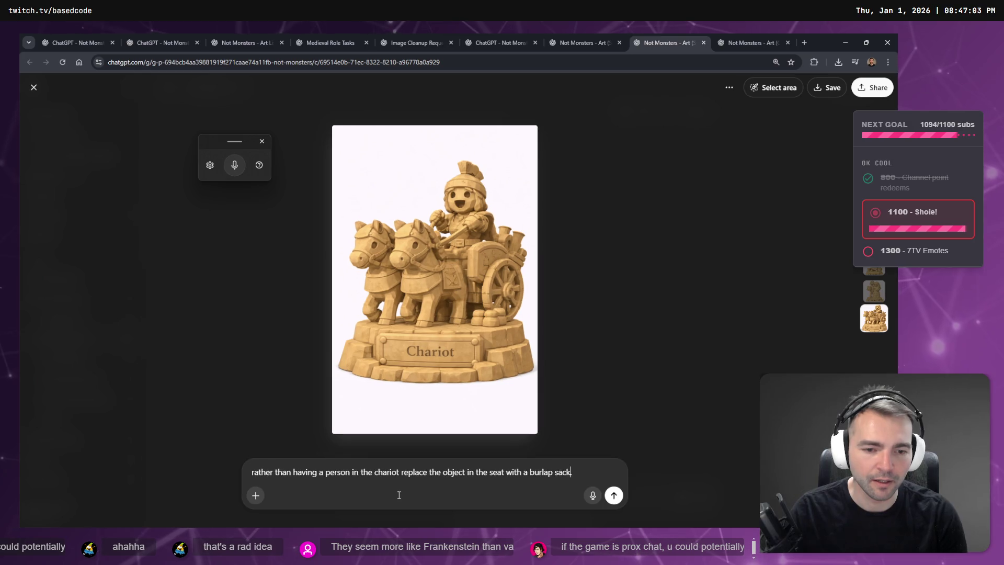
{"action": "key", "text": "Return"}
{"action": "key", "text": "ctrl+Tab"}
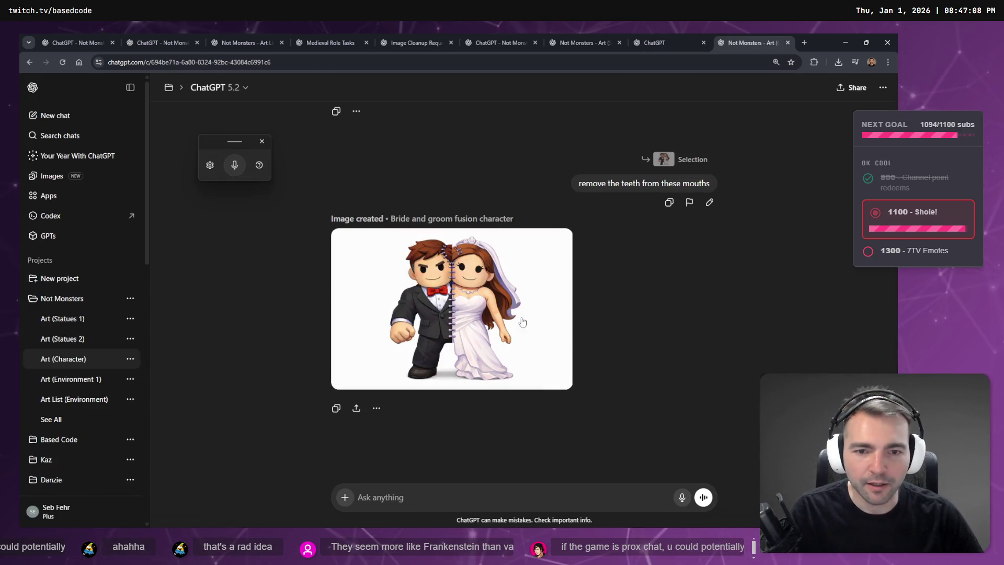
Step: Change the sent mouth request from 'teeth' to 'fangs' and resend it
{"action": "left_click", "coordinate": [499, 316]}
{"action": "key", "text": "Escape"}
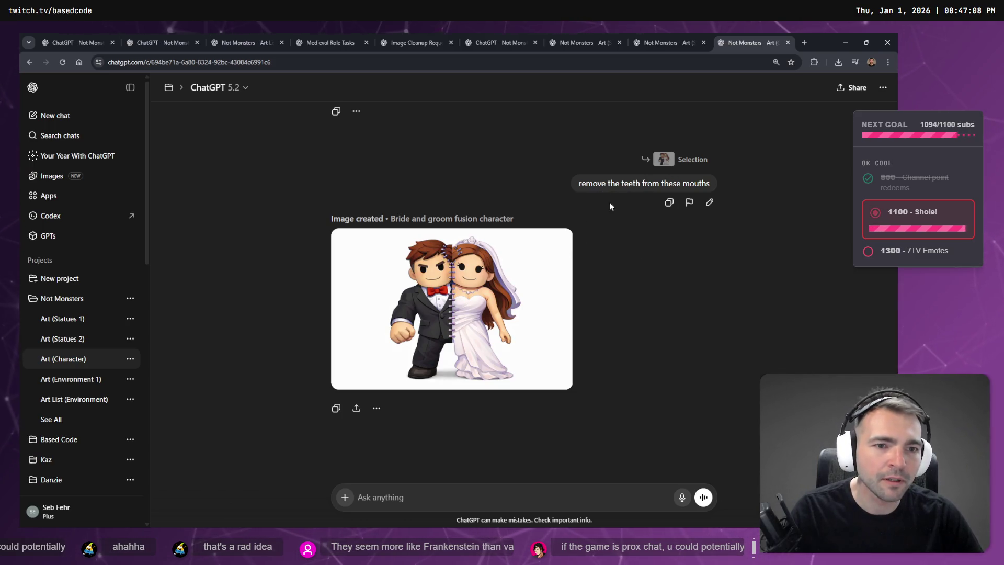
{"action": "scroll", "coordinate": [626, 227], "scroll_direction": "up", "scroll_amount": 4}
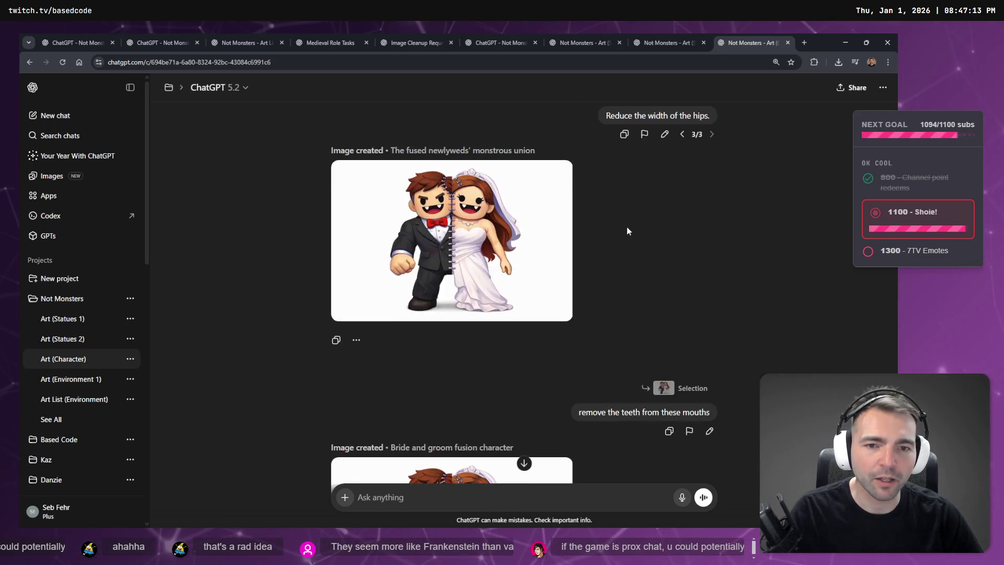
{"action": "scroll", "coordinate": [627, 227], "scroll_direction": "down", "scroll_amount": 3}
{"action": "left_click", "coordinate": [709, 294]}
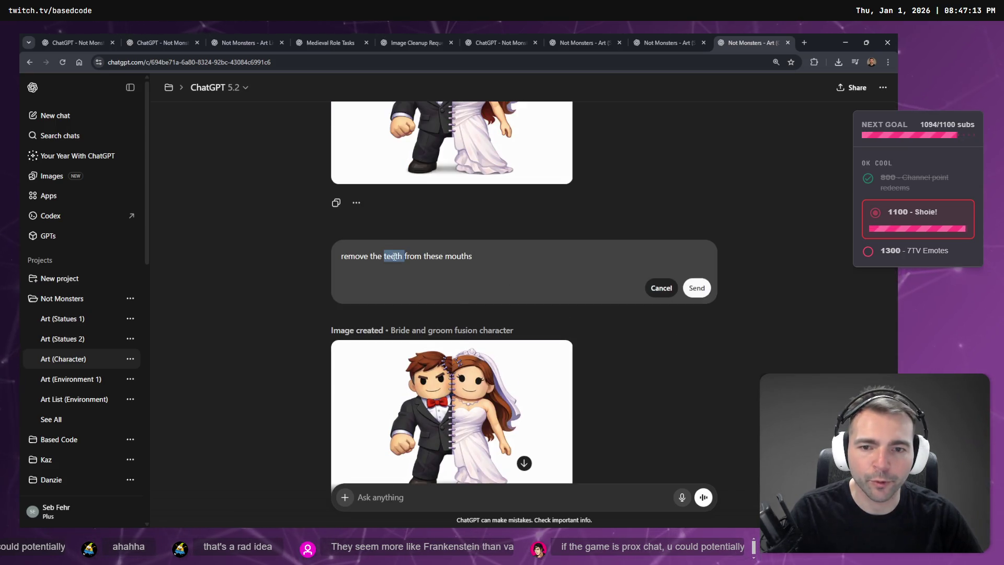
{"action": "type", "text": "fangs"}
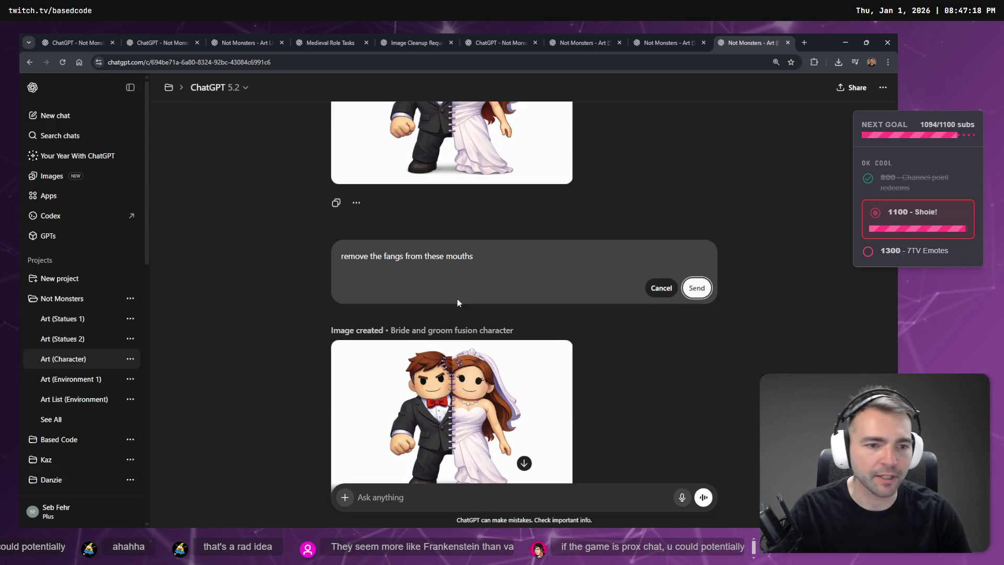
{"action": "key", "text": "Return"}
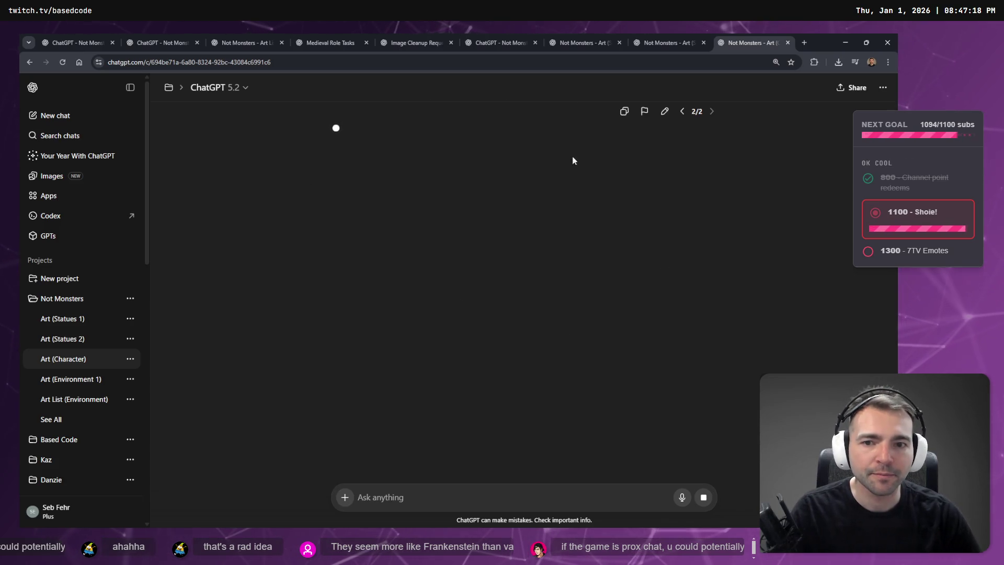
Step: Look through the open chats and switch to the Duck Wizard statue chat
{"action": "left_click", "coordinate": [699, 34]}
{"action": "left_click", "coordinate": [728, 34]}
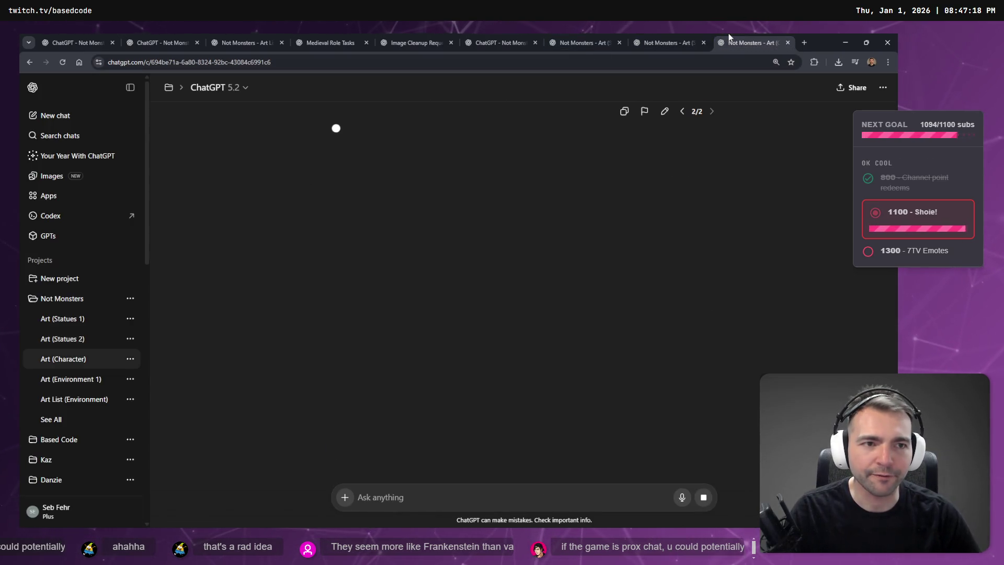
{"action": "left_click", "coordinate": [593, 34]}
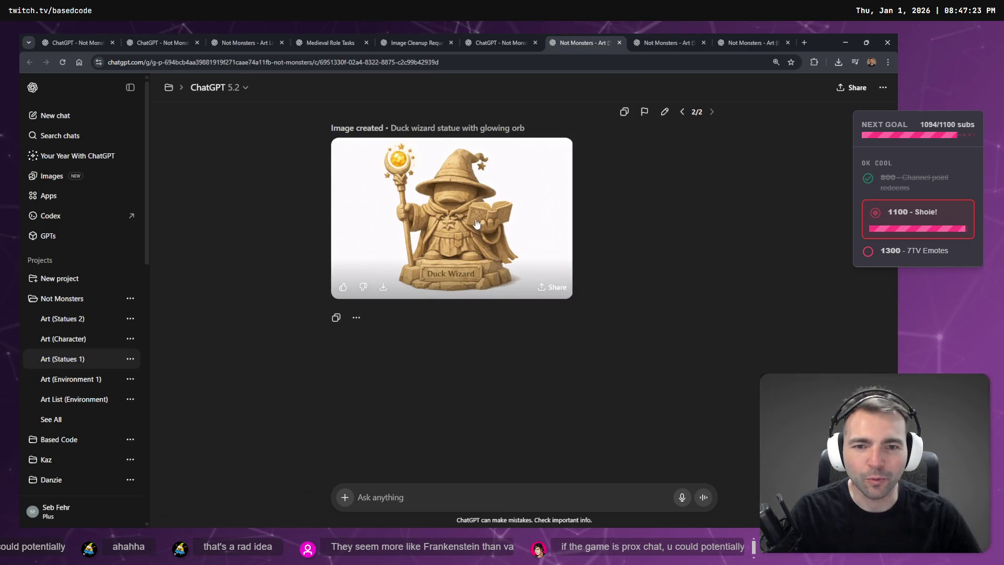
{"action": "left_click", "coordinate": [489, 281]}
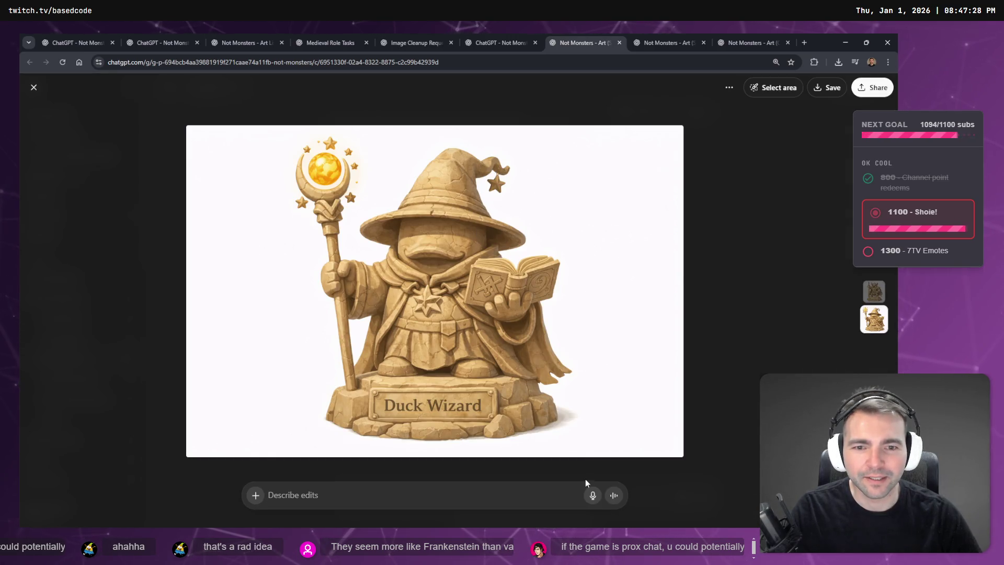
{"action": "scroll", "coordinate": [565, 309], "scroll_direction": "up", "scroll_amount": 7}
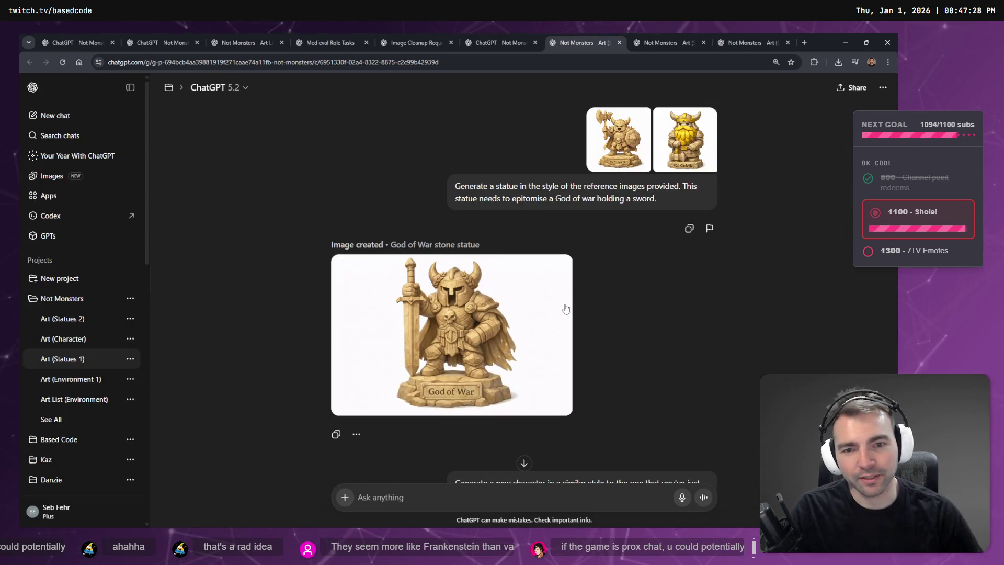
{"action": "scroll", "coordinate": [558, 314], "scroll_direction": "down", "scroll_amount": 3}
{"action": "scroll", "coordinate": [550, 327], "scroll_direction": "up", "scroll_amount": 1}
{"action": "scroll", "coordinate": [550, 328], "scroll_direction": "down", "scroll_amount": 7}
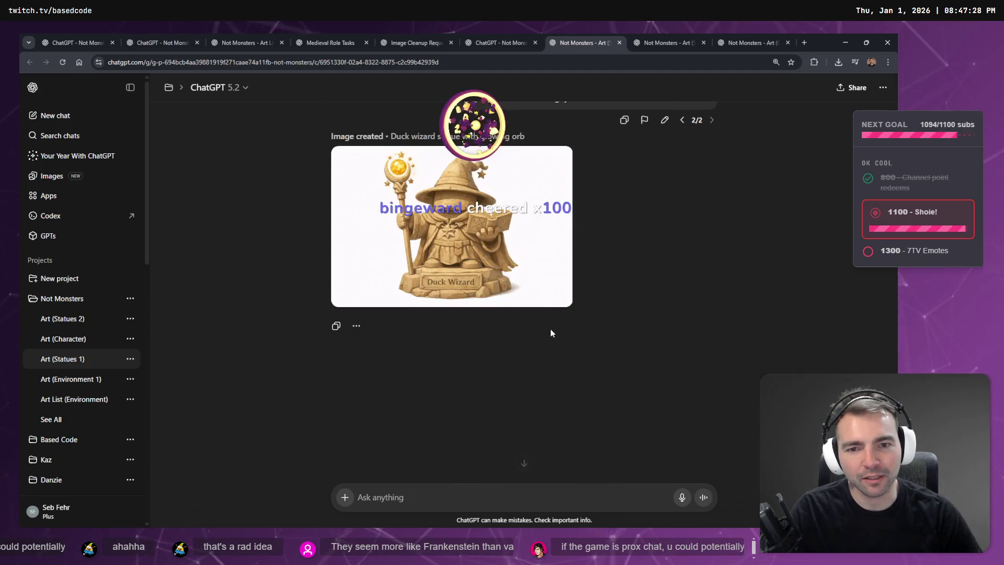
{"action": "scroll", "coordinate": [544, 329], "scroll_direction": "up", "scroll_amount": 6}
{"action": "scroll", "coordinate": [536, 319], "scroll_direction": "up", "scroll_amount": 2}
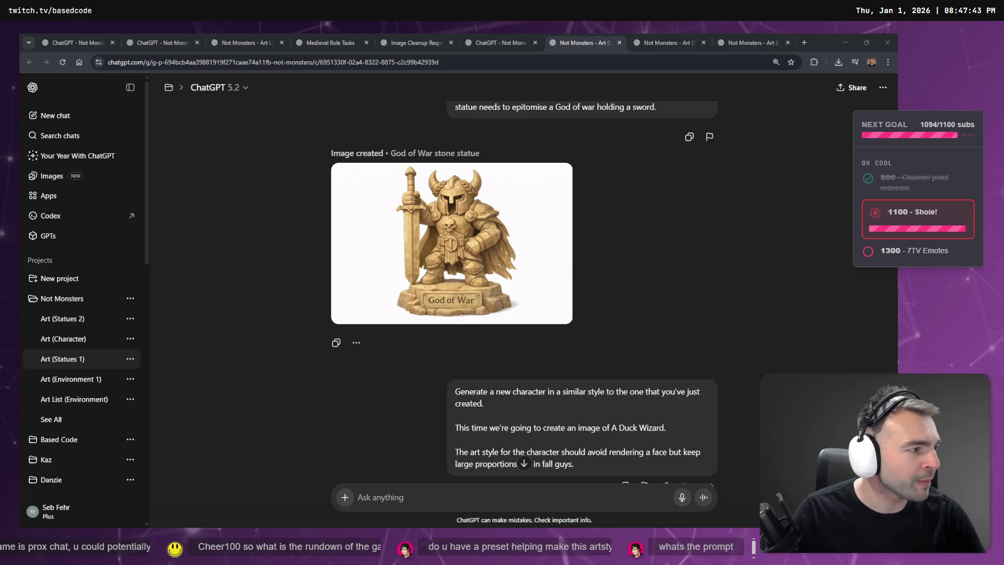
{"action": "key", "text": "alt+Tab"}
Step: Zoom and pan past the logo and key art to the Game Loop title and Main Menu mockup
{"action": "scroll", "coordinate": [242, 223], "scroll_direction": "down", "scroll_amount": 5}
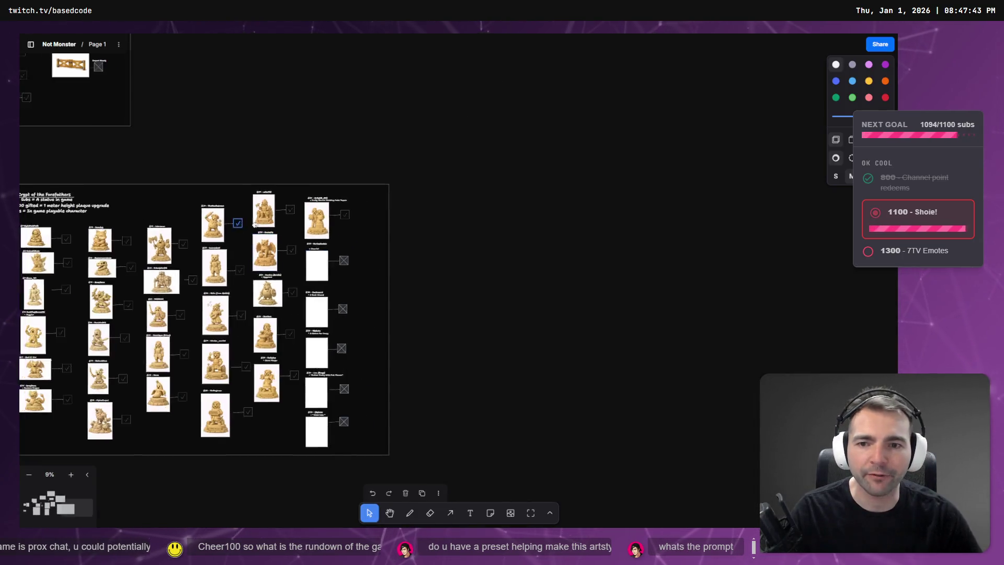
{"action": "scroll", "coordinate": [242, 224], "scroll_direction": "left", "scroll_amount": 10}
{"action": "scroll", "coordinate": [457, 257], "scroll_direction": "up", "scroll_amount": 5}
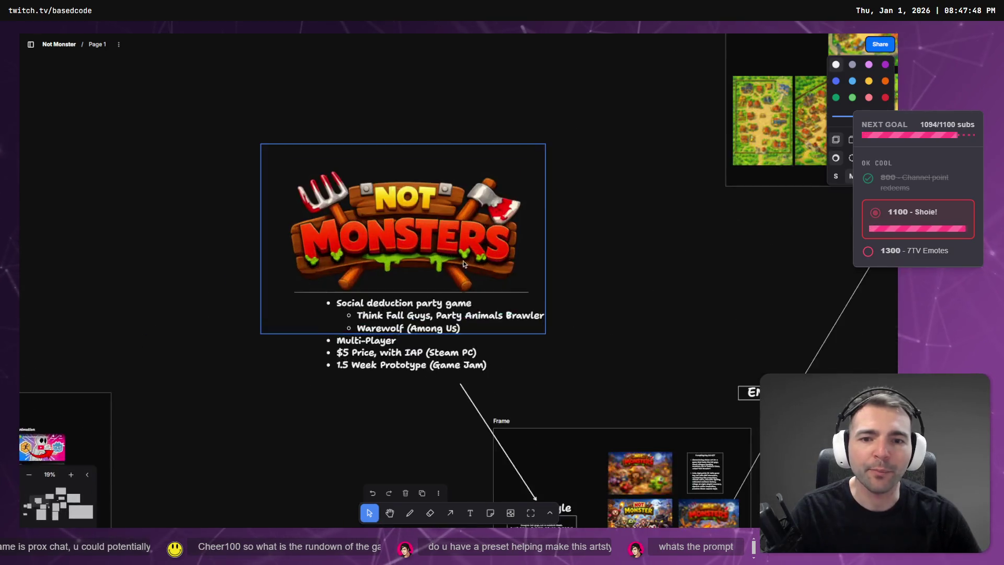
{"action": "scroll", "coordinate": [457, 257], "scroll_direction": "up", "scroll_amount": 5}
{"action": "scroll", "coordinate": [681, 232], "scroll_direction": "down", "scroll_amount": 2}
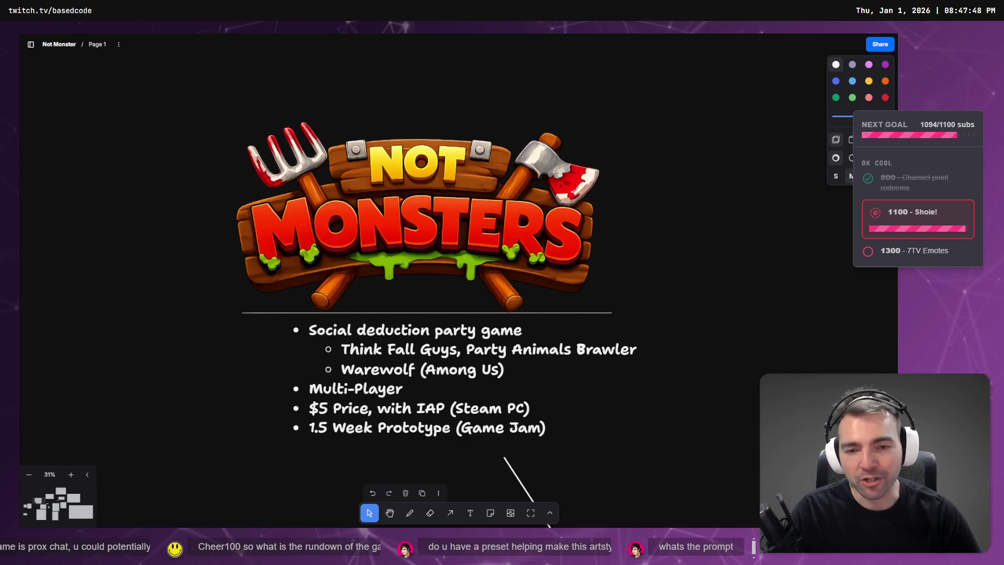
{"action": "scroll", "coordinate": [463, 274], "scroll_direction": "down", "scroll_amount": 5}
{"action": "scroll", "coordinate": [464, 274], "scroll_direction": "up", "scroll_amount": 3}
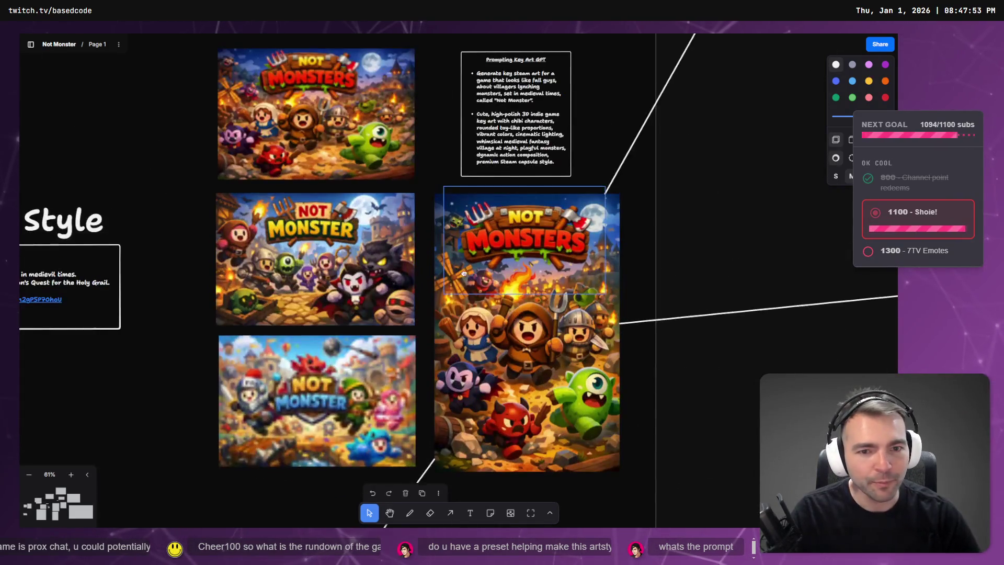
{"action": "scroll", "coordinate": [463, 274], "scroll_direction": "down", "scroll_amount": 3}
{"action": "scroll", "coordinate": [464, 275], "scroll_direction": "right", "scroll_amount": 2}
{"action": "scroll", "coordinate": [678, 231], "scroll_direction": "up", "scroll_amount": 1}
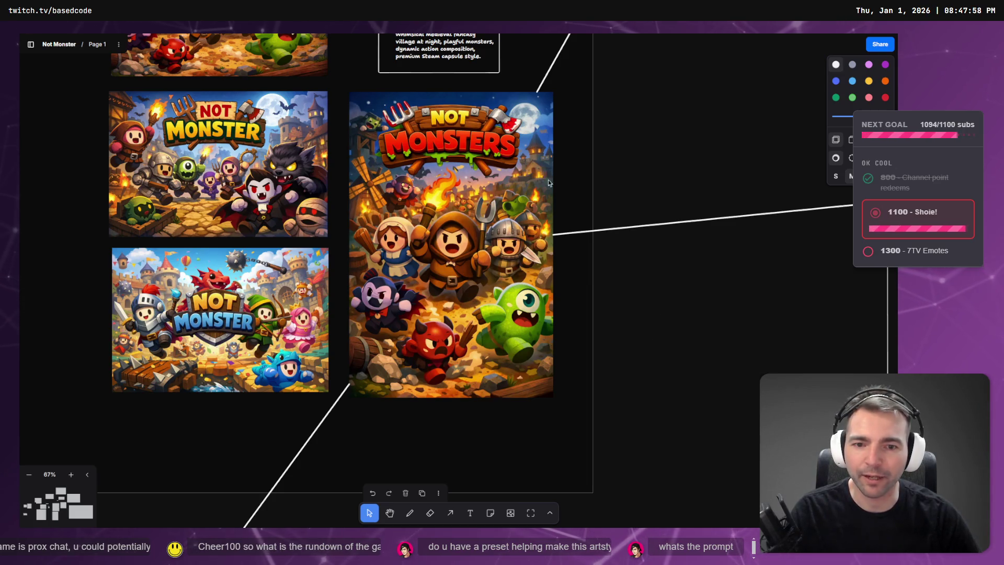
{"action": "scroll", "coordinate": [663, 418], "scroll_direction": "down", "scroll_amount": 5}
{"action": "scroll", "coordinate": [654, 269], "scroll_direction": "down", "scroll_amount": 2}
{"action": "scroll", "coordinate": [672, 174], "scroll_direction": "down", "scroll_amount": 3}
{"action": "scroll", "coordinate": [556, 399], "scroll_direction": "up", "scroll_amount": 5}
{"action": "mouse_move", "coordinate": [630, 277]}
{"action": "left_mouse_down"}
{"action": "mouse_move", "coordinate": [673, 381]}
{"action": "mouse_move", "coordinate": [661, 255]}
{"action": "left_mouse_up"}
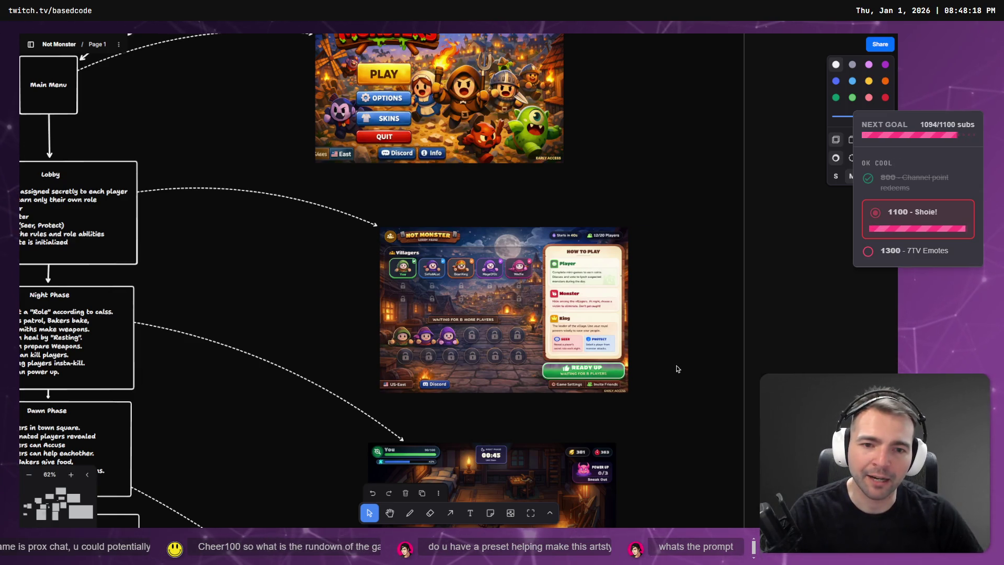
Step: Zoom in on the lobby and town-square mockups and inspect the village battle screenshot
{"action": "scroll", "coordinate": [677, 364], "scroll_direction": "up", "scroll_amount": 5}
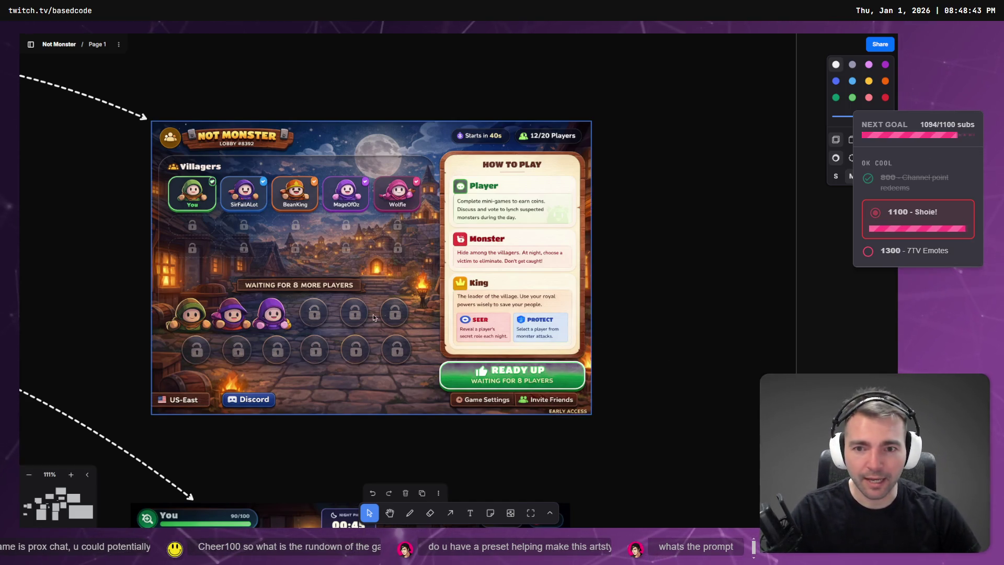
{"action": "scroll", "coordinate": [413, 333], "scroll_direction": "down", "scroll_amount": 10}
{"action": "scroll", "coordinate": [483, 372], "scroll_direction": "down", "scroll_amount": 5}
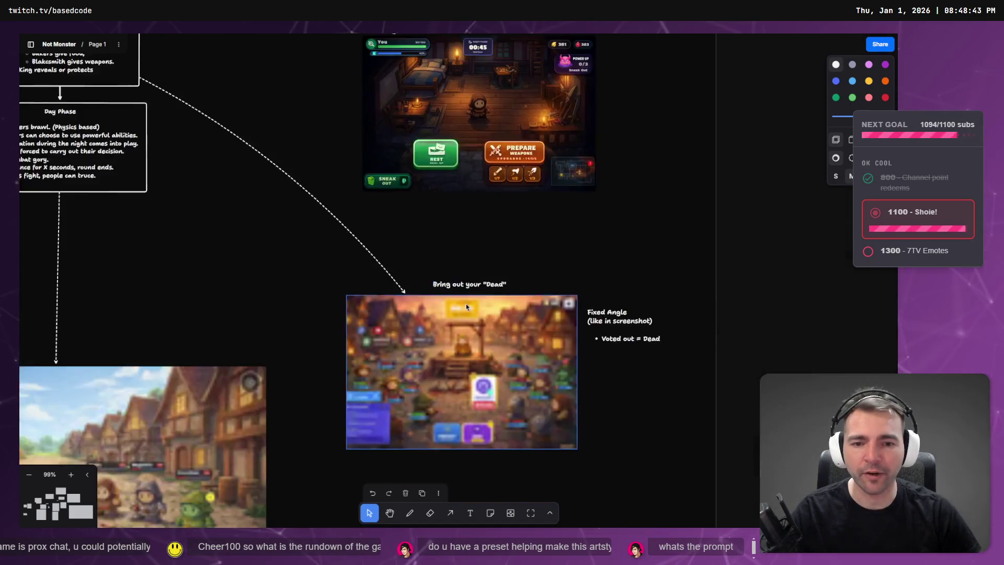
{"action": "scroll", "coordinate": [482, 242], "scroll_direction": "up", "scroll_amount": 10}
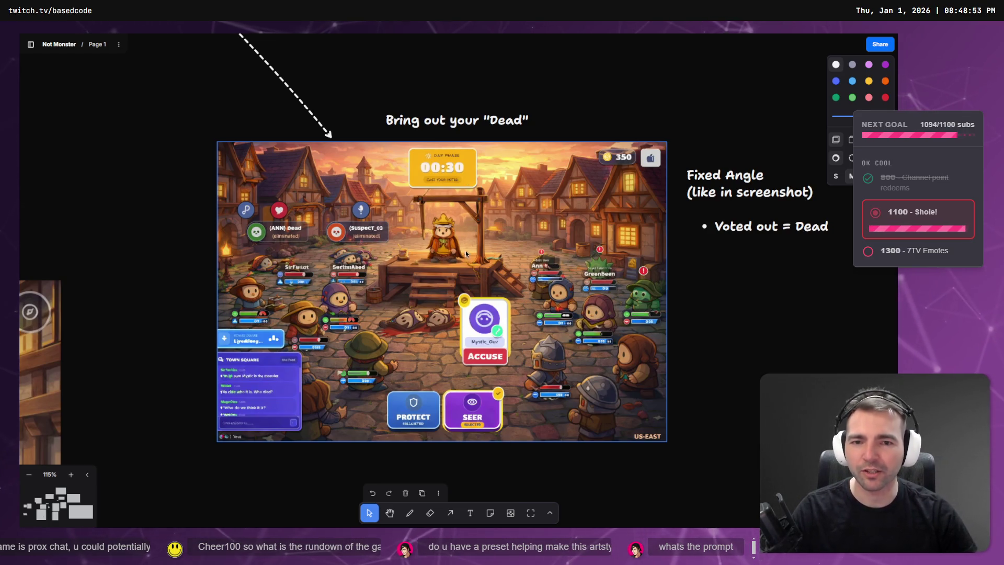
{"action": "scroll", "coordinate": [425, 217], "scroll_direction": "up", "scroll_amount": 10}
{"action": "scroll", "coordinate": [540, 392], "scroll_direction": "down", "scroll_amount": 5}
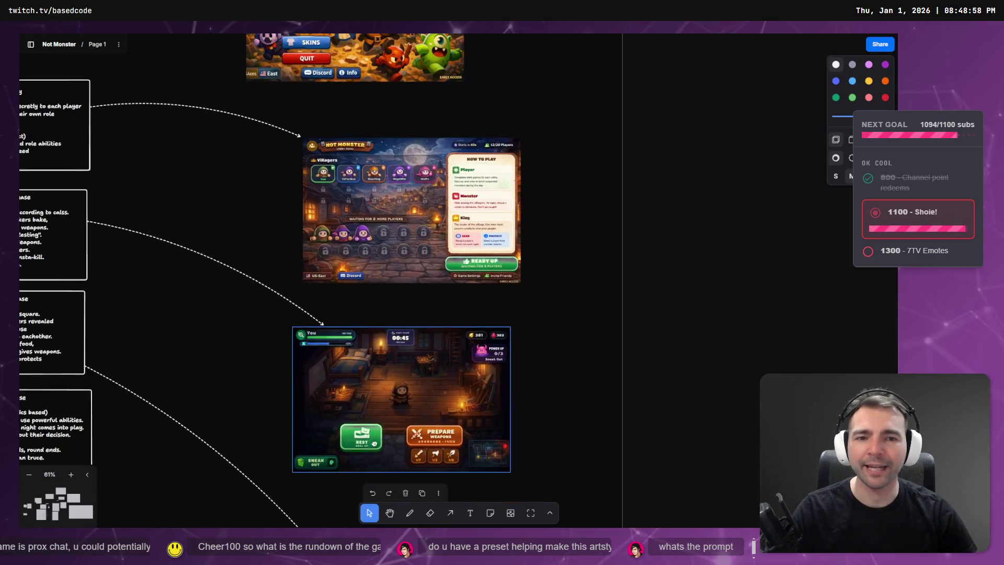
{"action": "scroll", "coordinate": [423, 465], "scroll_direction": "down", "scroll_amount": 1}
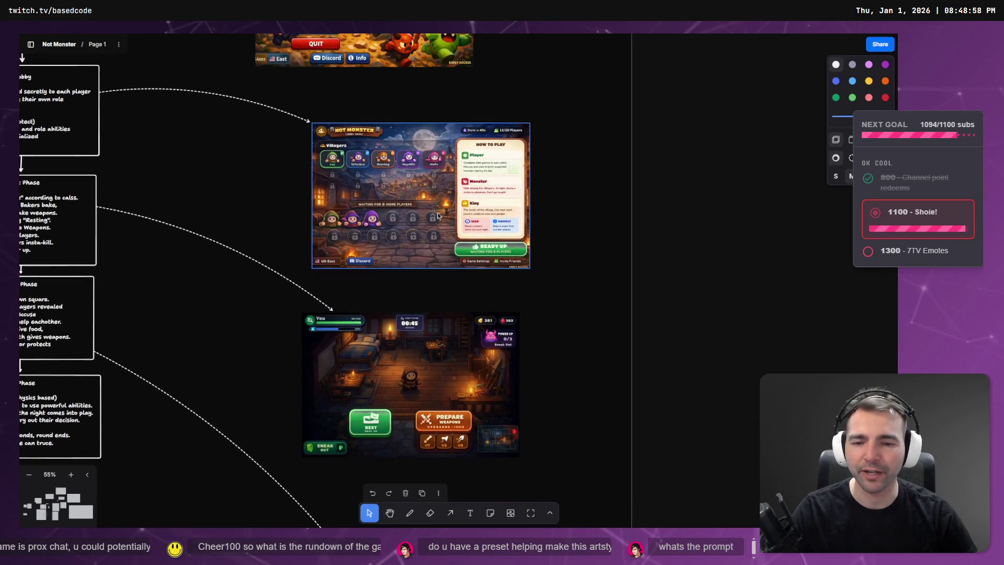
{"action": "scroll", "coordinate": [433, 484], "scroll_direction": "down", "scroll_amount": 10}
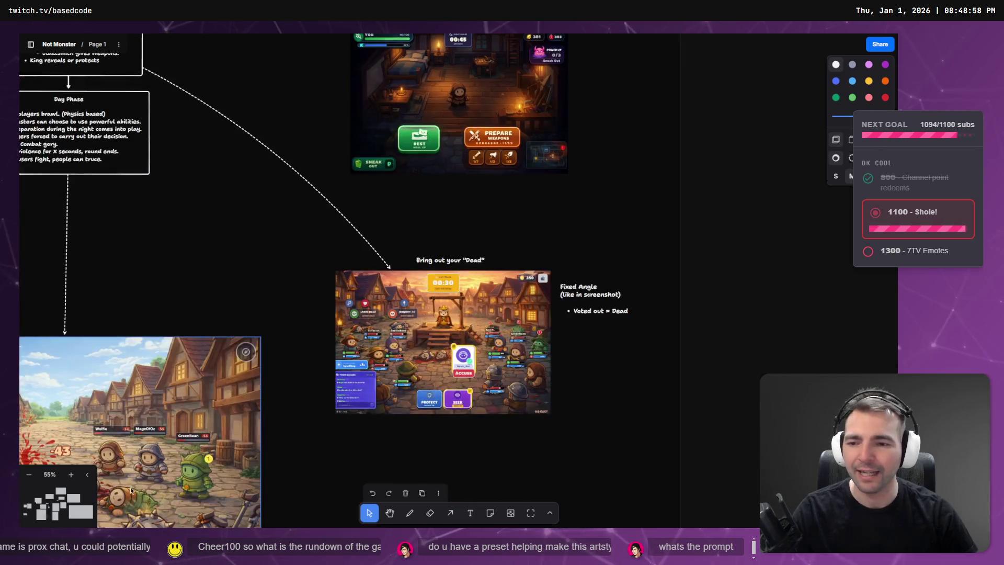
{"action": "left_click", "coordinate": [220, 366]}
{"action": "left_click", "coordinate": [232, 219]}
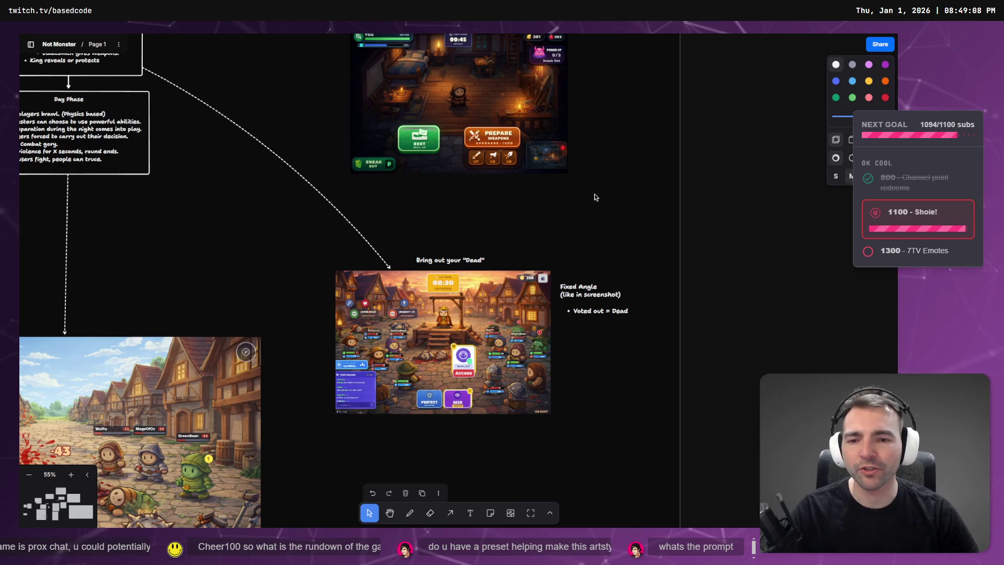
Step: Zoom out to 23% to show the whole game-loop flowchart, then pan right to the Supporter's Crypt statues
{"action": "scroll", "coordinate": [594, 195], "scroll_direction": "down", "scroll_amount": 3}
{"action": "left_click_drag", "start_coordinate": [296, 173], "coordinate": [574, 241]}
{"action": "scroll", "coordinate": [573, 241], "scroll_direction": "down", "scroll_amount": 2}
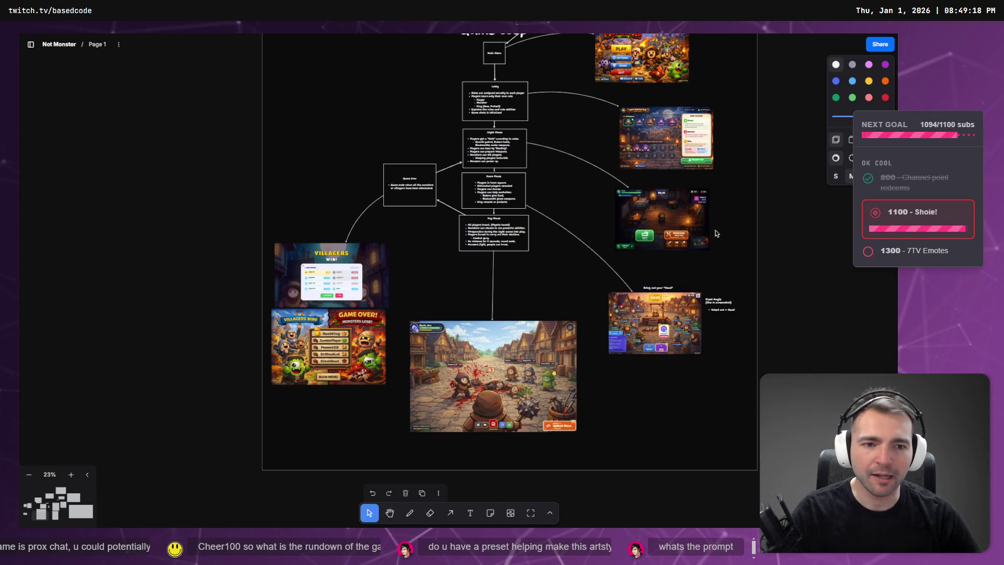
{"action": "scroll", "coordinate": [587, 365], "scroll_direction": "up", "scroll_amount": 5}
{"action": "scroll", "coordinate": [634, 227], "scroll_direction": "down", "scroll_amount": 5}
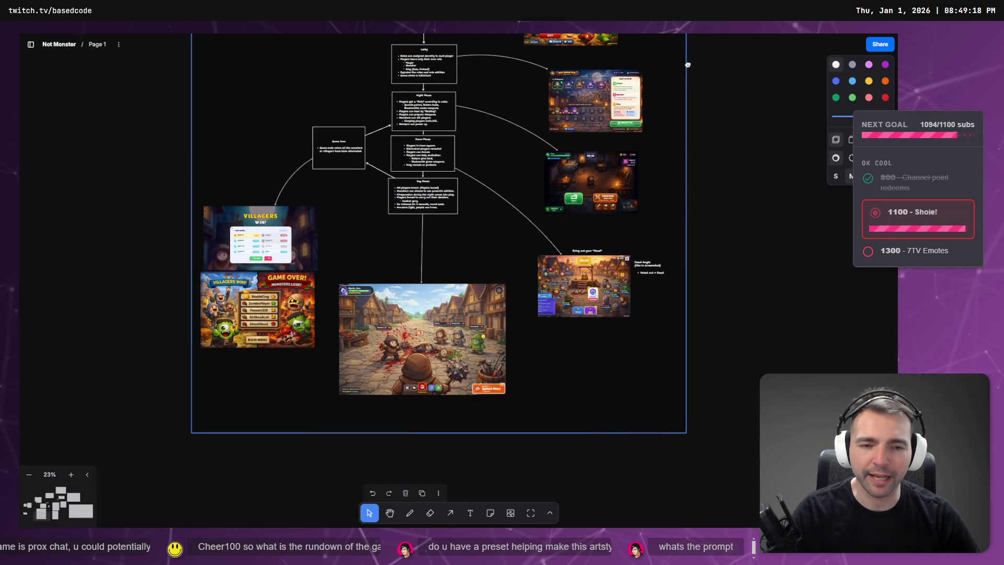
{"action": "scroll", "coordinate": [629, 221], "scroll_direction": "up", "scroll_amount": 10}
{"action": "scroll", "coordinate": [516, 325], "scroll_direction": "right", "scroll_amount": 5}
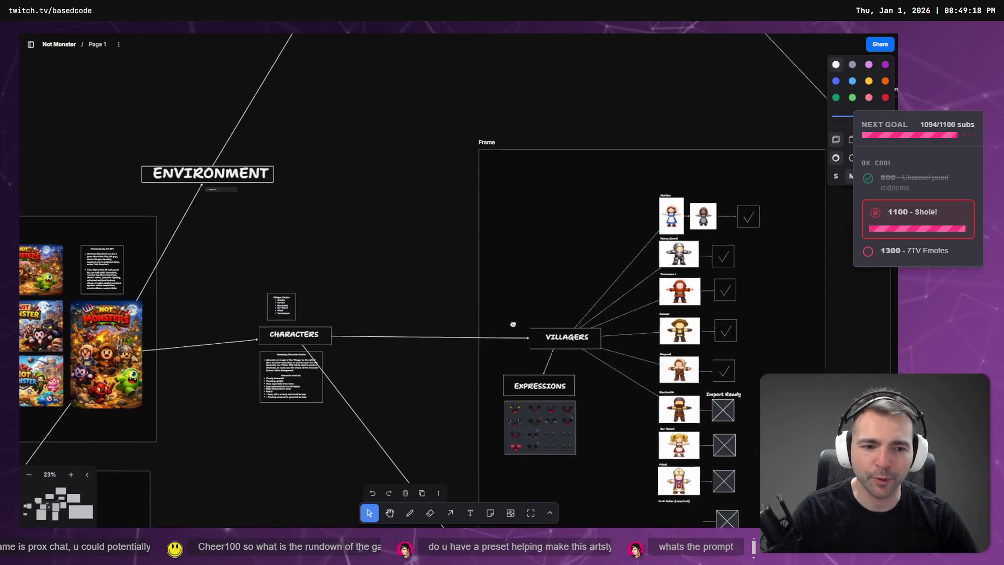
{"action": "scroll", "coordinate": [516, 325], "scroll_direction": "right", "scroll_amount": 5}
{"action": "scroll", "coordinate": [774, 273], "scroll_direction": "right", "scroll_amount": 7}
{"action": "scroll", "coordinate": [461, 395], "scroll_direction": "down", "scroll_amount": 4}
{"action": "scroll", "coordinate": [461, 394], "scroll_direction": "right", "scroll_amount": 3}
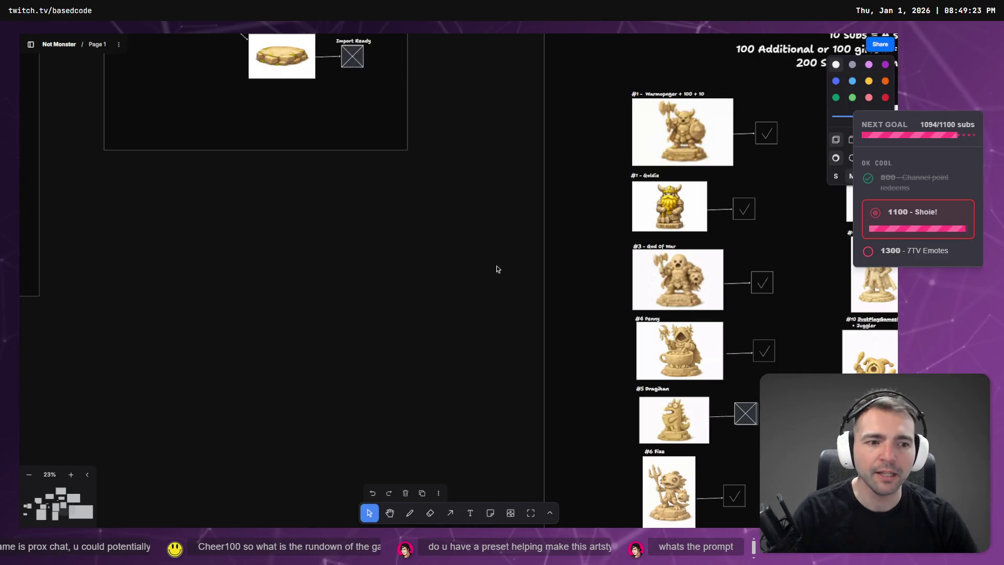
{"action": "scroll", "coordinate": [474, 237], "scroll_direction": "down", "scroll_amount": 5, "text": "ctrl"}
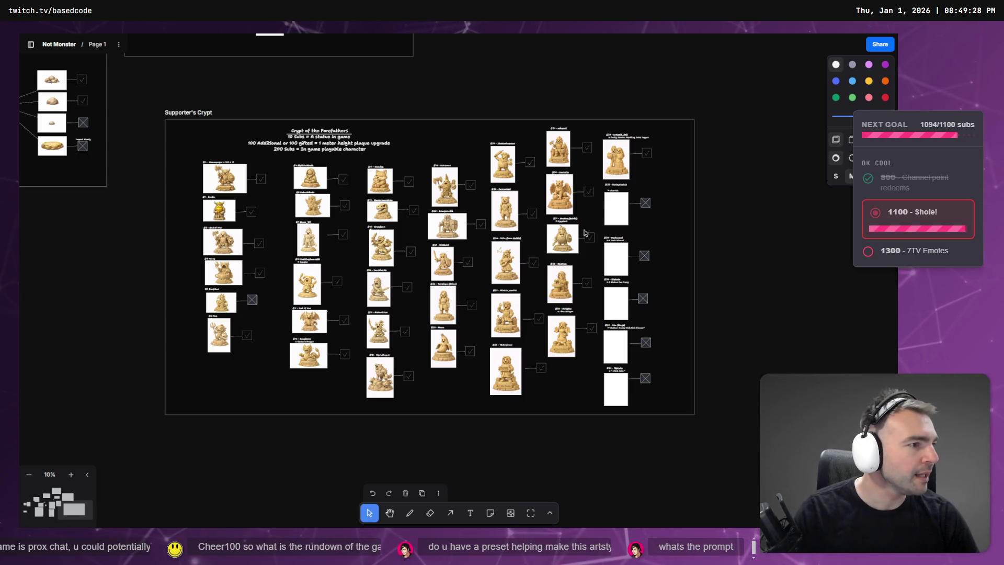
Step: Copy the full-size chariot statue image from its ChatGPT chat
{"action": "key", "text": "alt+Tab"}
{"action": "scroll", "coordinate": [588, 240], "scroll_direction": "down", "scroll_amount": 5}
{"action": "scroll", "coordinate": [609, 187], "scroll_direction": "up", "scroll_amount": 4}
{"action": "left_click", "coordinate": [653, 43]}
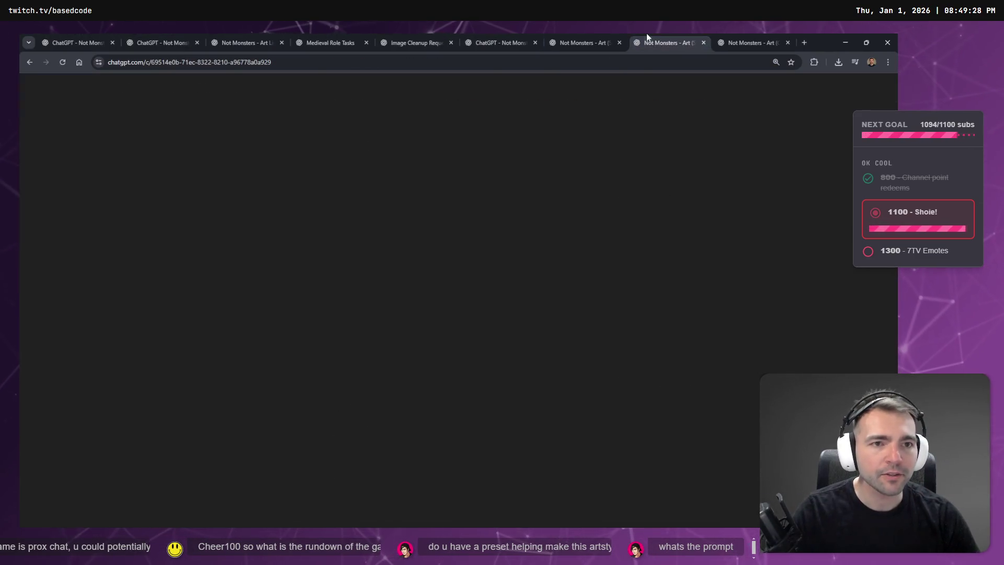
{"action": "left_click", "coordinate": [441, 302]}
{"action": "right_click", "coordinate": [519, 247]}
{"action": "left_click", "coordinate": [559, 276]}
Step: Paste the chariot statue onto the board, shrink it into the #35 BurlapSacks slot, and return to ChatGPT
{"action": "key", "text": "alt+Tab"}
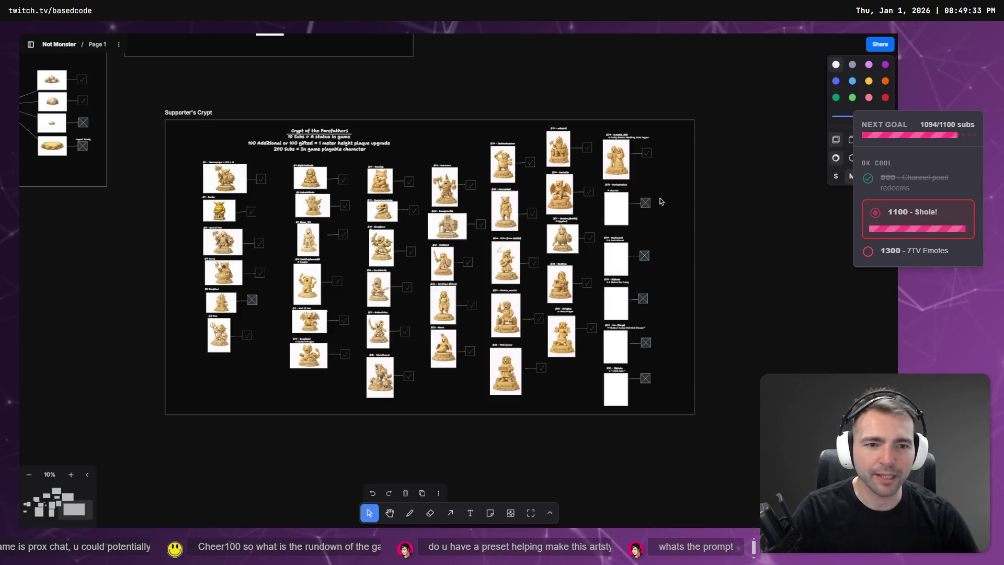
{"action": "scroll", "coordinate": [637, 209], "scroll_direction": "up", "scroll_amount": 5}
{"action": "key", "text": "ctrl+v"}
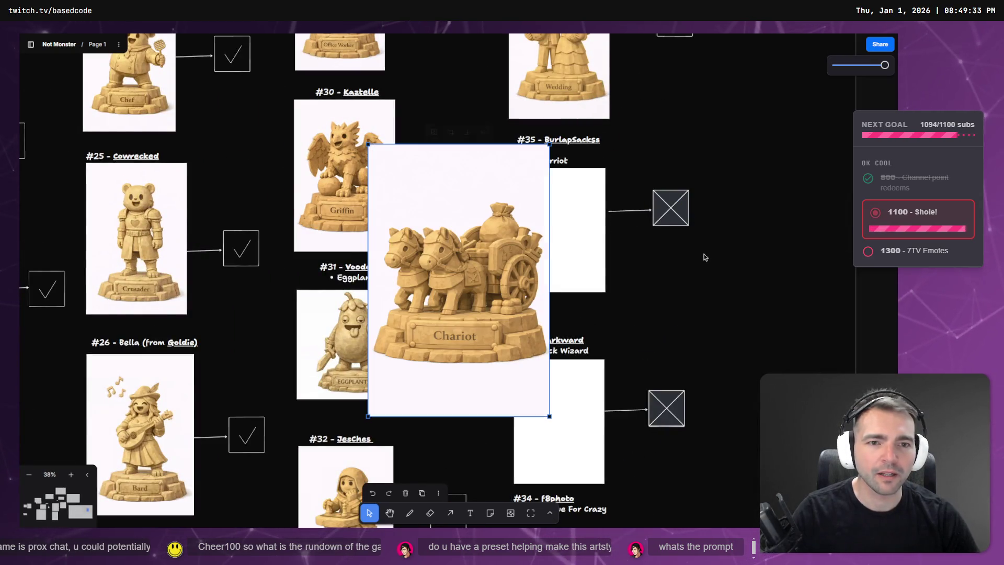
{"action": "left_click_drag", "start_coordinate": [466, 285], "coordinate": [611, 305]}
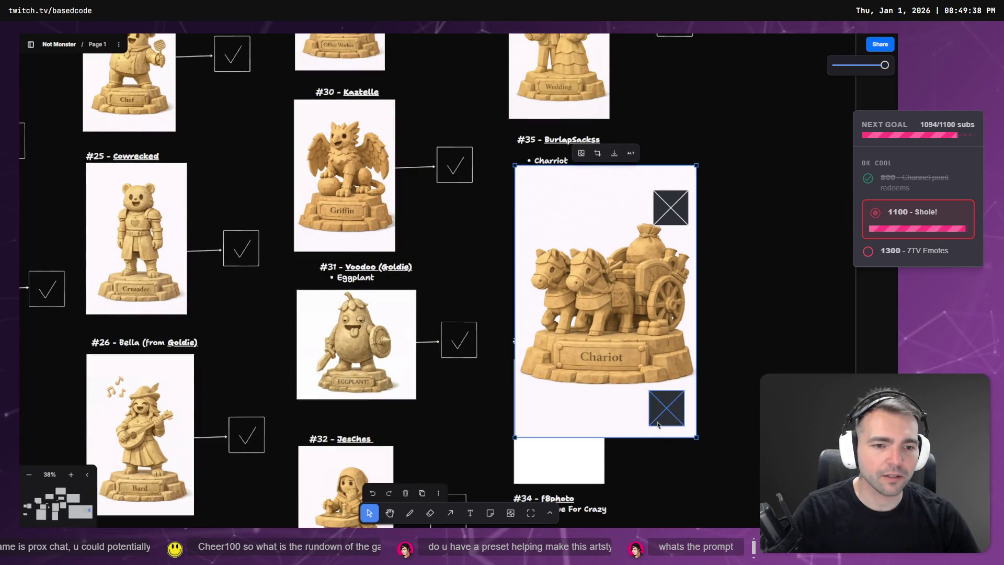
{"action": "mouse_move", "coordinate": [698, 437]}
{"action": "left_mouse_down"}
{"action": "mouse_move", "coordinate": [614, 319]}
{"action": "mouse_move", "coordinate": [564, 283]}
{"action": "mouse_move", "coordinate": [612, 312]}
{"action": "mouse_move", "coordinate": [603, 296]}
{"action": "left_mouse_up"}
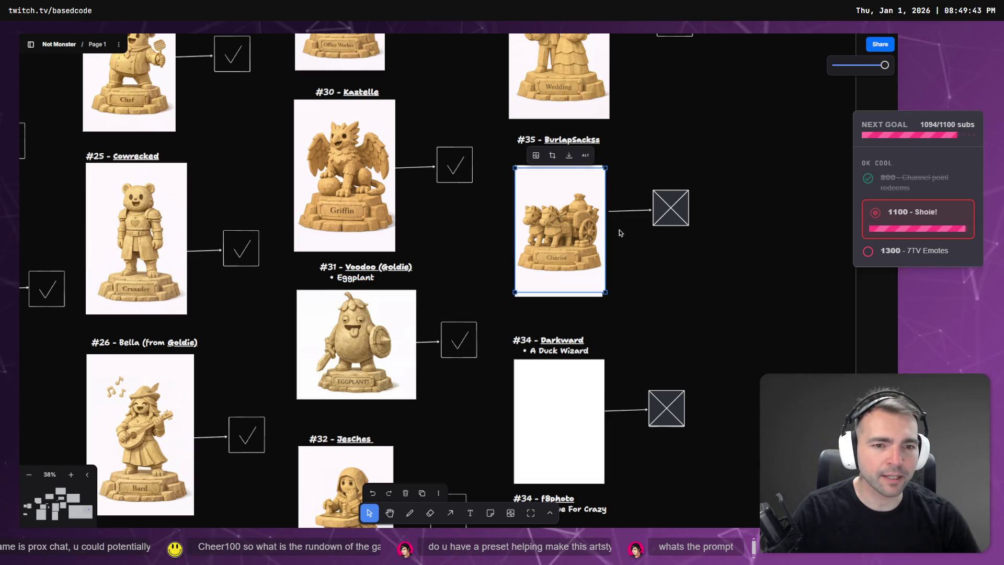
{"action": "key", "text": "alt+Tab"}
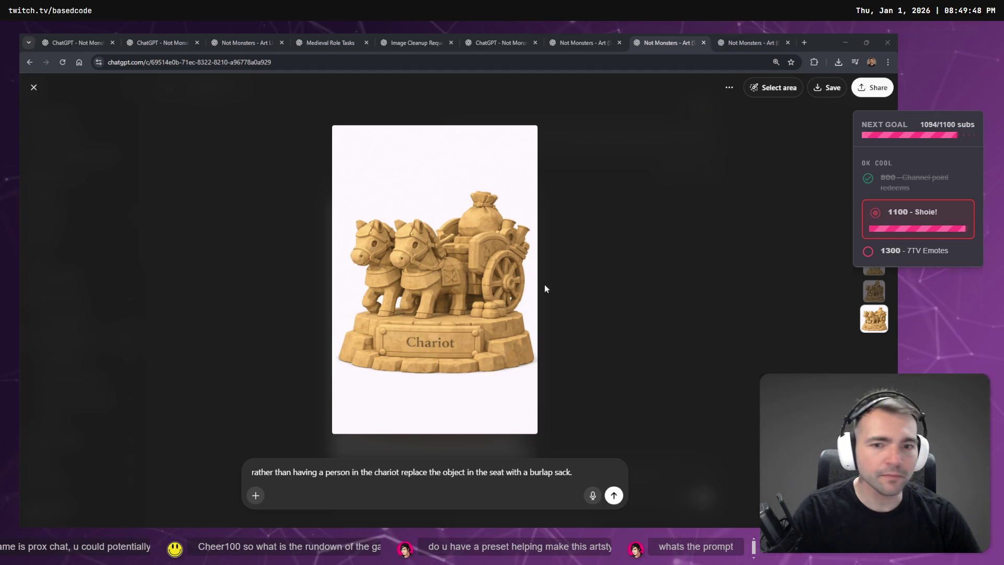
Step: In the Duck Wizard chat, view the Duck Wizard statue, Goldie and reference images full-size
{"action": "left_click", "coordinate": [600, 34]}
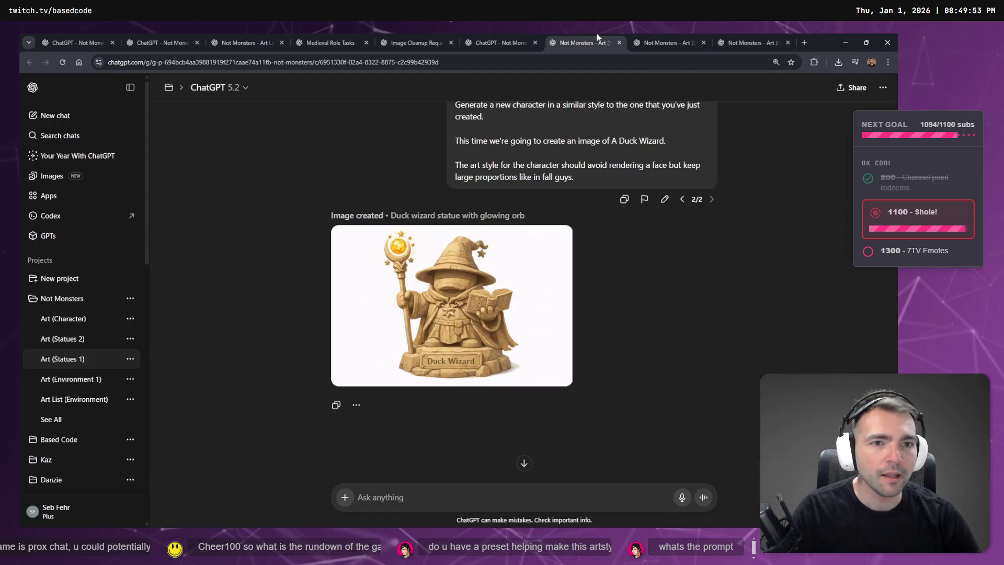
{"action": "left_click", "coordinate": [475, 315]}
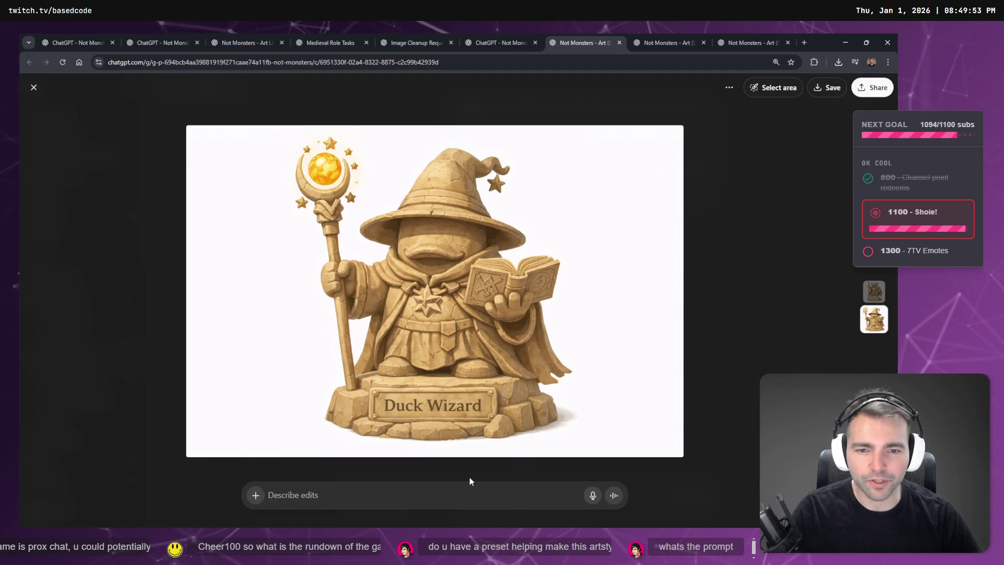
{"action": "left_click", "coordinate": [726, 222]}
{"action": "scroll", "coordinate": [679, 230], "scroll_direction": "up", "scroll_amount": 10}
{"action": "left_click", "coordinate": [683, 151]}
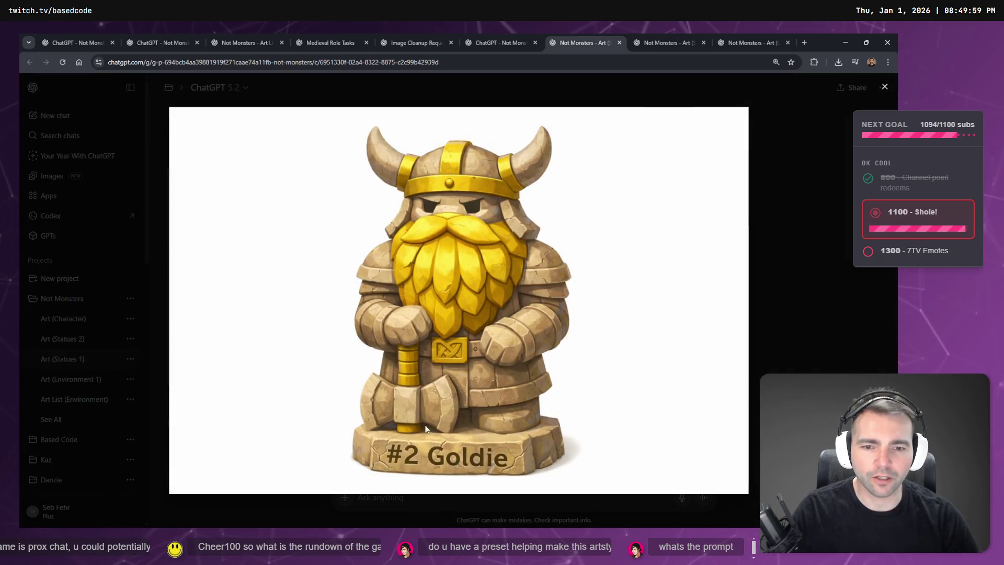
{"action": "key", "text": "Escape"}
{"action": "left_click", "coordinate": [619, 141]}
{"action": "key", "text": "Escape"}
Step: Check the earlier Viking berserker prompt, then dictate and send a new duck wizard statue request
{"action": "scroll", "coordinate": [505, 303], "scroll_direction": "down", "scroll_amount": 6}
{"action": "scroll", "coordinate": [505, 303], "scroll_direction": "up", "scroll_amount": 6}
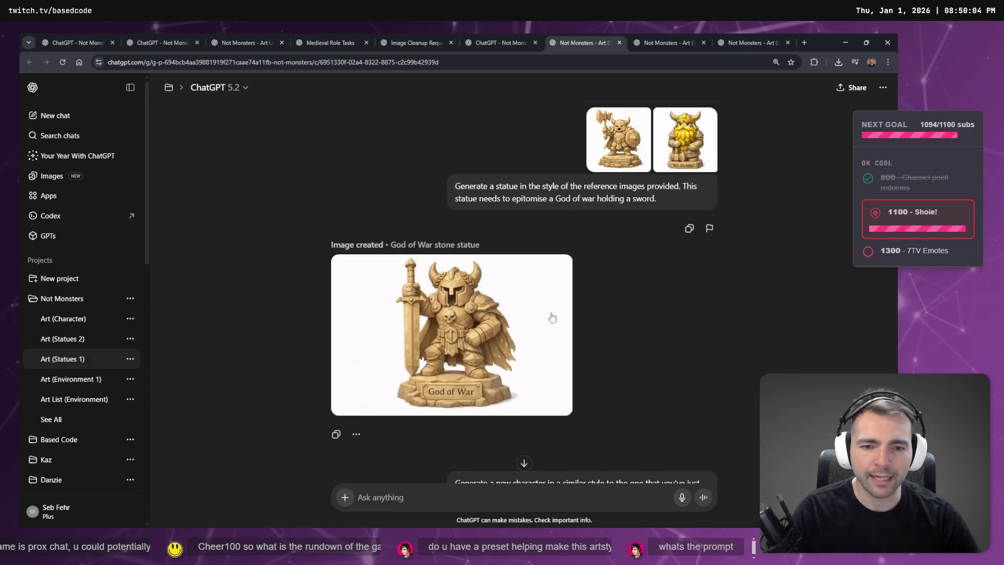
{"action": "scroll", "coordinate": [628, 324], "scroll_direction": "down", "scroll_amount": 5}
{"action": "left_click", "coordinate": [682, 305]}
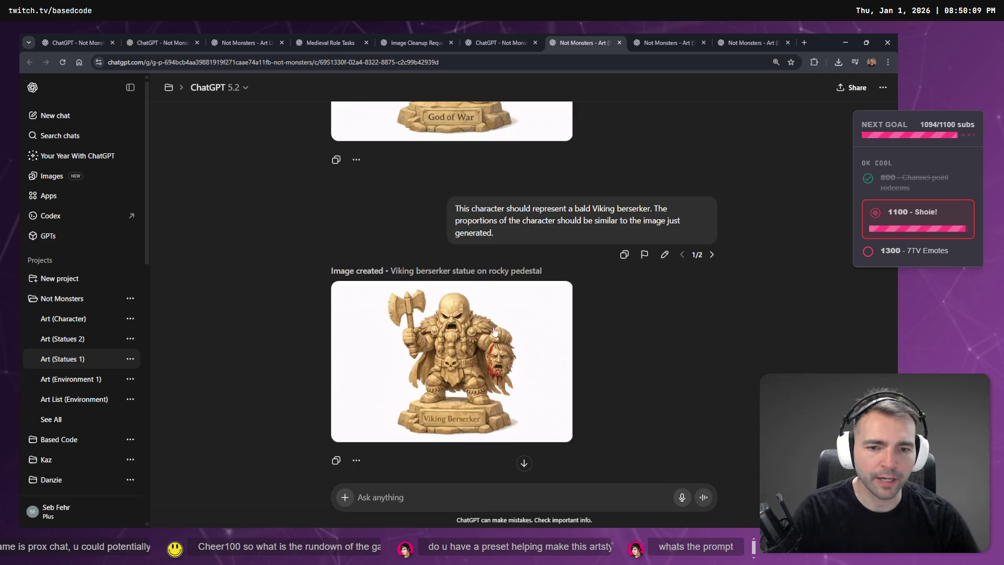
{"action": "scroll", "coordinate": [643, 288], "scroll_direction": "down", "scroll_amount": 10}
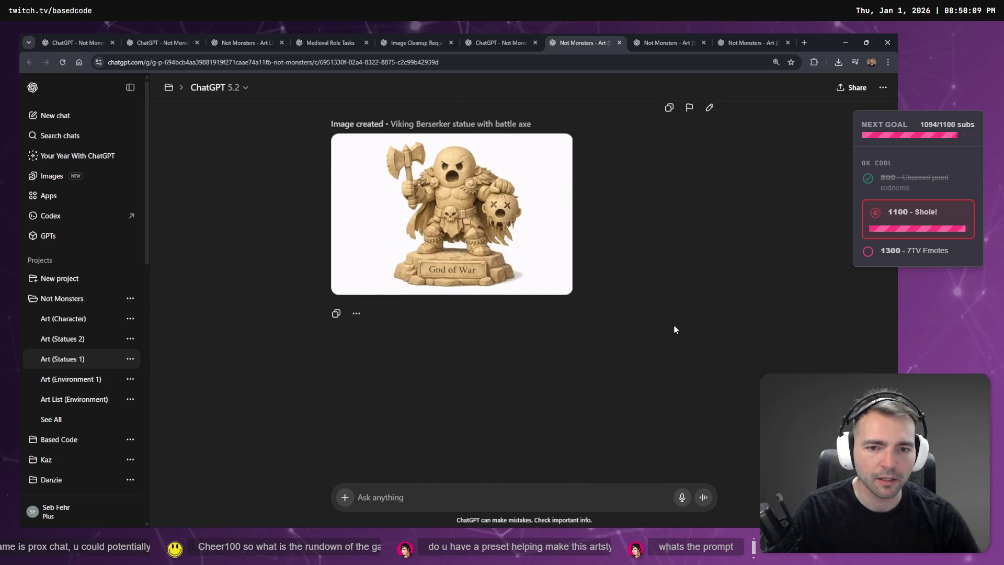
{"action": "key", "text": "super+h"}
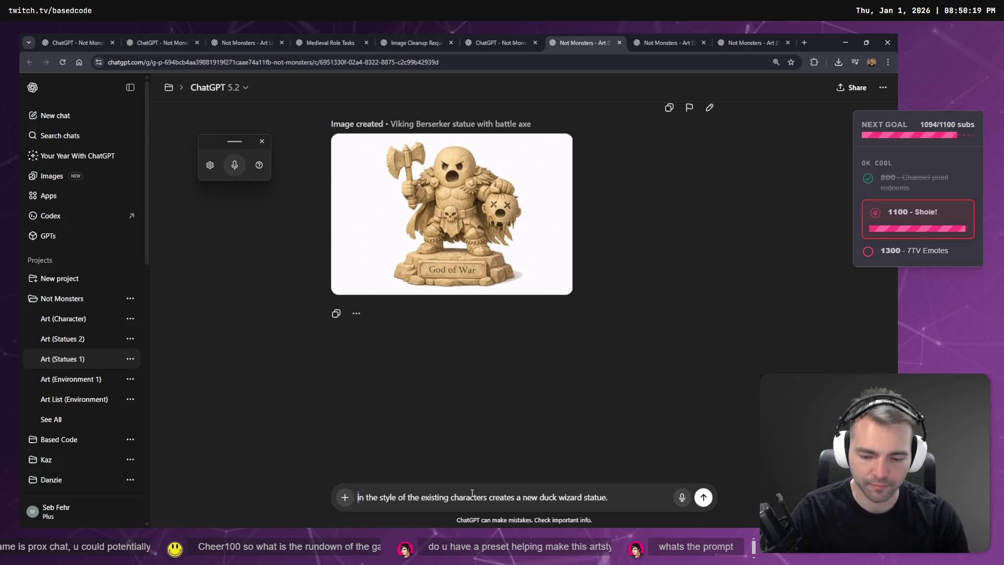
{"action": "key", "text": "Return"}
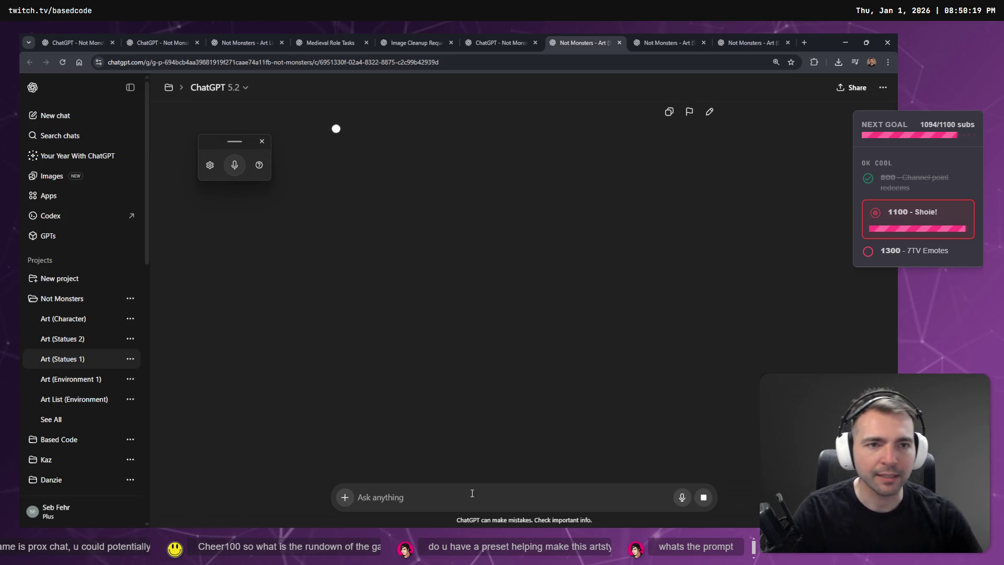
Step: Copy the fused wedding couple image from the other ChatGPT chat
{"action": "key", "text": "ctrl+Tab"}
{"action": "key", "text": "ctrl+Tab"}
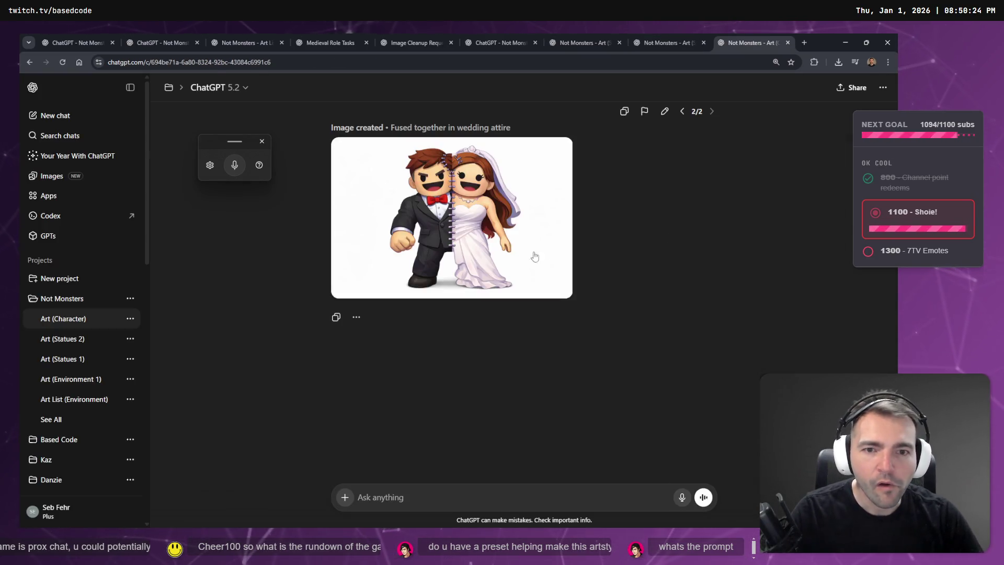
{"action": "left_click", "coordinate": [462, 223]}
{"action": "right_click", "coordinate": [526, 245]}
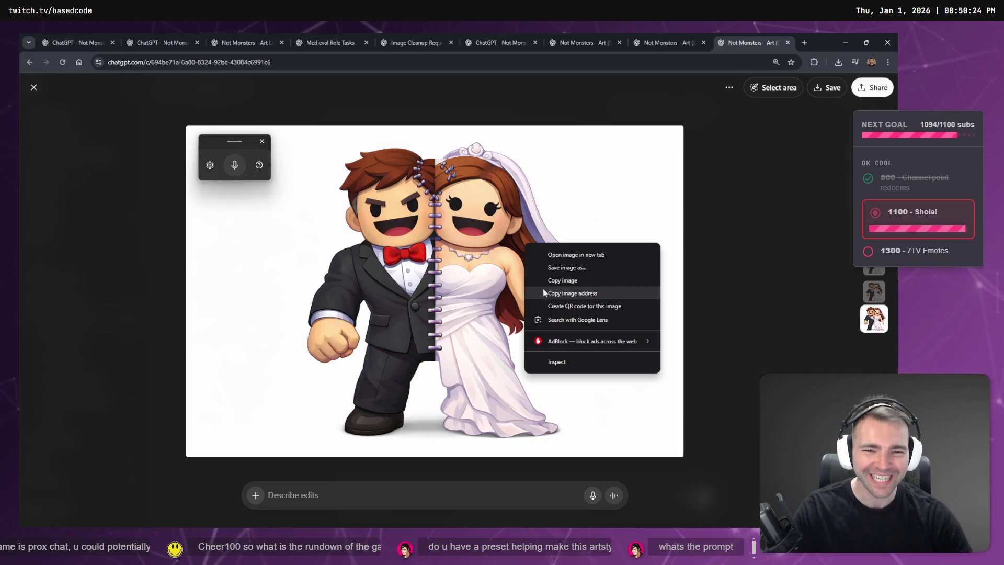
{"action": "left_click", "coordinate": [573, 282]}
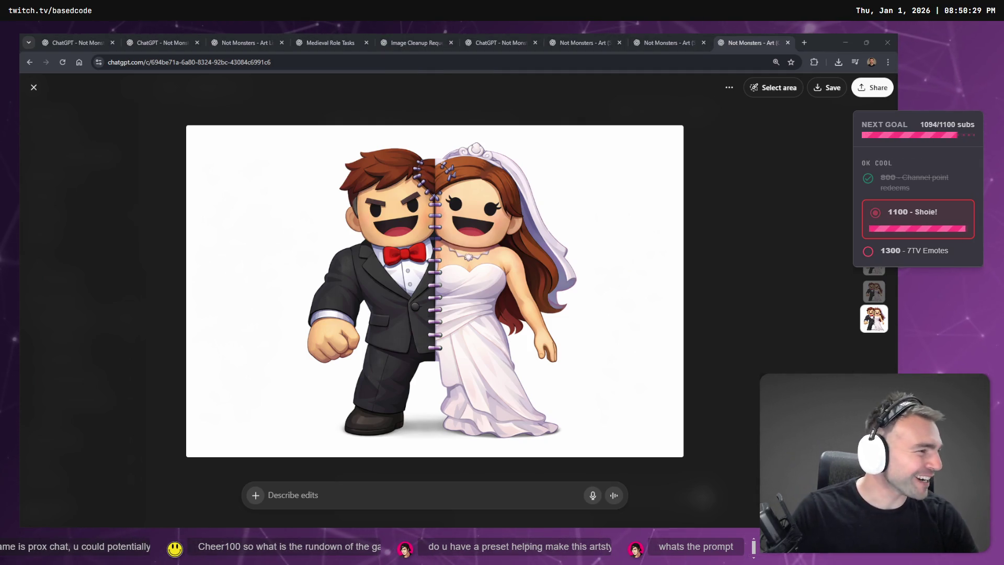
Step: Back on the tldraw board, select the existing wedding couple image
{"action": "key", "text": "alt+Tab"}
{"action": "scroll", "coordinate": [590, 231], "scroll_direction": "down", "scroll_amount": 5}
{"action": "scroll", "coordinate": [590, 230], "scroll_direction": "down", "scroll_amount": 2}
{"action": "scroll", "coordinate": [487, 287], "scroll_direction": "up", "scroll_amount": 10}
{"action": "left_click", "coordinate": [435, 281]}
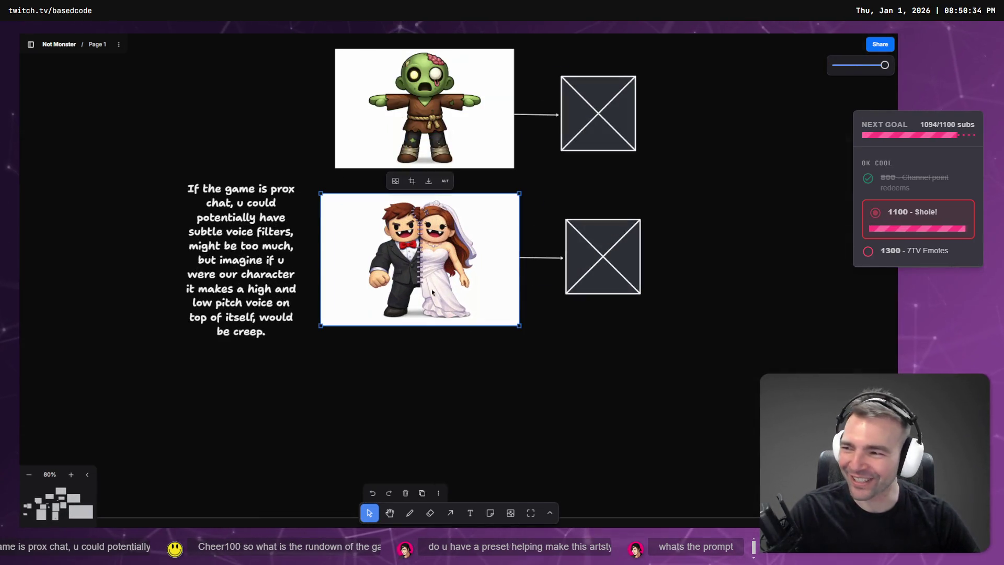
Step: Paste the new wedding couple image, shrink it, and move it below the original
{"action": "key", "text": "ctrl+z"}
{"action": "key", "text": "ctrl+shift+z"}
{"action": "key", "text": "ctrl+z"}
{"action": "key", "text": "ctrl+shift+z"}
{"action": "key", "text": "ctrl+shift+z"}
{"action": "left_click_drag", "start_coordinate": [177, 92], "coordinate": [497, 305]}
{"action": "left_click_drag", "start_coordinate": [627, 380], "coordinate": [443, 411]}
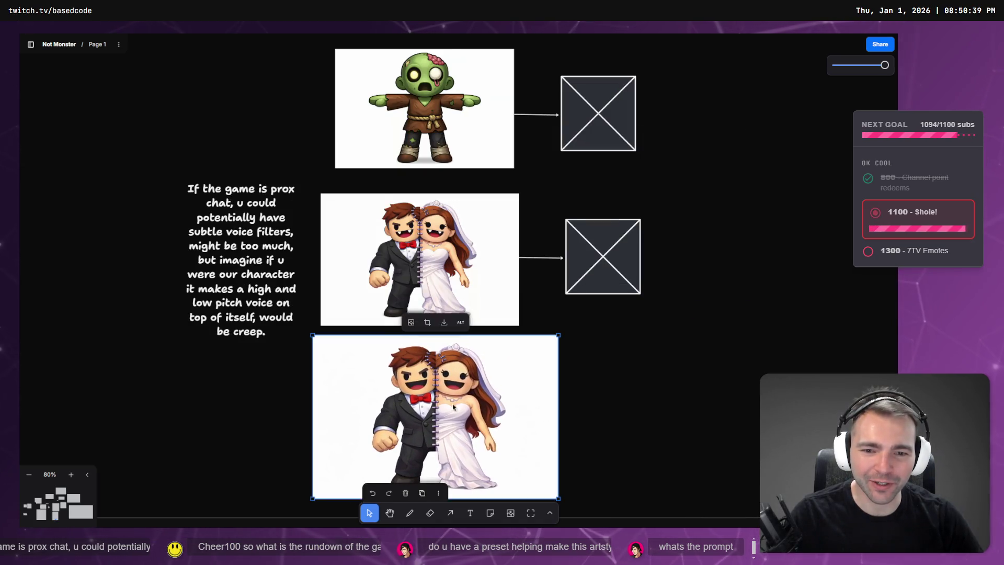
Step: Fine-tune the new image's size and position to line up under the existing one, then zoom to check
{"action": "scroll", "coordinate": [529, 375], "scroll_direction": "down", "scroll_amount": 3}
{"action": "left_click_drag", "start_coordinate": [558, 408], "coordinate": [480, 356]}
{"action": "left_click_drag", "start_coordinate": [427, 324], "coordinate": [445, 323]}
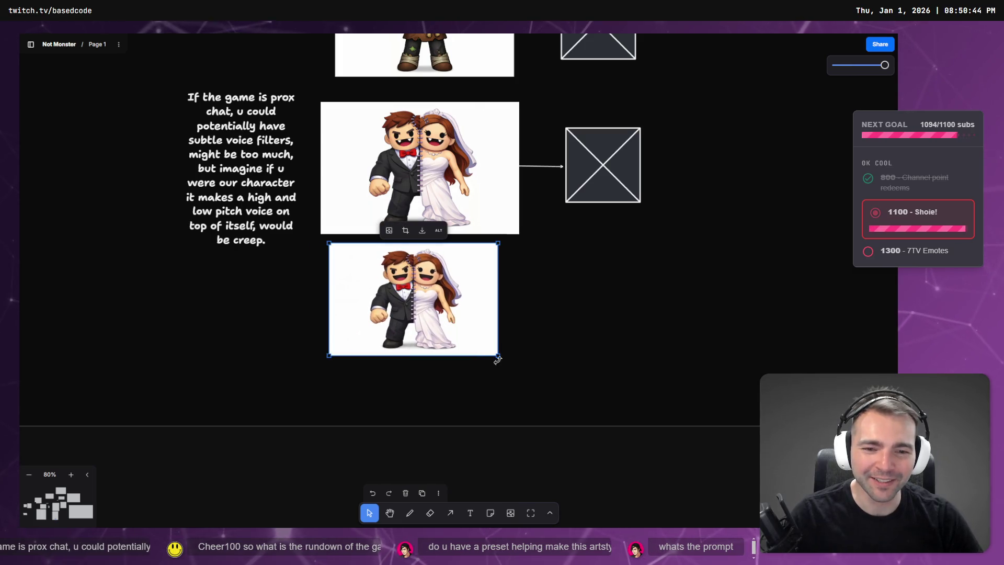
{"action": "left_click_drag", "start_coordinate": [498, 357], "coordinate": [511, 365]}
{"action": "left_click_drag", "start_coordinate": [367, 293], "coordinate": [359, 293]}
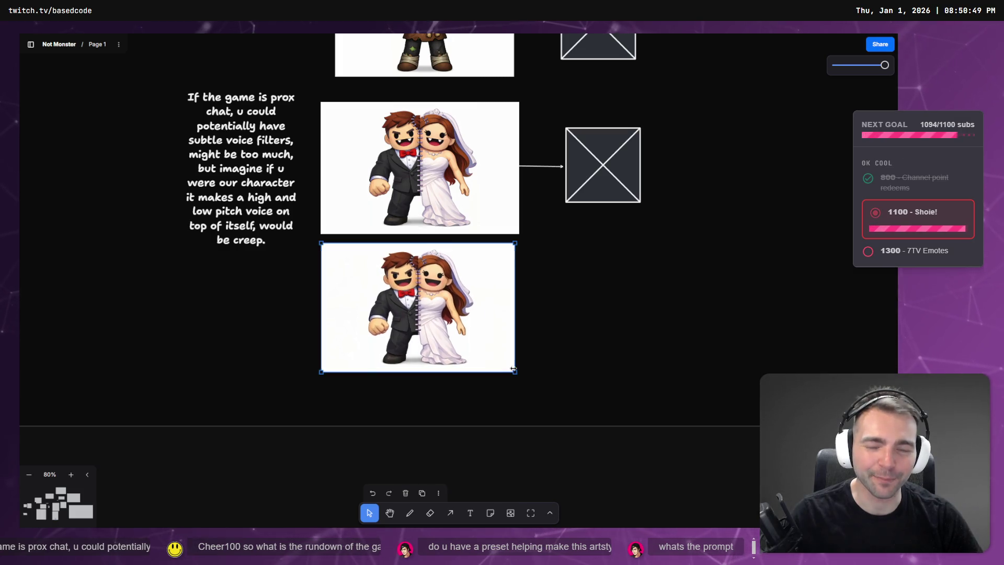
{"action": "scroll", "coordinate": [397, 261], "scroll_direction": "up", "scroll_amount": 10}
{"action": "scroll", "coordinate": [389, 251], "scroll_direction": "up", "scroll_amount": 2}
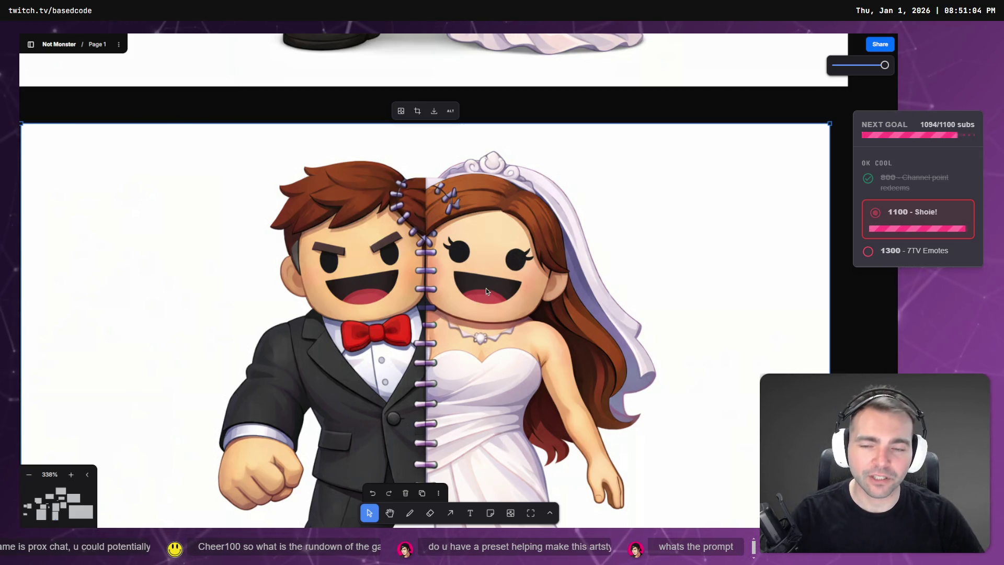
{"action": "scroll", "coordinate": [485, 287], "scroll_direction": "down", "scroll_amount": 10}
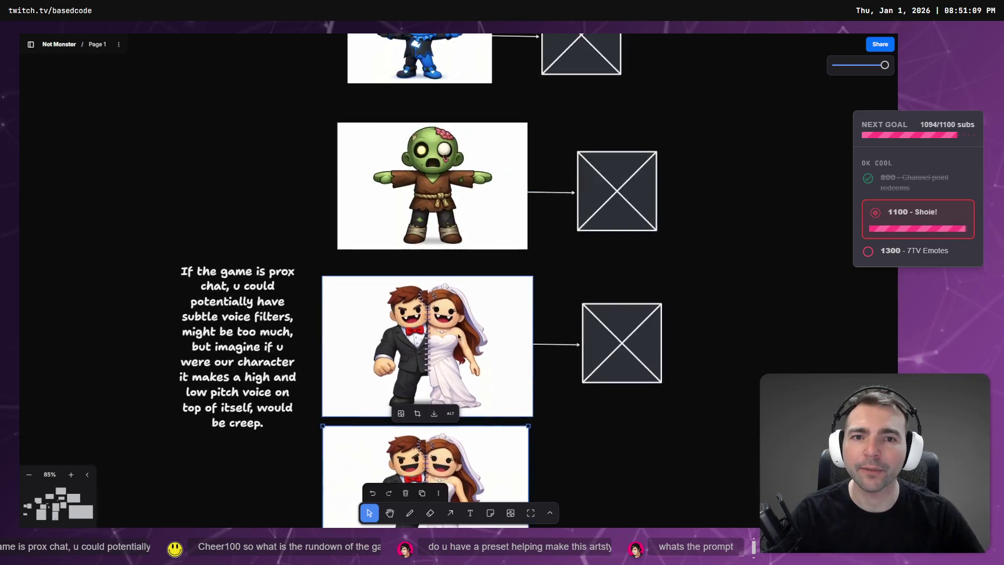
{"action": "scroll", "coordinate": [409, 89], "scroll_direction": "down", "scroll_amount": 5}
{"action": "scroll", "coordinate": [414, 334], "scroll_direction": "up", "scroll_amount": 5}
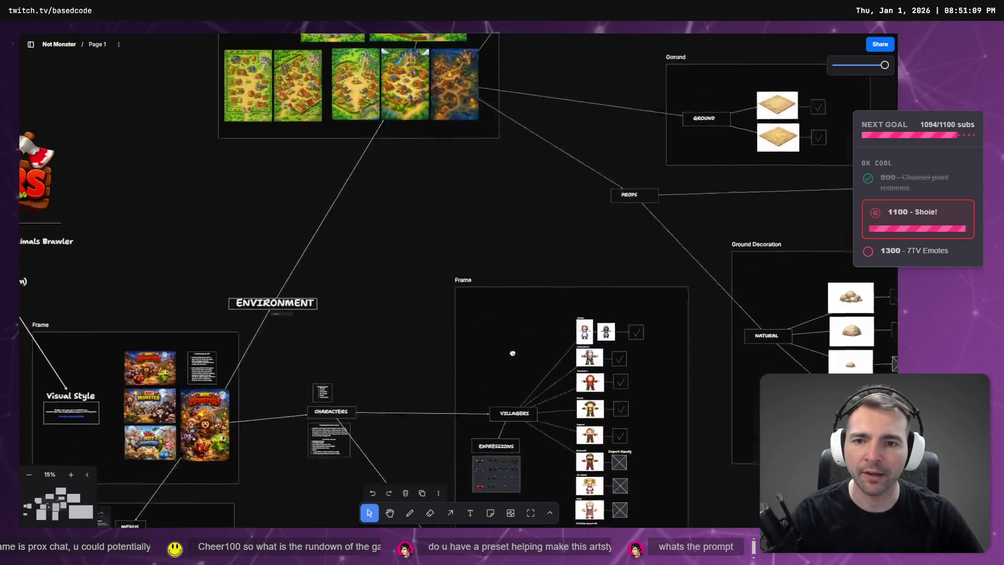
Step: Select the Not Monsters poster, pan to the CHARACTERS section, then open a new Chrome window
{"action": "scroll", "coordinate": [420, 353], "scroll_direction": "up", "scroll_amount": 8}
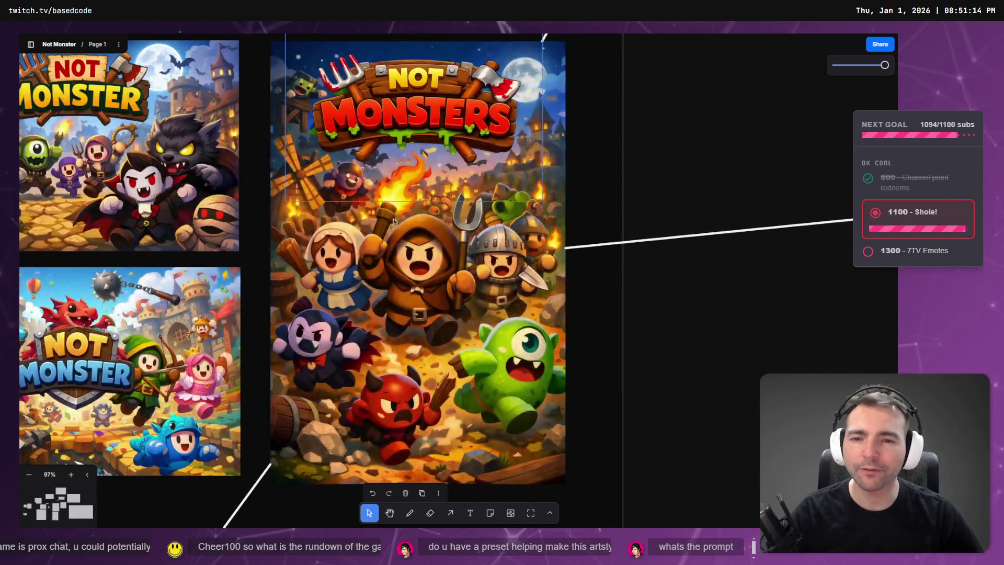
{"action": "left_click", "coordinate": [397, 336]}
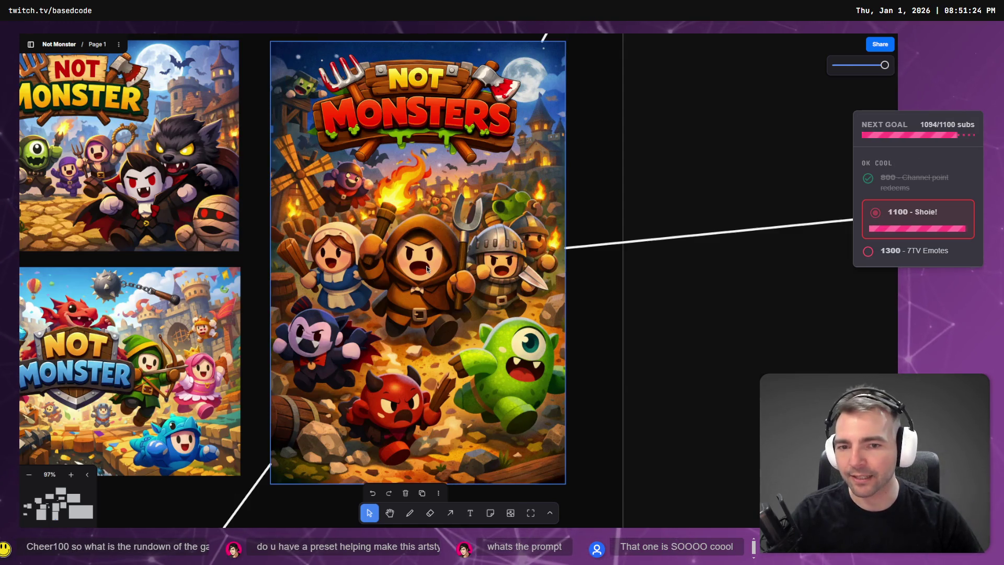
{"action": "left_click", "coordinate": [601, 321]}
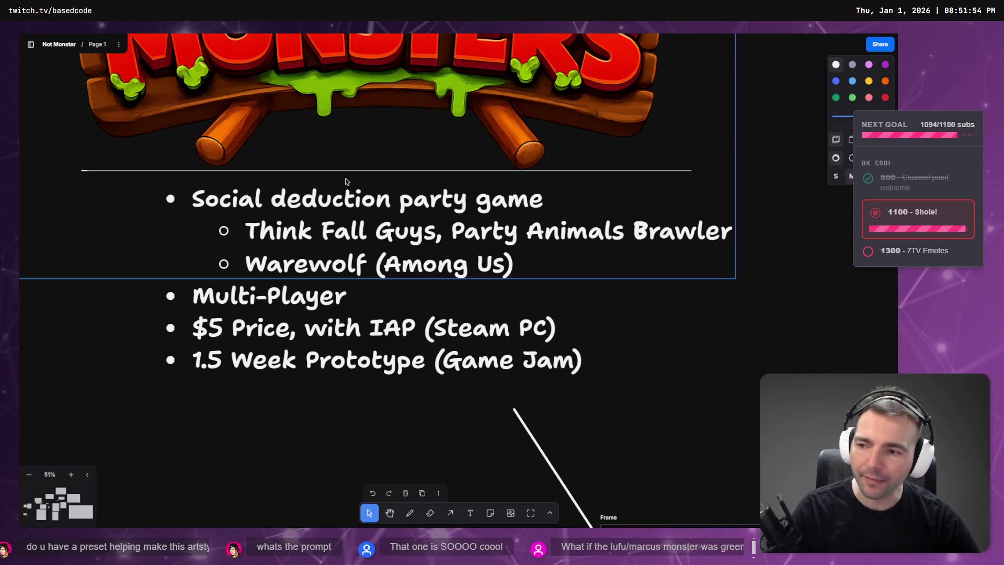
{"action": "scroll", "coordinate": [619, 341], "scroll_direction": "down", "scroll_amount": 3}
{"action": "scroll", "coordinate": [669, 348], "scroll_direction": "down", "scroll_amount": 5}
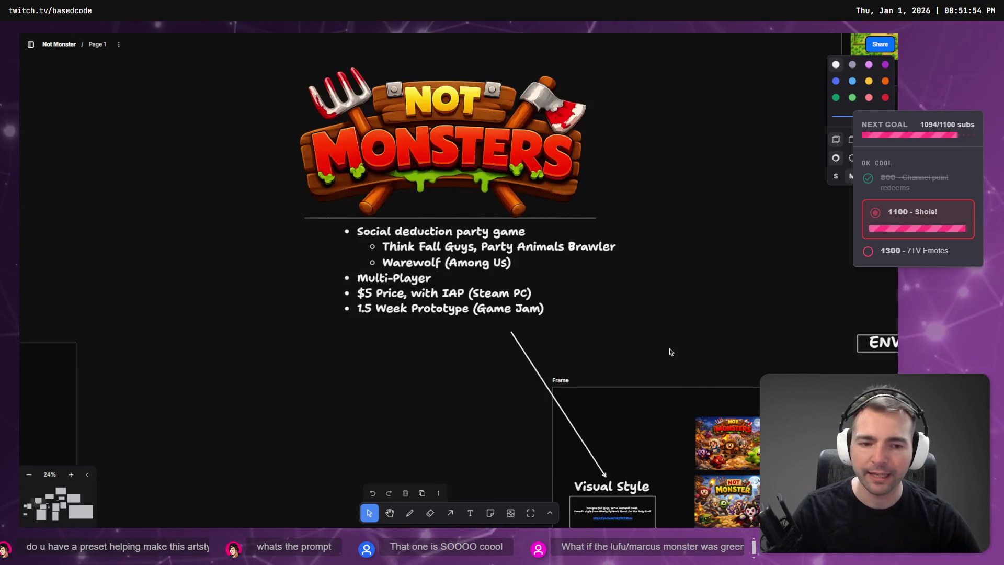
{"action": "left_click_drag", "start_coordinate": [667, 297], "coordinate": [626, 249]}
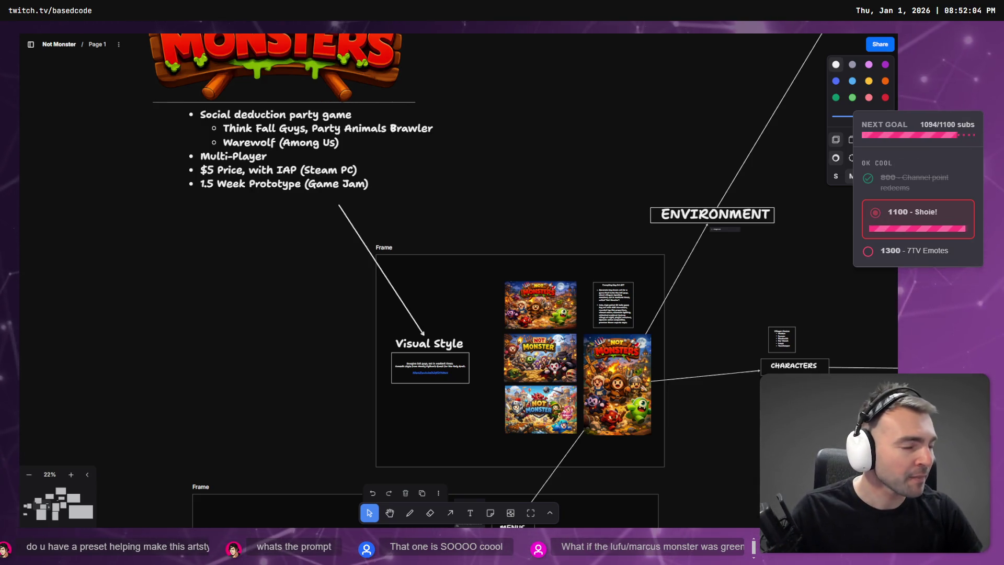
{"action": "key", "text": "ctrl+n"}
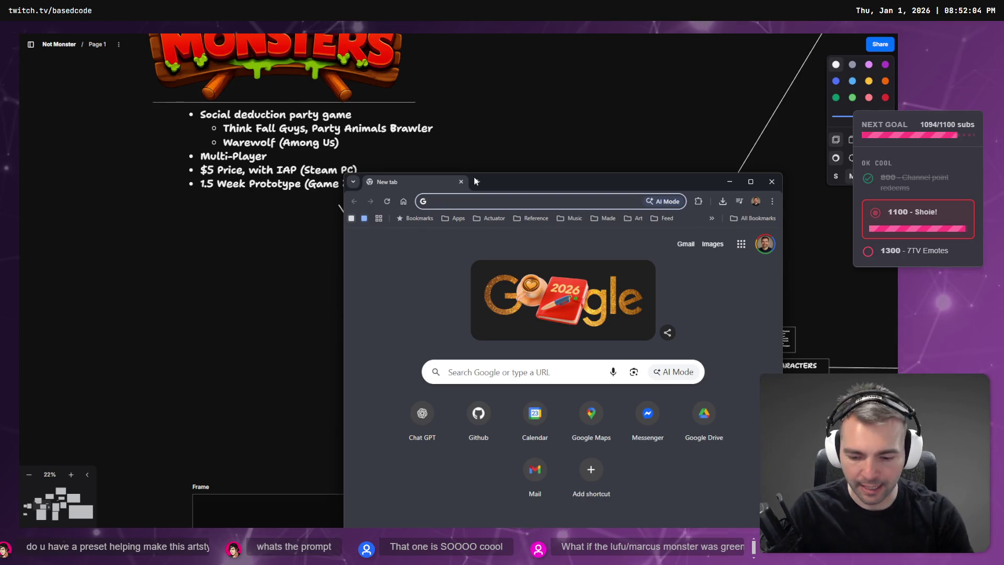
Step: Search 'wanted youtube', open the Wanted channel, and maximize the browser window
{"action": "type", "text": "y"}
{"action": "key", "text": "BackSpace"}
{"action": "key", "text": "BackSpace"}
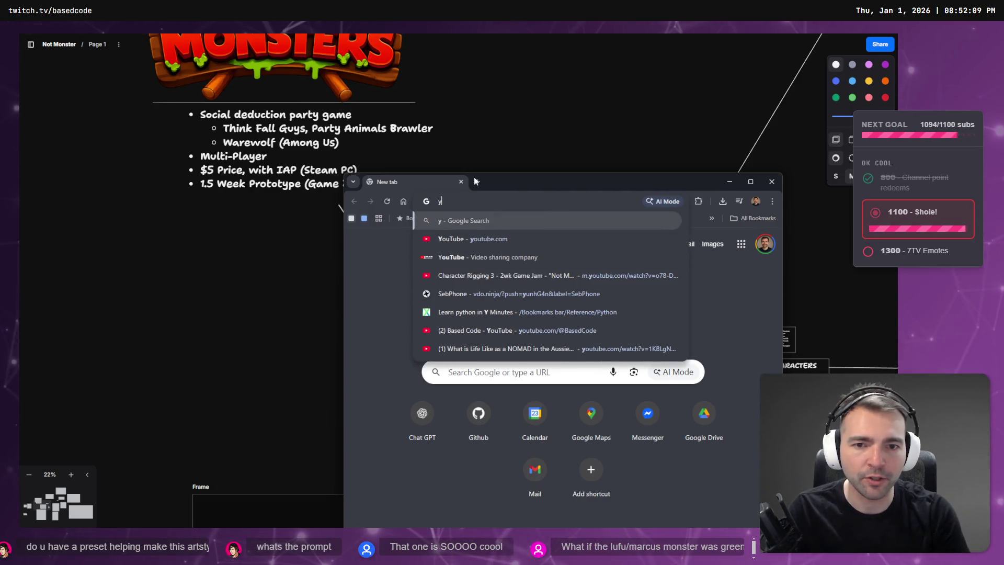
{"action": "type", "text": "wantend"}
{"action": "key", "text": "BackSpace"}
{"action": "key", "text": "BackSpace"}
{"action": "type", "text": "d yo"}
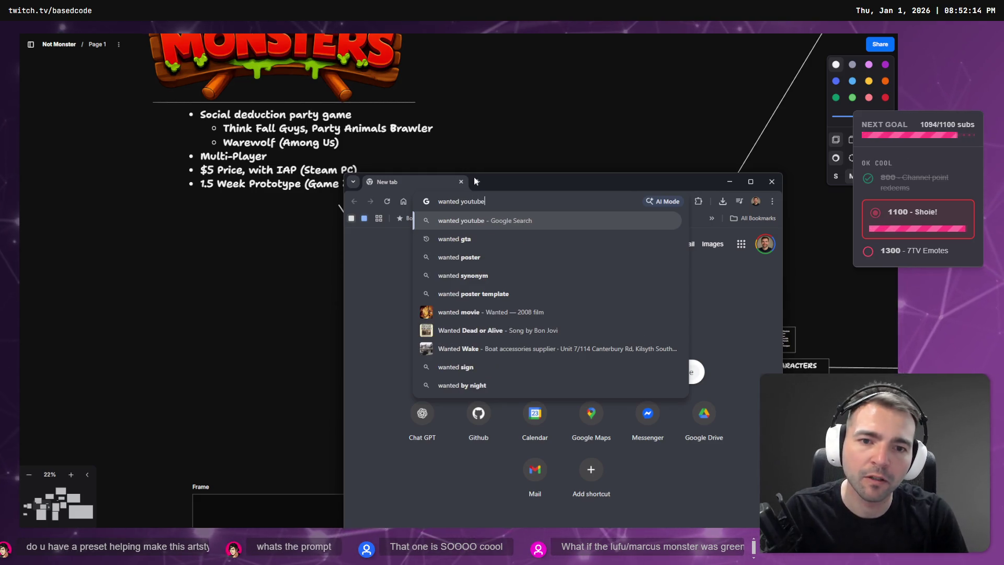
{"action": "type", "text": "utube"}
{"action": "key", "text": "Return"}
{"action": "key", "text": "alt+space"}
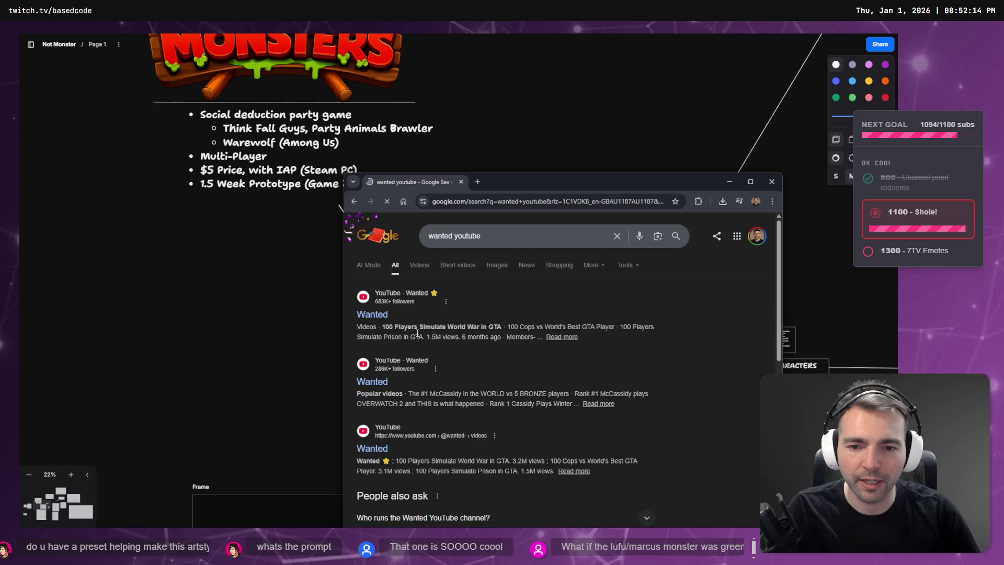
{"action": "left_click", "coordinate": [450, 293]}
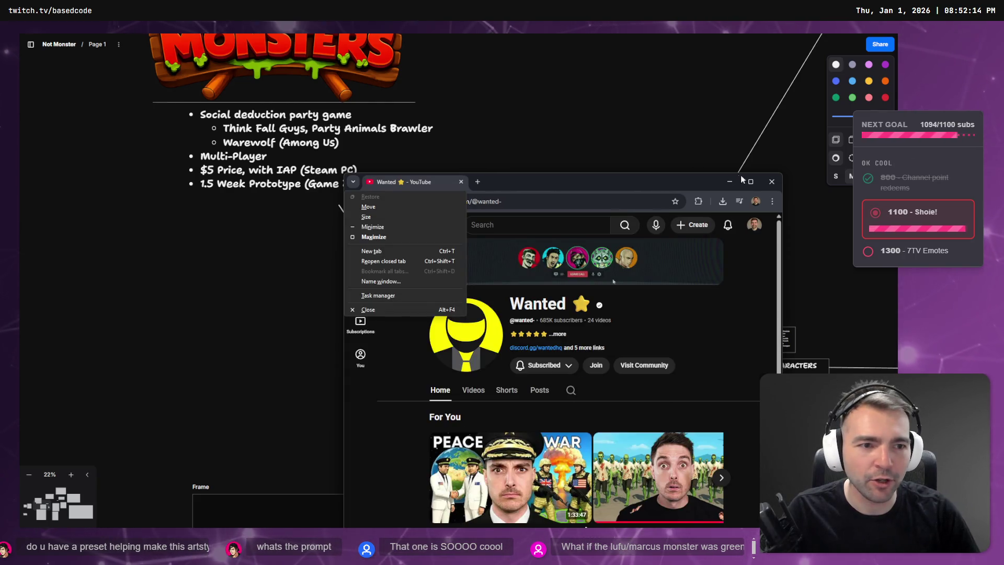
{"action": "key", "text": "x"}
Step: Scroll through the Wanted channel's video lists, then return to the tldraw board
{"action": "scroll", "coordinate": [647, 300], "scroll_direction": "down", "scroll_amount": 4}
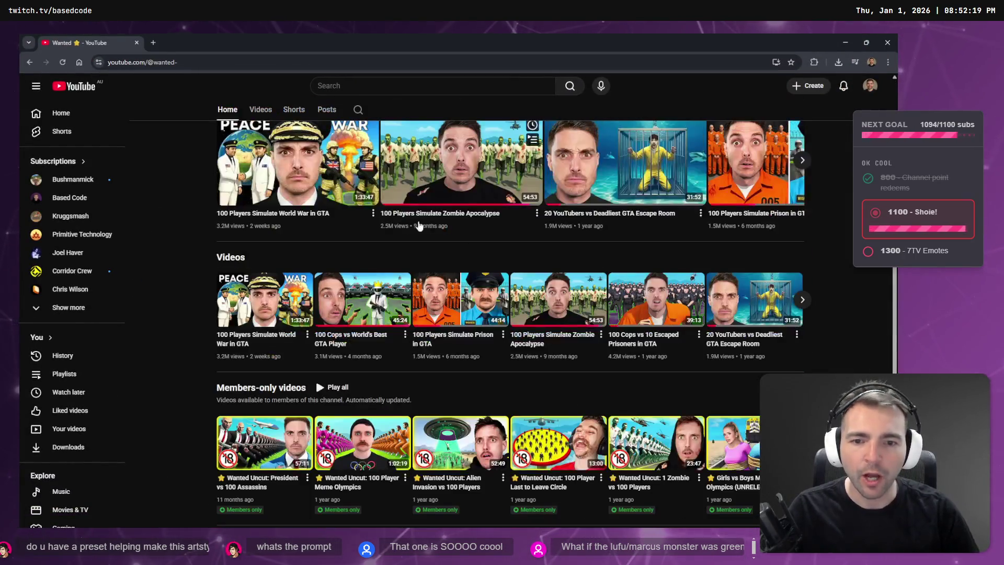
{"action": "scroll", "coordinate": [500, 213], "scroll_direction": "up", "scroll_amount": 1}
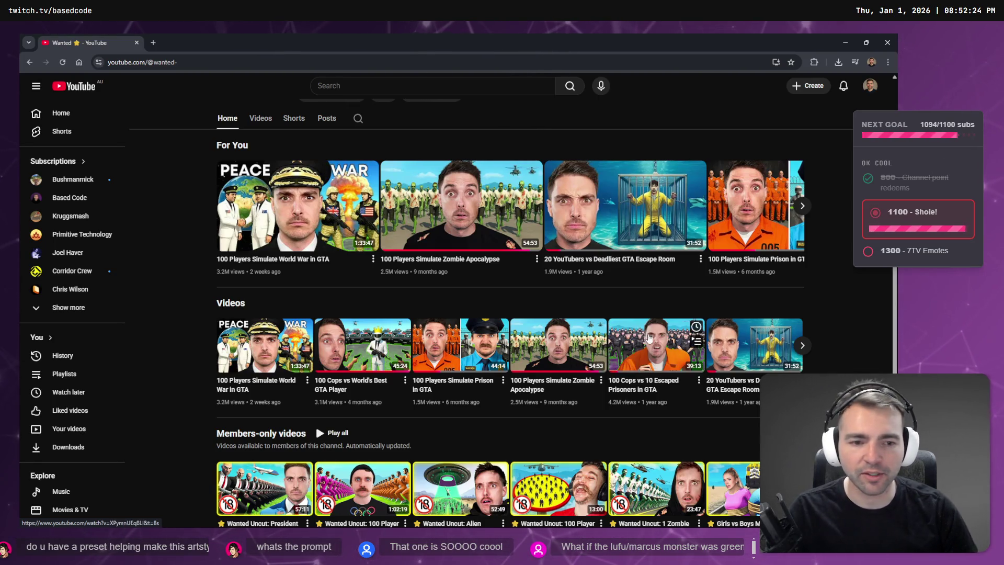
{"action": "scroll", "coordinate": [659, 370], "scroll_direction": "down", "scroll_amount": 1}
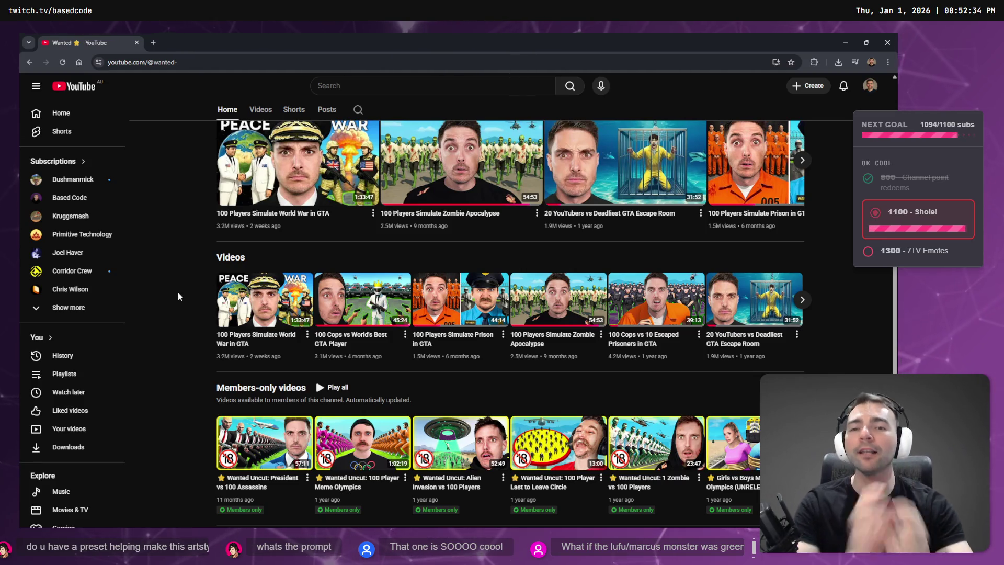
{"action": "scroll", "coordinate": [178, 292], "scroll_direction": "up", "scroll_amount": 4}
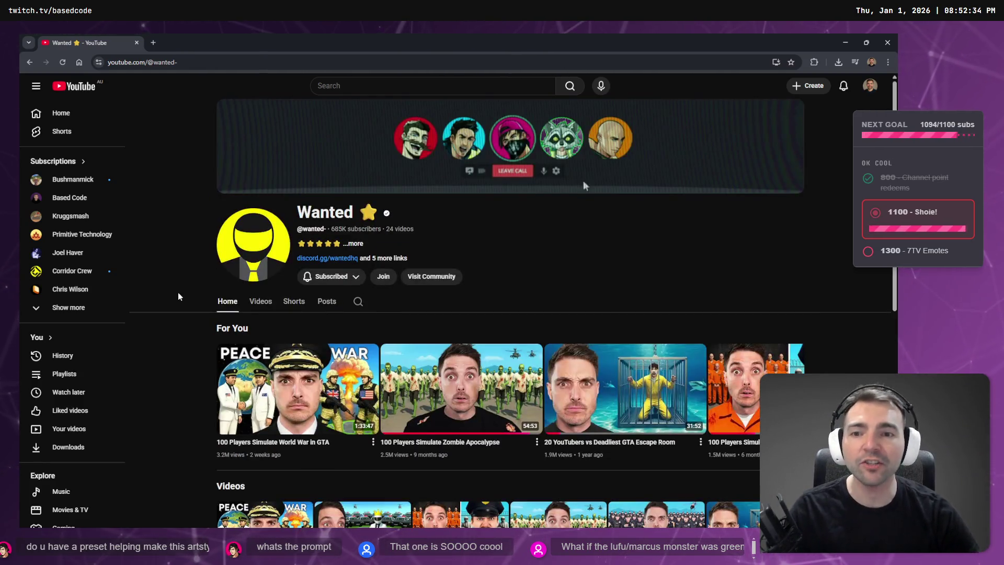
{"action": "key", "text": "alt+Tab"}
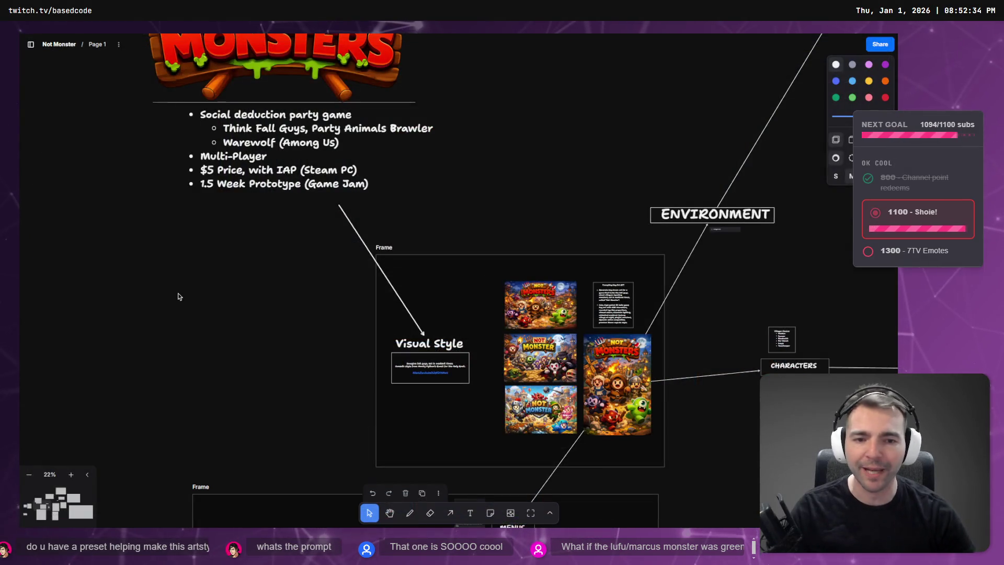
Step: Zoom and pan to the Monsters frame to review the bride-and-groom images
{"action": "scroll", "coordinate": [321, 376], "scroll_direction": "up", "scroll_amount": 5}
{"action": "scroll", "coordinate": [366, 365], "scroll_direction": "right", "scroll_amount": 10}
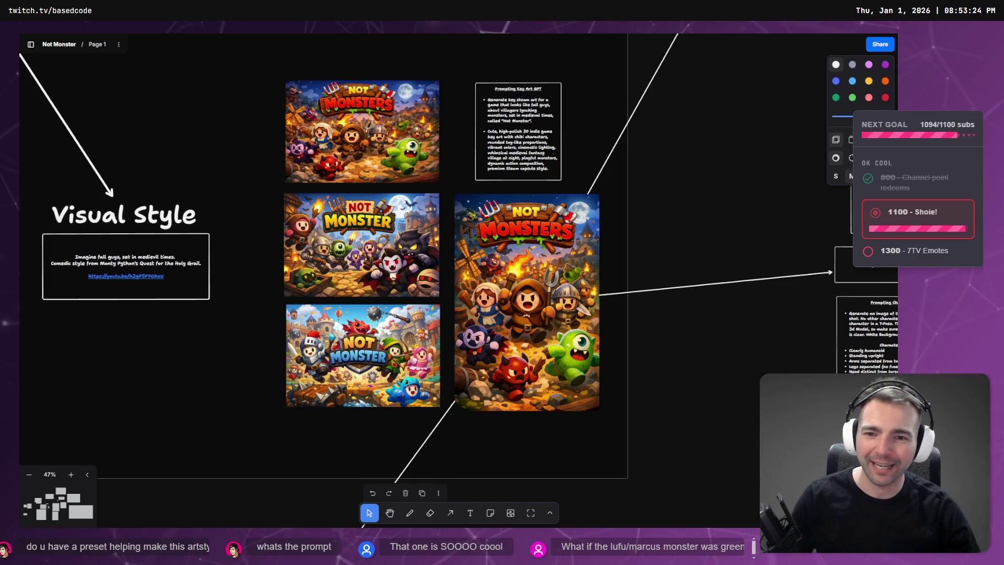
{"action": "scroll", "coordinate": [491, 291], "scroll_direction": "down", "scroll_amount": 5}
{"action": "scroll", "coordinate": [440, 295], "scroll_direction": "down", "scroll_amount": 10}
{"action": "scroll", "coordinate": [440, 295], "scroll_direction": "right", "scroll_amount": 5}
{"action": "scroll", "coordinate": [318, 228], "scroll_direction": "up", "scroll_amount": 10}
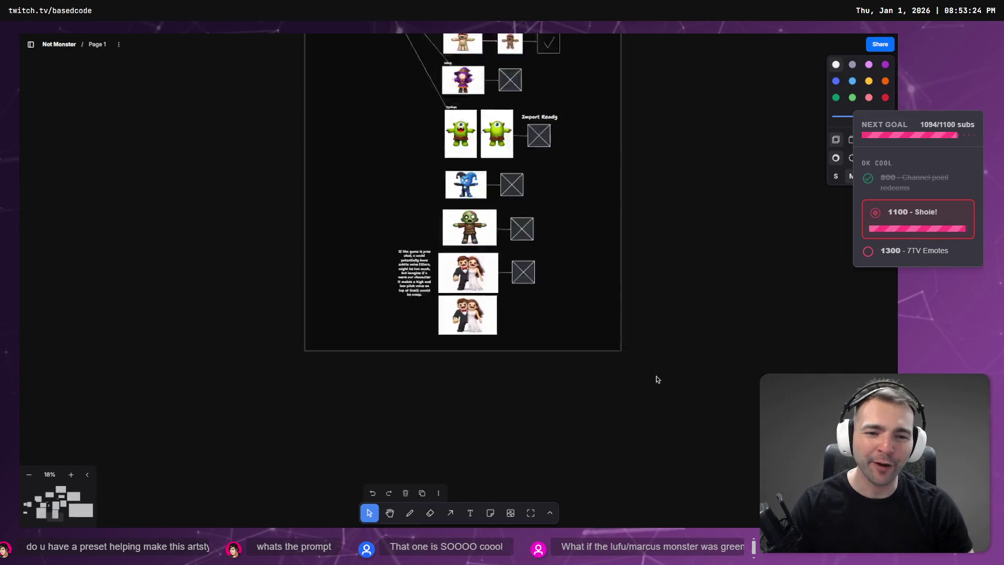
{"action": "scroll", "coordinate": [505, 224], "scroll_direction": "up", "scroll_amount": 1}
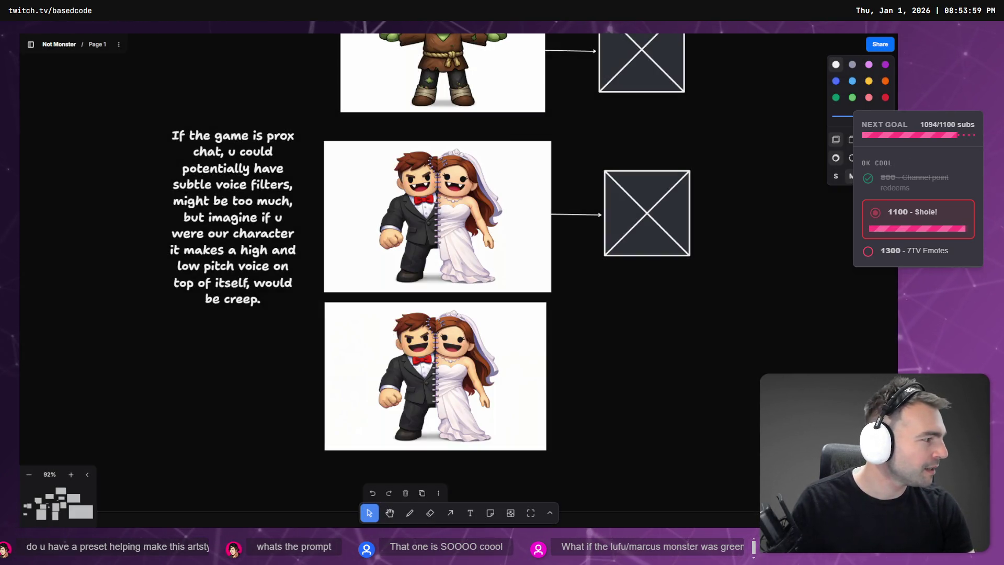
Step: Close the tuxedo reference photo and start Select area editing on the wedding image in ChatGPT
{"action": "key", "text": "ctrl+v"}
{"action": "scroll", "coordinate": [396, 242], "scroll_direction": "up", "scroll_amount": 3}
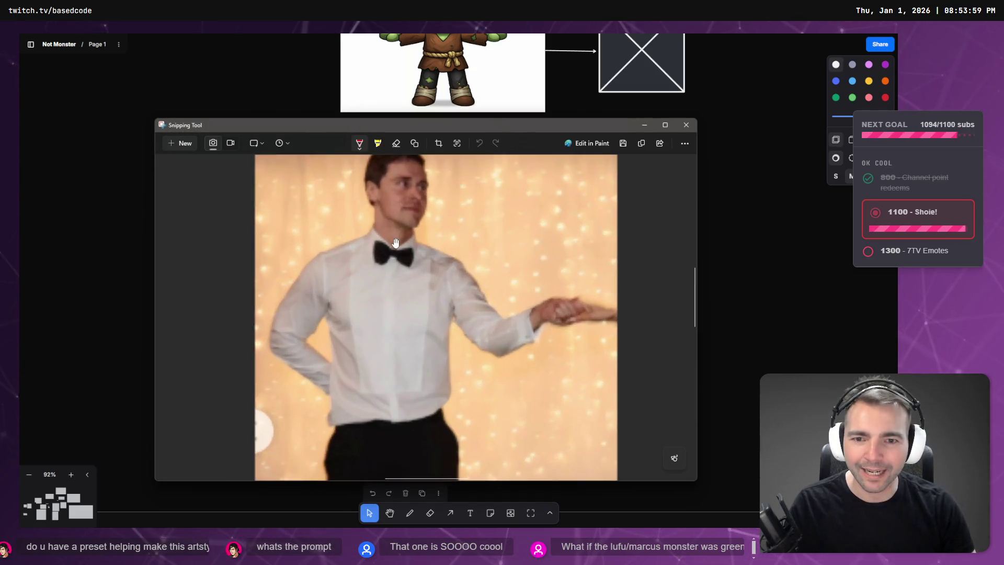
{"action": "left_click", "coordinate": [689, 129]}
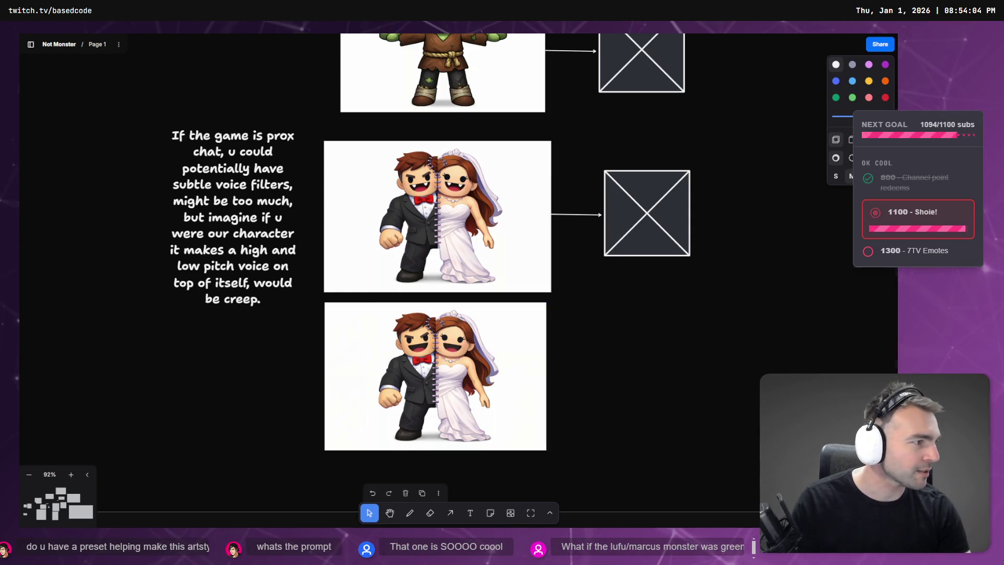
{"action": "key", "text": "alt+Tab"}
{"action": "left_click", "coordinate": [781, 88]}
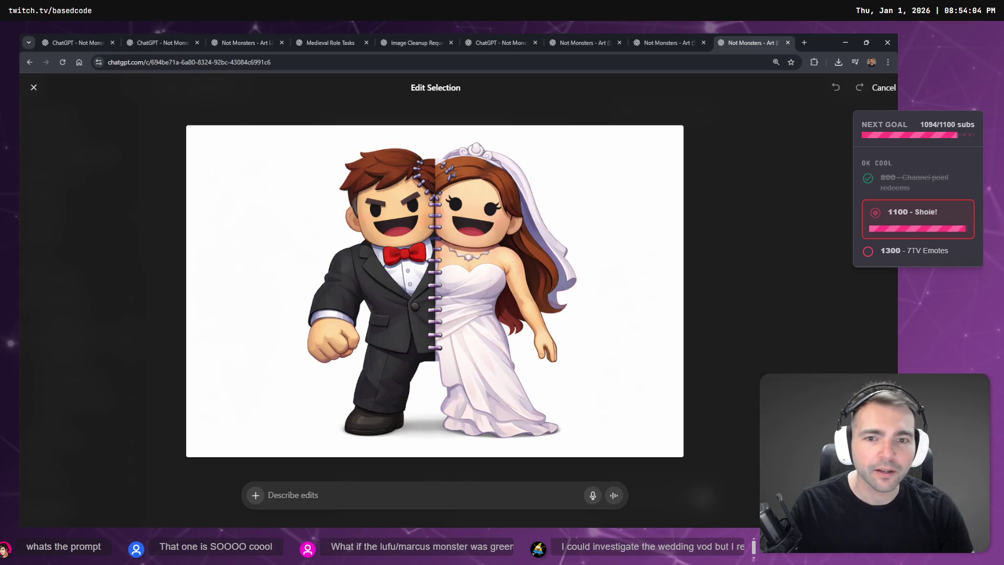
Step: Brush over the groom's bow tie and submit 'replace this red tie with a black one.'
{"action": "left_click_drag", "start_coordinate": [389, 258], "coordinate": [413, 256]}
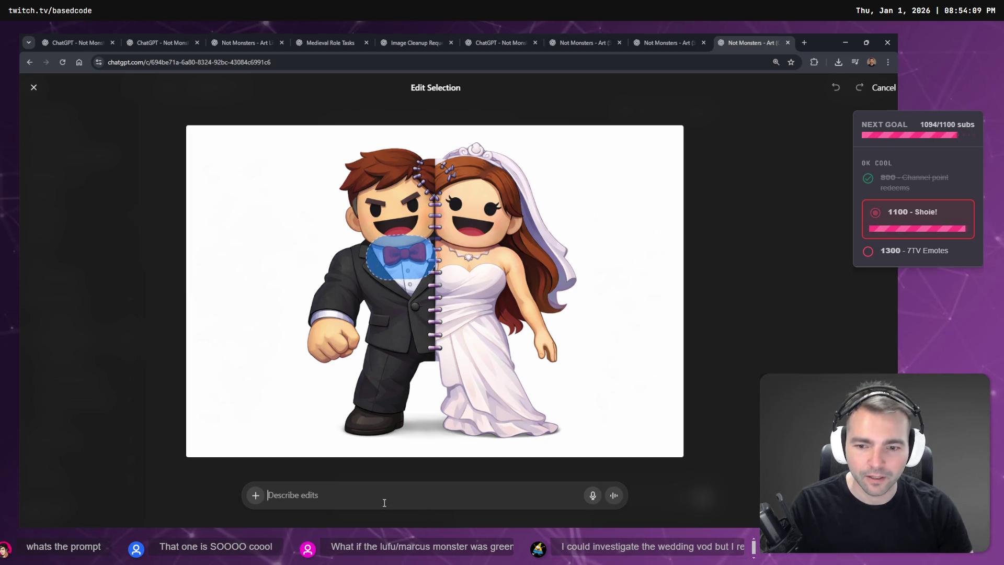
{"action": "key", "text": "super+h"}
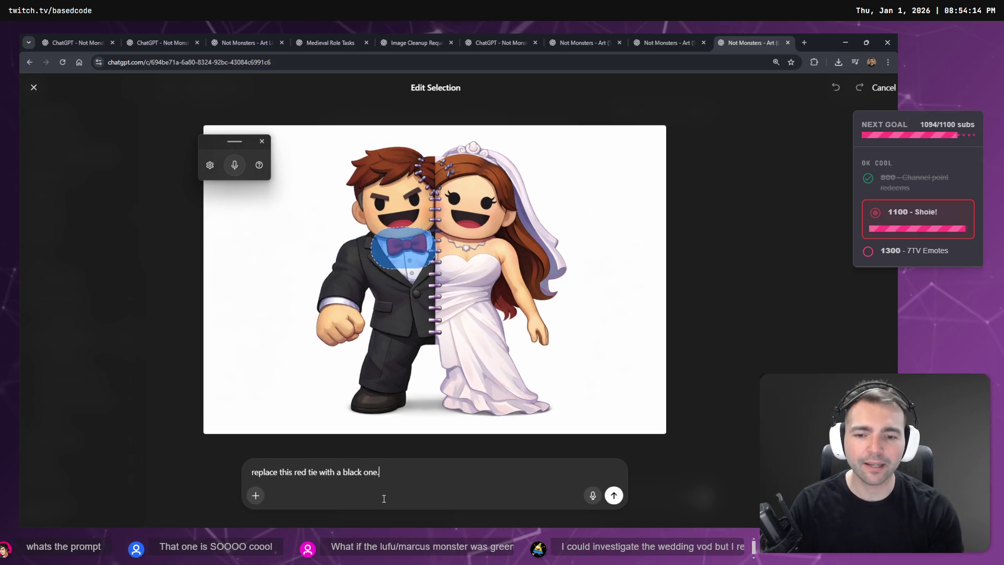
{"action": "key", "text": "Return"}
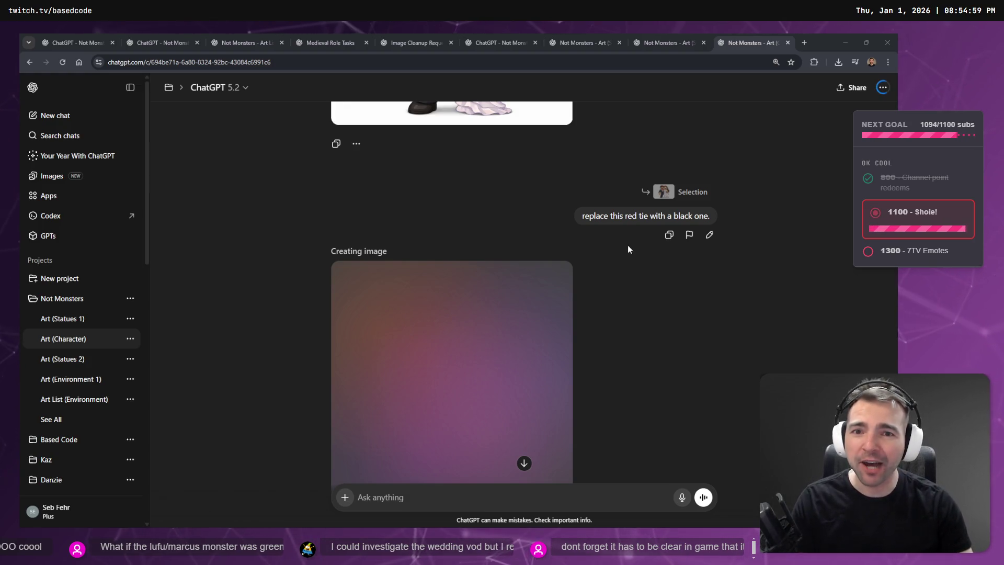
Step: Enlarge the newly generated wedding image to inspect the tie edit
{"action": "scroll", "coordinate": [627, 248], "scroll_direction": "up", "scroll_amount": 4}
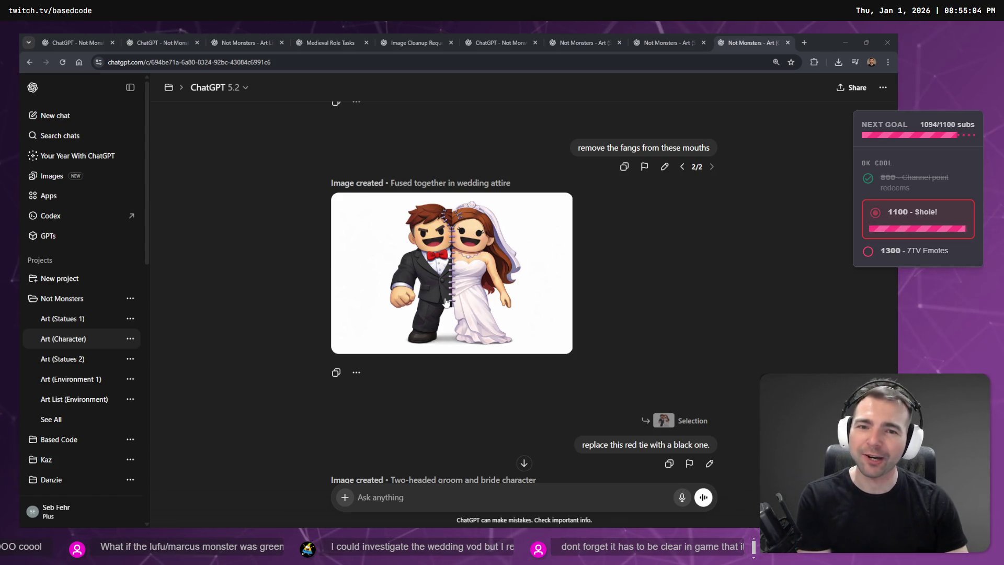
{"action": "left_click", "coordinate": [468, 263]}
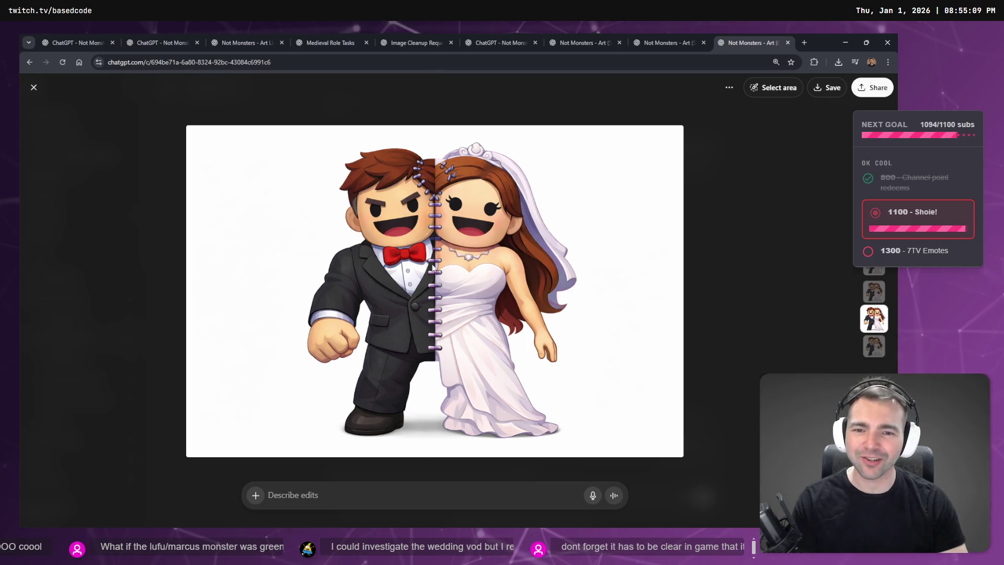
{"action": "left_click", "coordinate": [720, 303]}
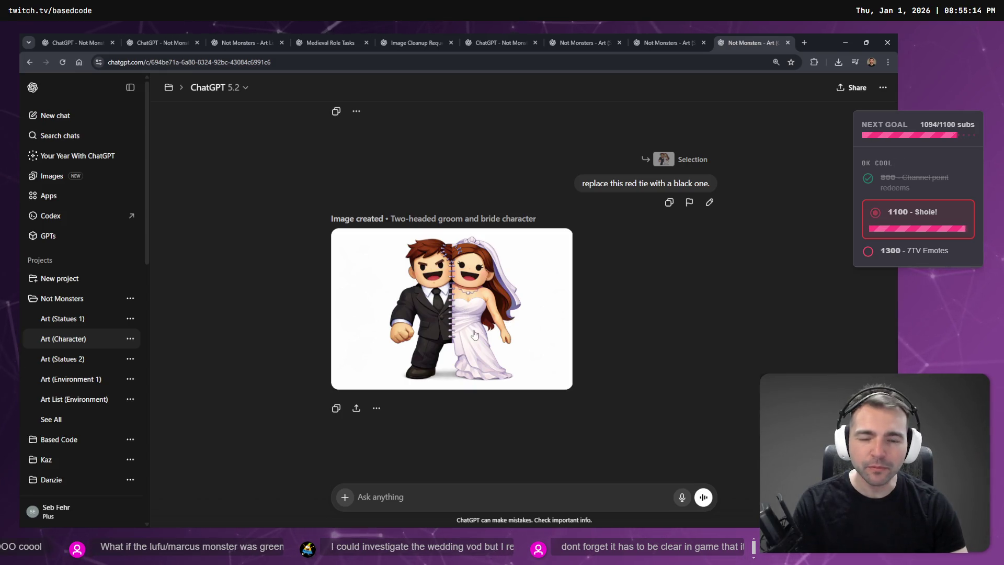
{"action": "scroll", "coordinate": [474, 332], "scroll_direction": "up", "scroll_amount": 4}
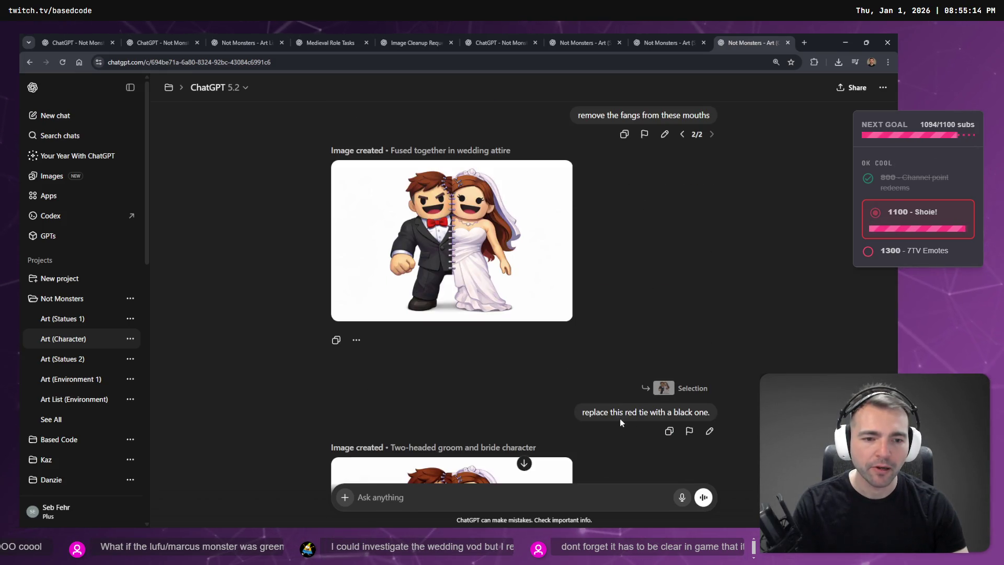
Step: Reword the tie request to the red bow tie, resend it, and switch to the chariot chat
{"action": "left_click", "coordinate": [708, 432]}
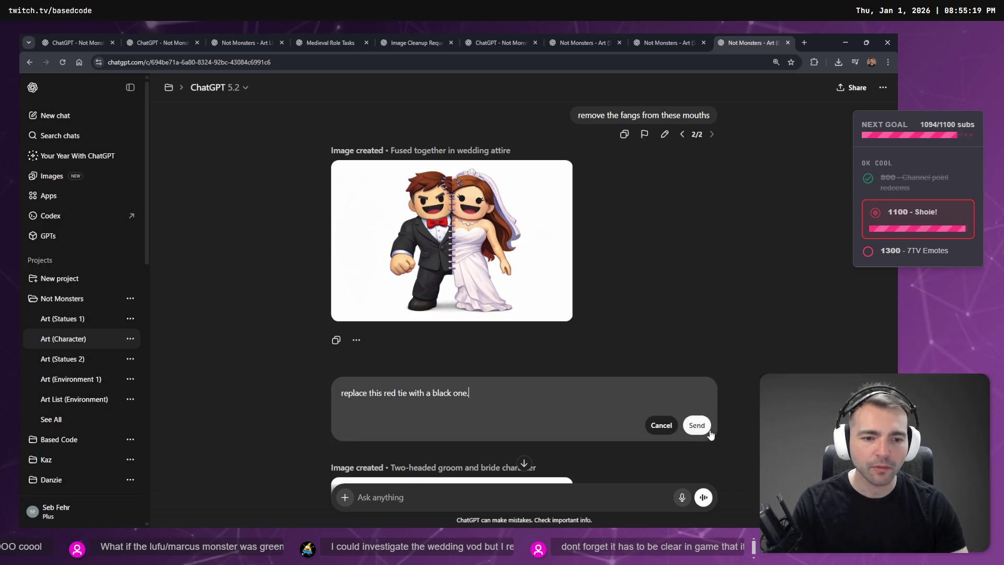
{"action": "type", "text": "bow"}
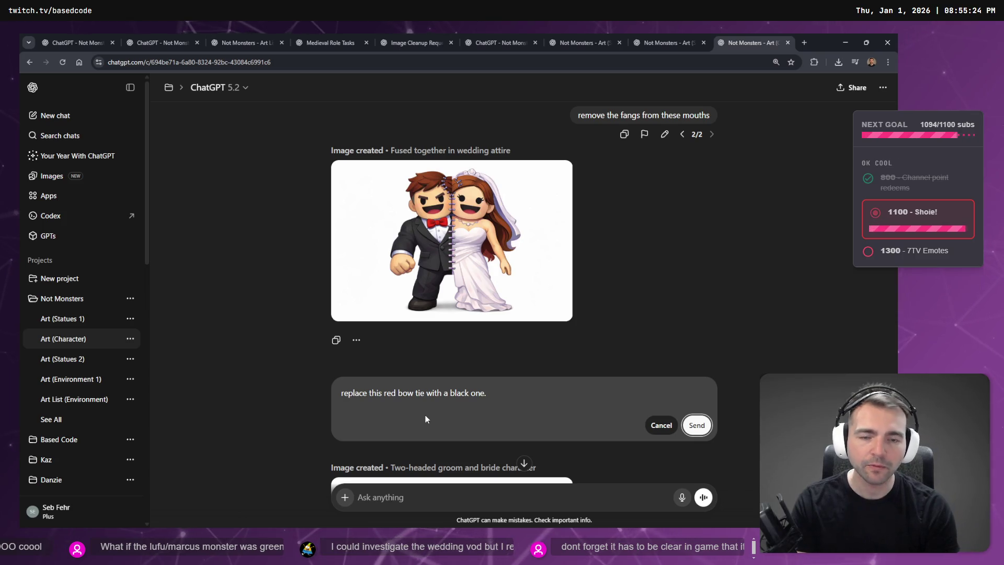
{"action": "key", "text": "Return"}
{"action": "left_click", "coordinate": [654, 37]}
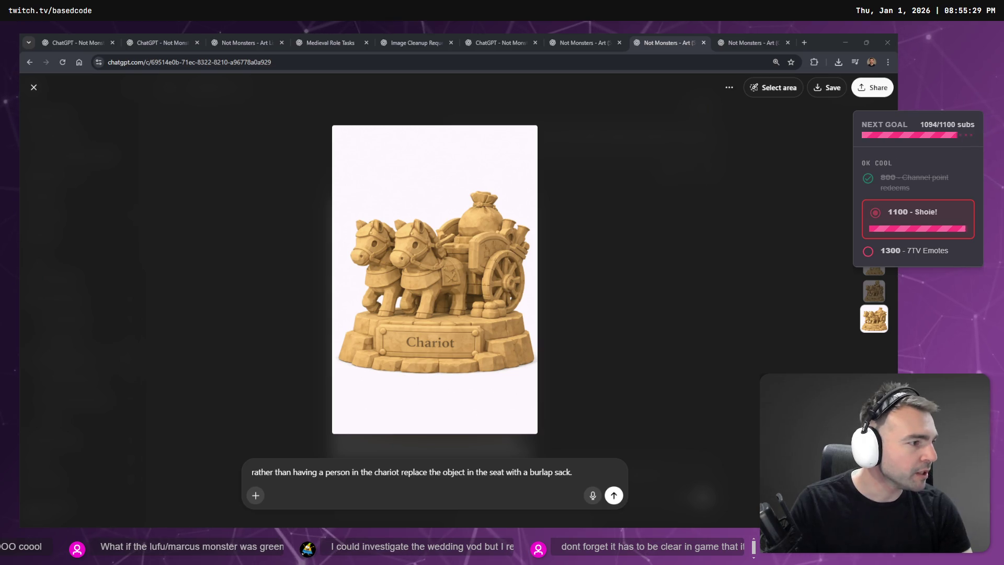
Step: Close the enlarged chariot image and scroll to the finished burlap-sack chariot statue
{"action": "left_click", "coordinate": [630, 238]}
{"action": "key", "text": "Escape"}
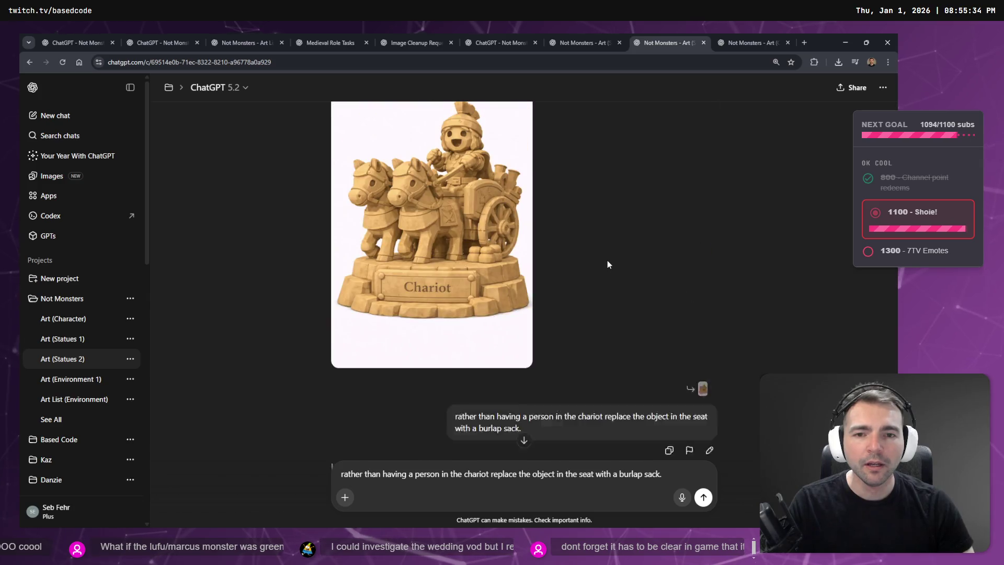
{"action": "scroll", "coordinate": [607, 263], "scroll_direction": "down", "scroll_amount": 4}
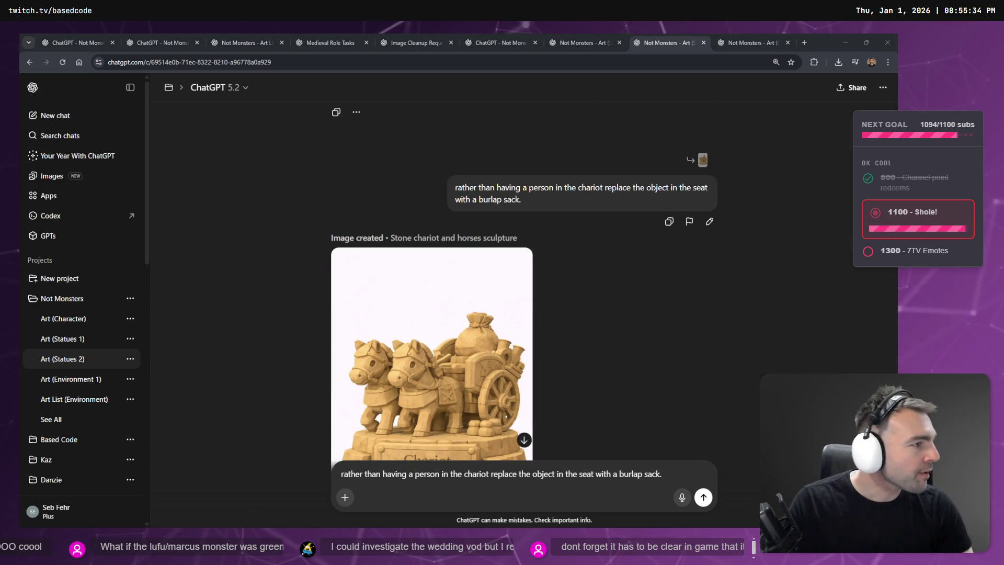
Step: On the tldraw board, bring statues #30–#35 into view and select the #34 Darkward duck wizard label
{"action": "key", "text": "alt+Tab"}
{"action": "scroll", "coordinate": [728, 209], "scroll_direction": "down", "scroll_amount": 5}
{"action": "scroll", "coordinate": [646, 218], "scroll_direction": "down", "scroll_amount": 3}
{"action": "left_click_drag", "start_coordinate": [646, 218], "coordinate": [307, 291]}
{"action": "scroll", "coordinate": [307, 291], "scroll_direction": "up", "scroll_amount": 5}
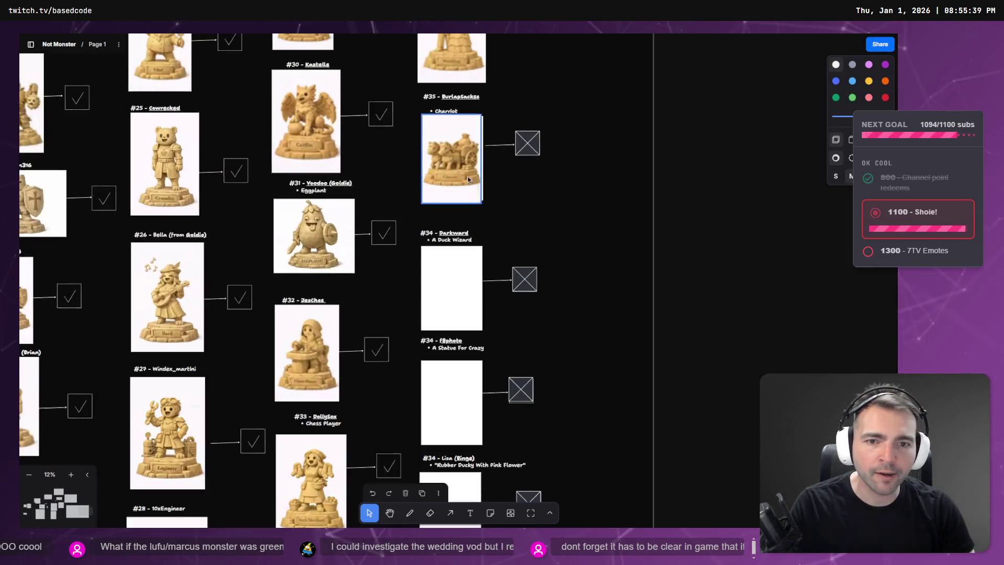
{"action": "double_click", "coordinate": [430, 245]}
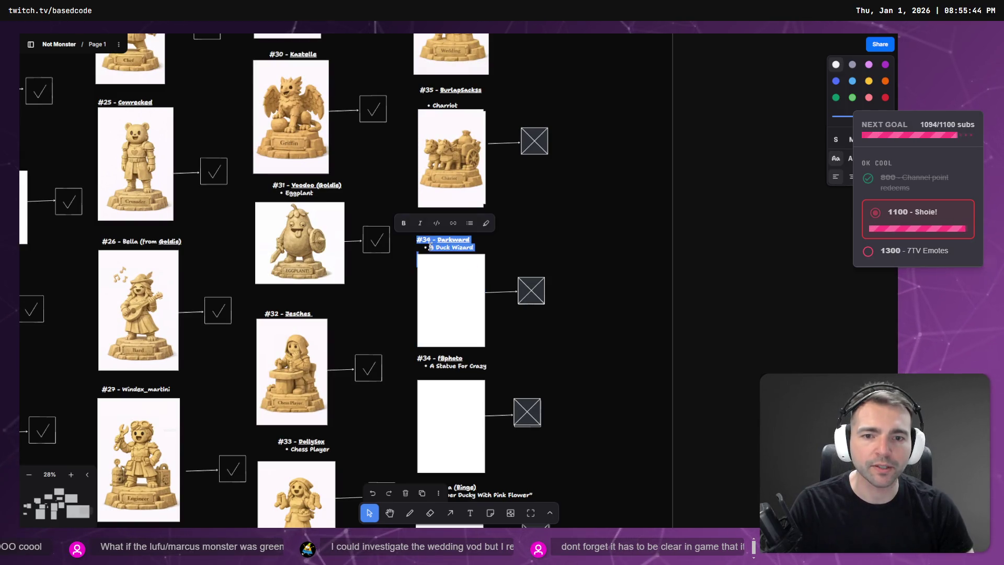
Step: Back in the browser, open the Duck Wizard statue chat
{"action": "key", "text": "alt+Tab"}
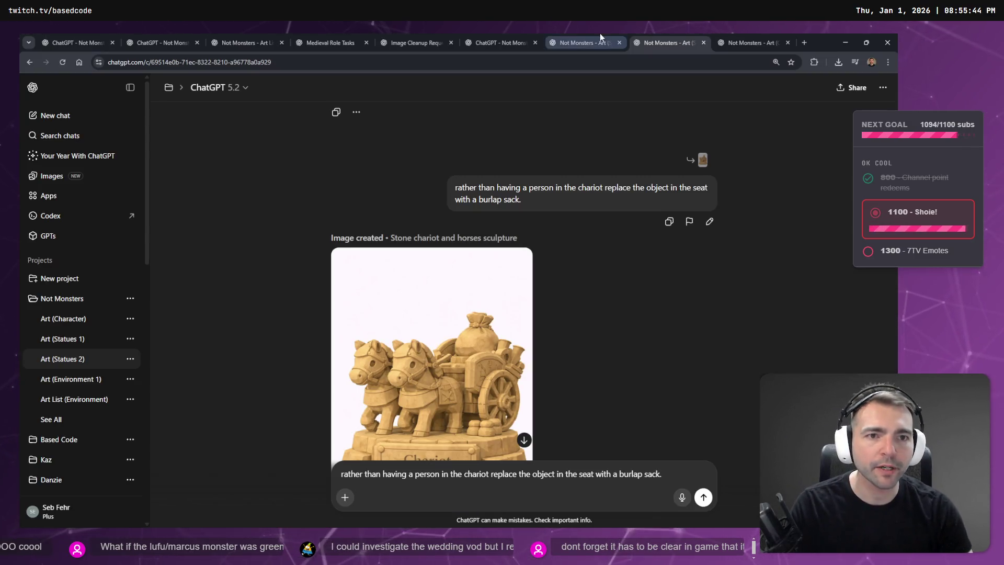
{"action": "left_click", "coordinate": [601, 38]}
{"action": "left_click", "coordinate": [692, 45]}
{"action": "key", "text": "ctrl+shift+Tab"}
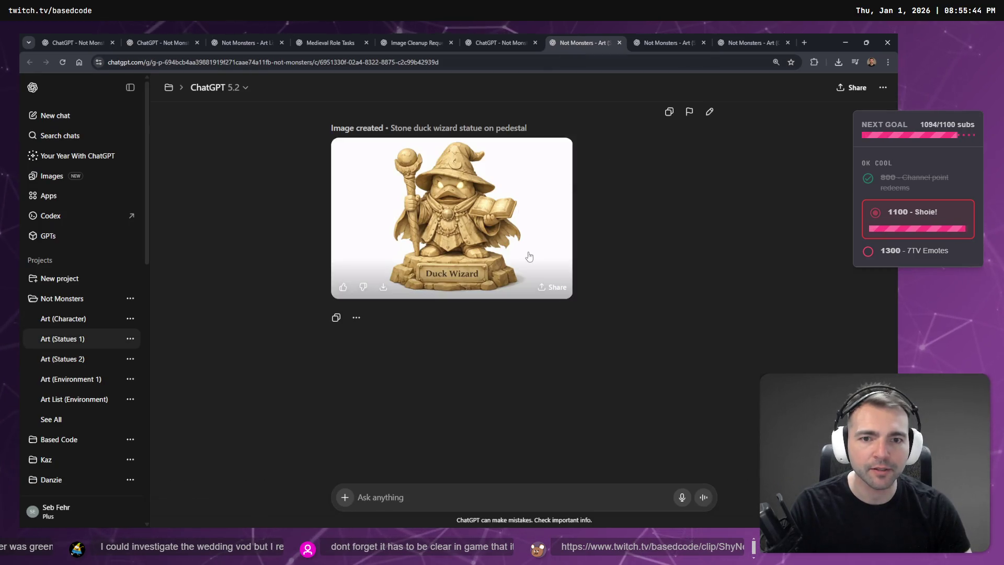
Step: Inspect the Duck Wizard statue image at full size a few times
{"action": "left_click", "coordinate": [530, 258]}
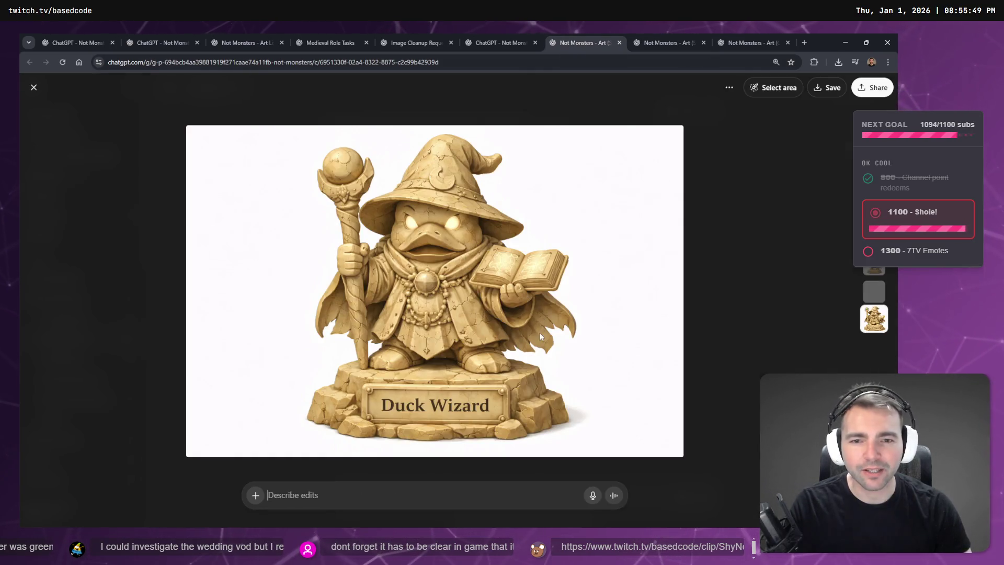
{"action": "key", "text": "super+h"}
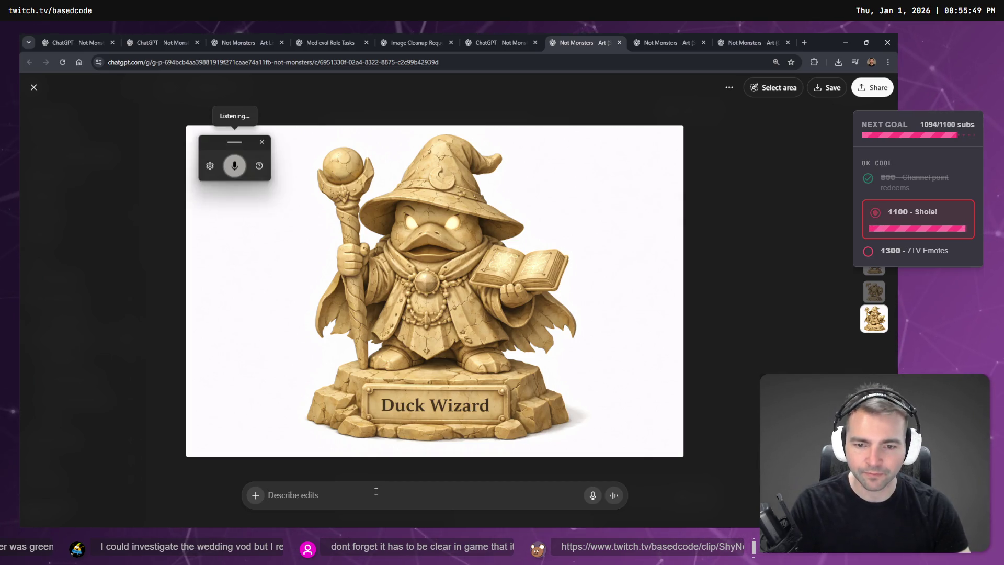
{"action": "key", "text": "Escape"}
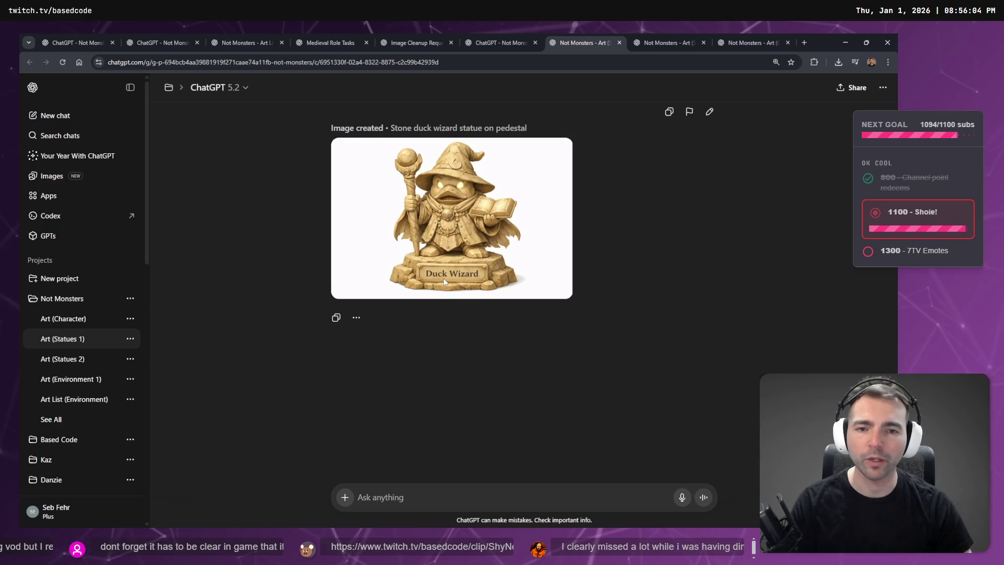
{"action": "left_click", "coordinate": [465, 199]}
{"action": "key", "text": "Escape"}
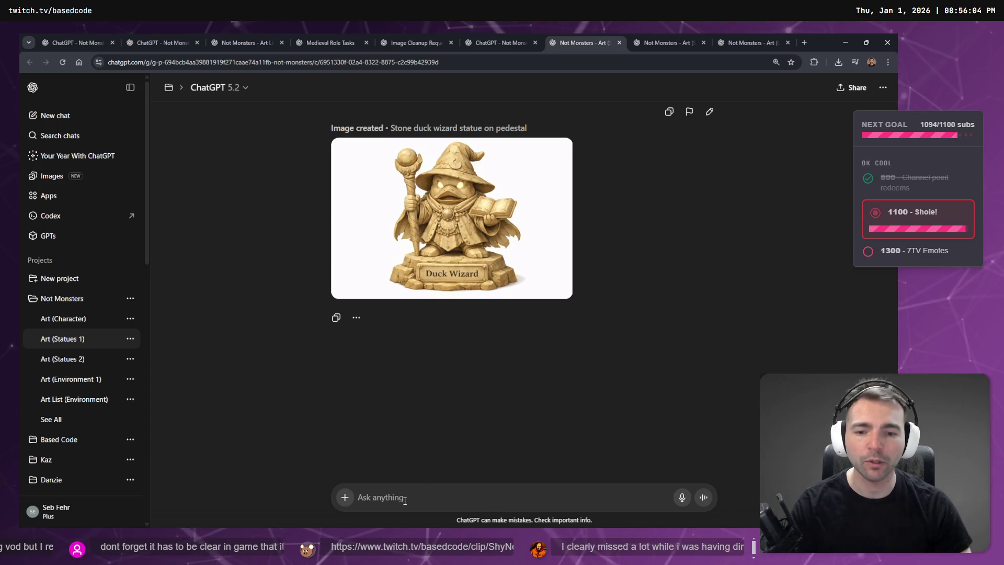
{"action": "left_click", "coordinate": [466, 256]}
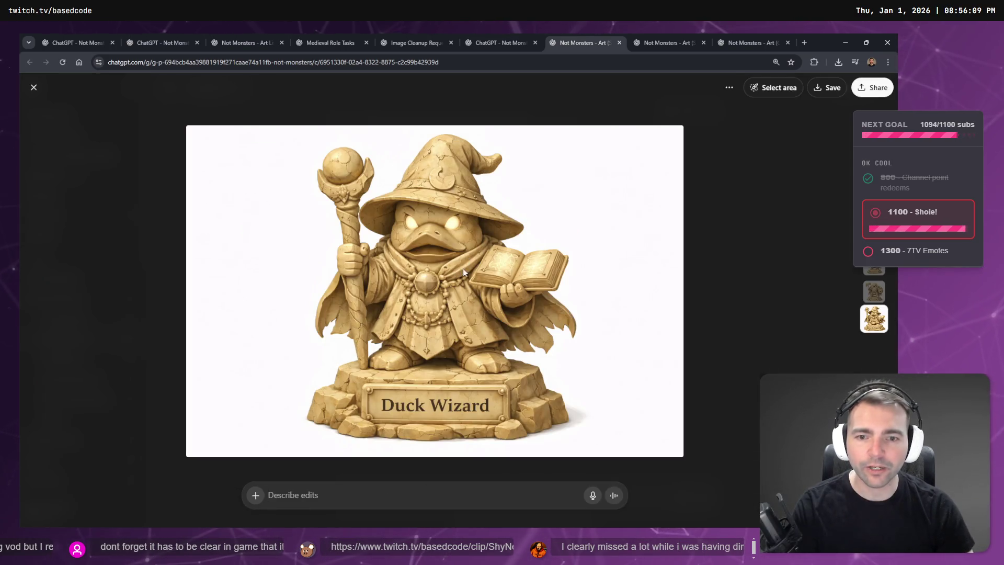
{"action": "key", "text": "Escape"}
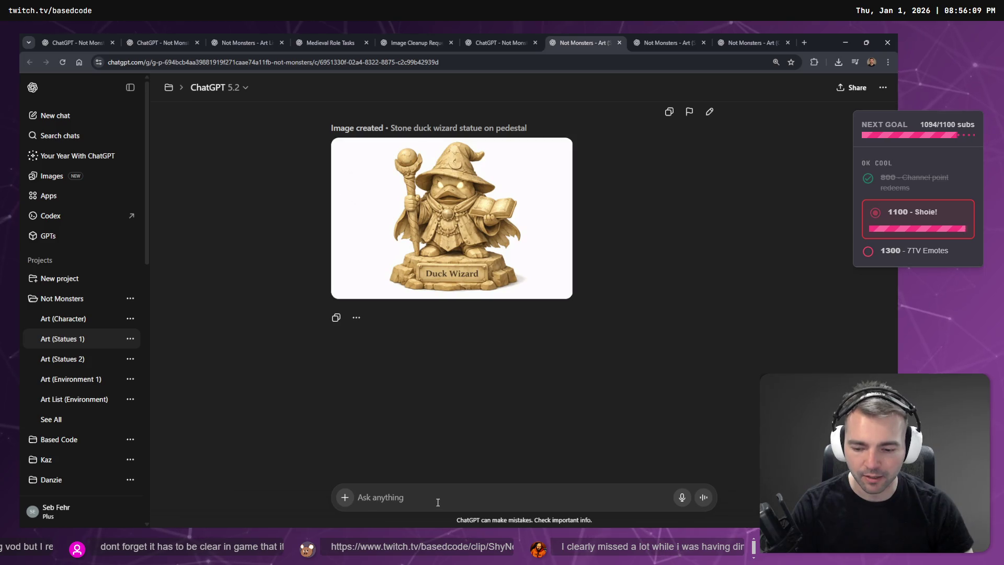
Step: Dictate and send a request to simplify the duck statue into a low-poly modelling reference
{"action": "key", "text": "super+h"}
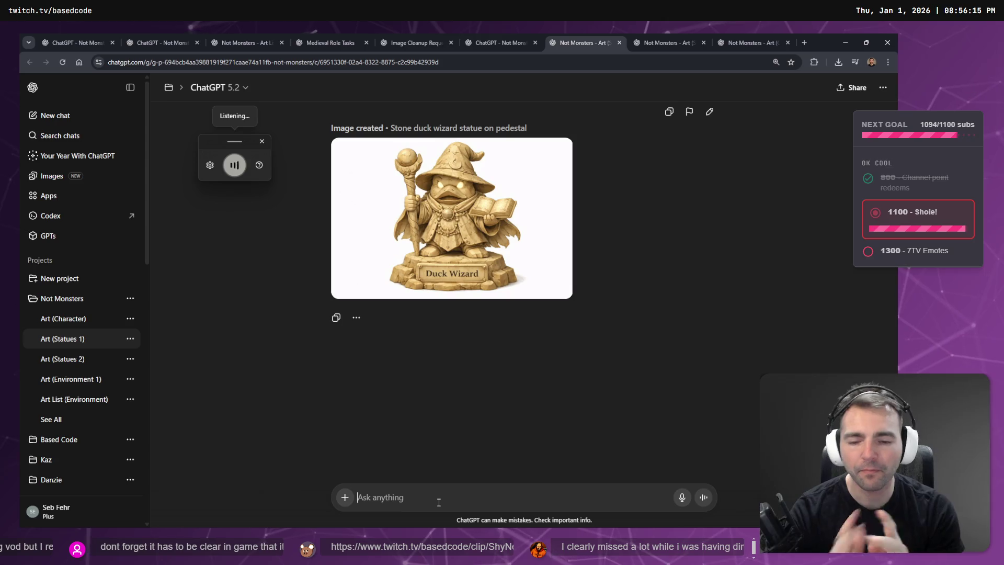
{"action": "key", "text": "super+h"}
{"action": "key", "text": "super+h"}
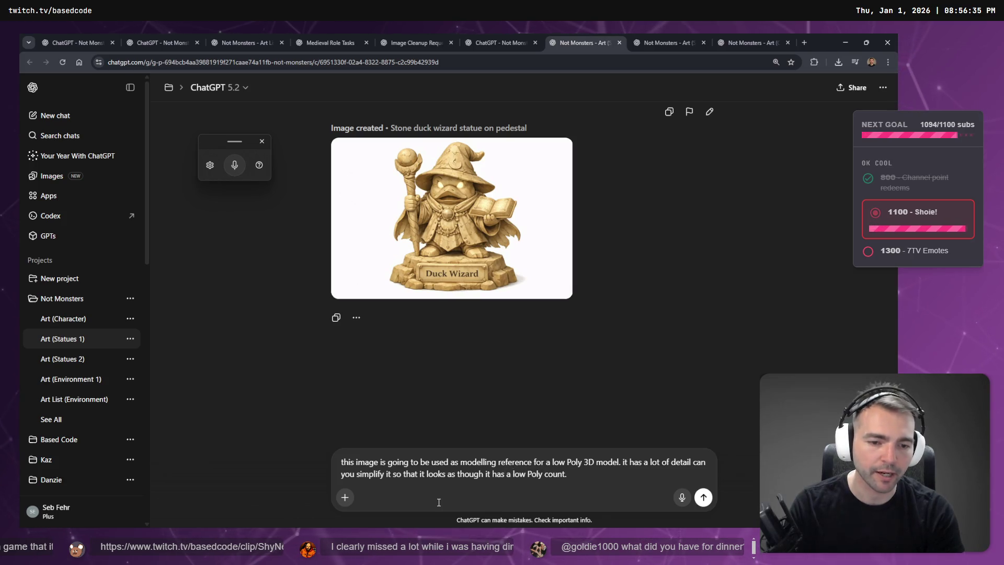
{"action": "key", "text": "Return"}
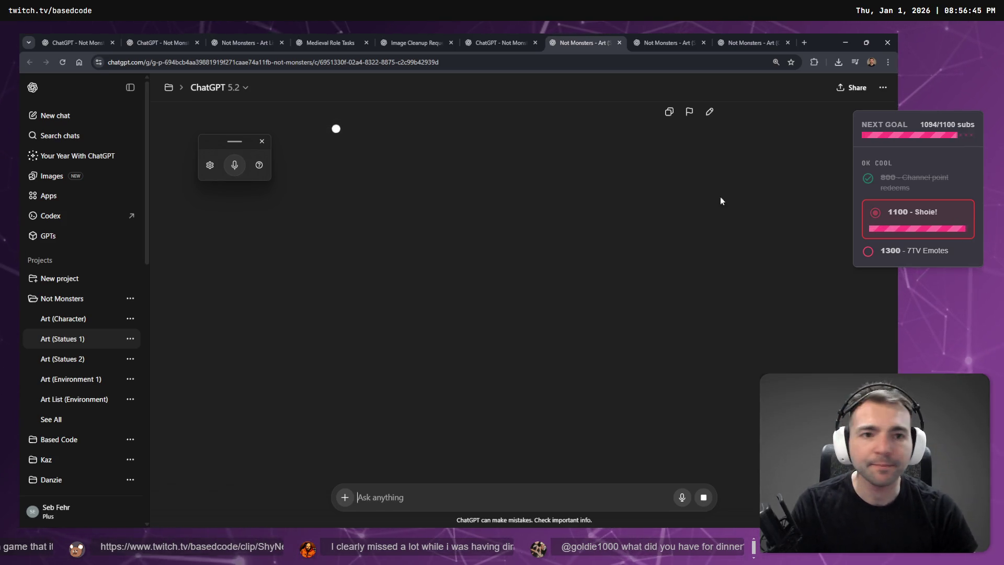
Step: Open the two-headed wedding creature image full size and copy it to the clipboard
{"action": "left_click", "coordinate": [642, 42]}
{"action": "scroll", "coordinate": [552, 289], "scroll_direction": "down", "scroll_amount": 3}
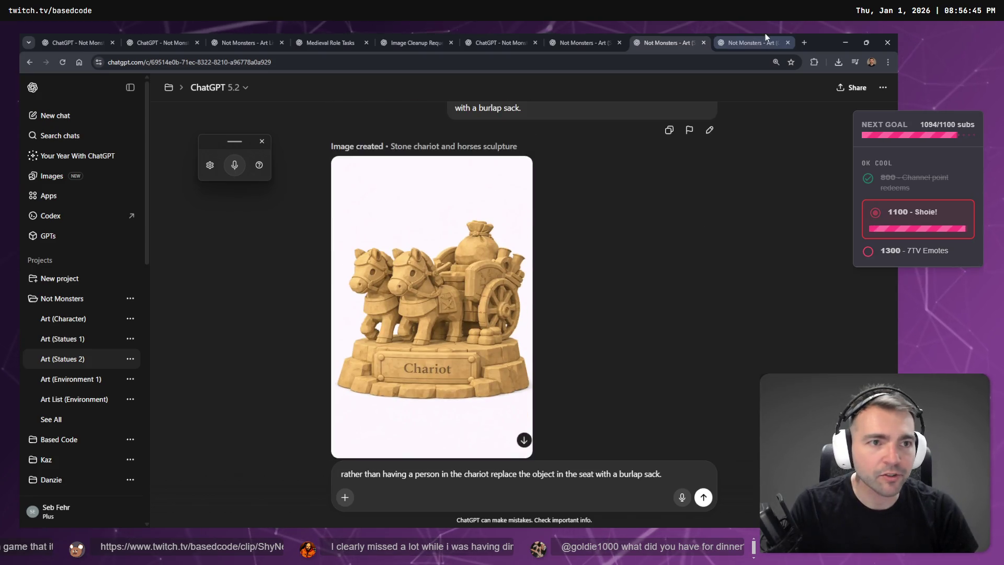
{"action": "left_click", "coordinate": [753, 41]}
{"action": "left_click", "coordinate": [482, 236]}
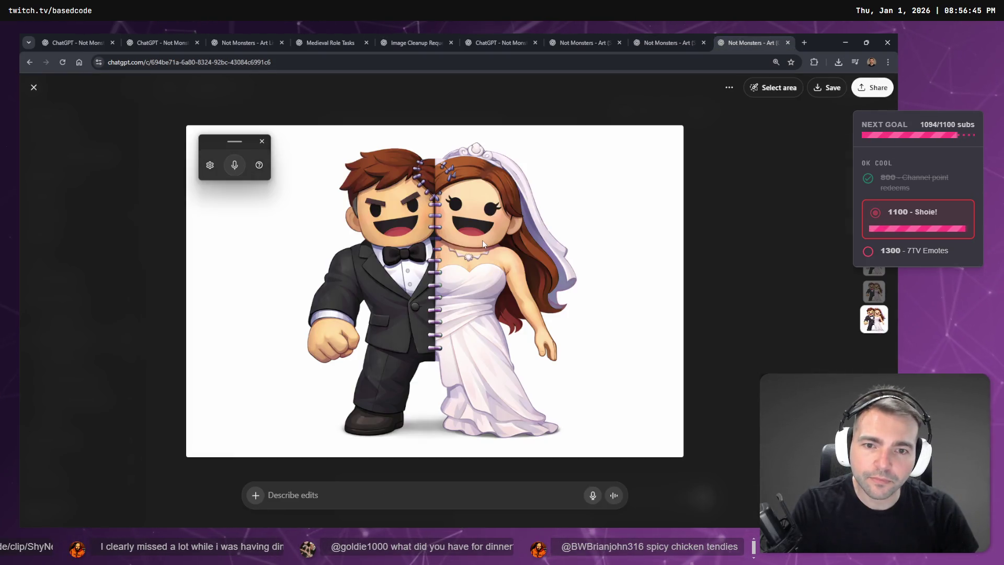
{"action": "right_click", "coordinate": [486, 260]}
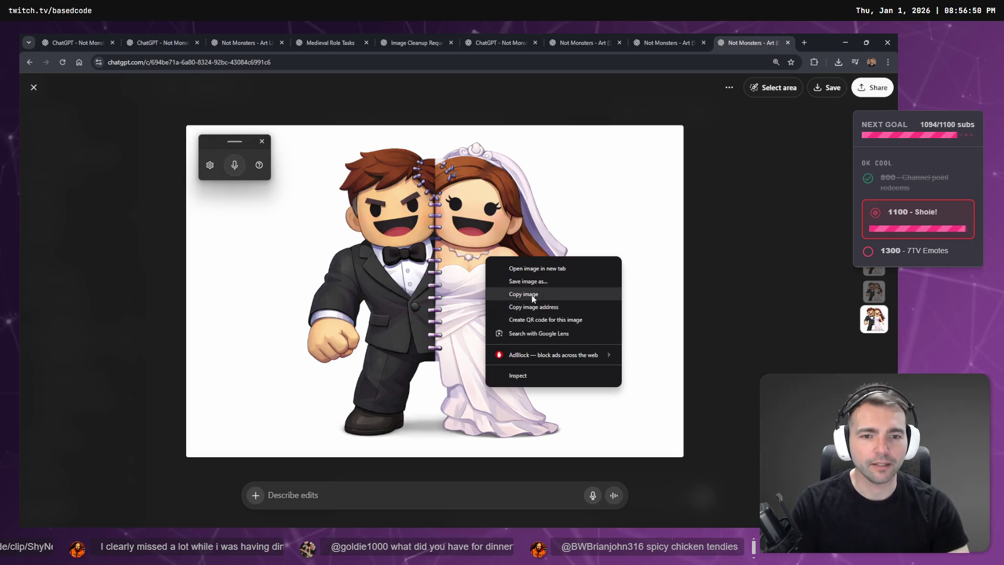
{"action": "left_click", "coordinate": [530, 294]}
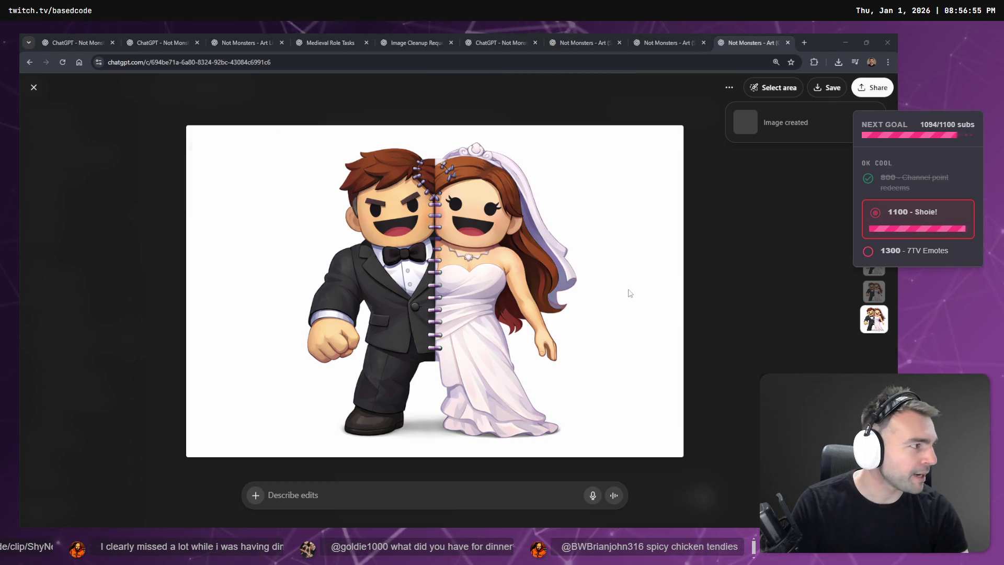
Step: Glance at the Not Monsters board, then return to the wedding image and enter Select area mode
{"action": "key", "text": "alt+Tab"}
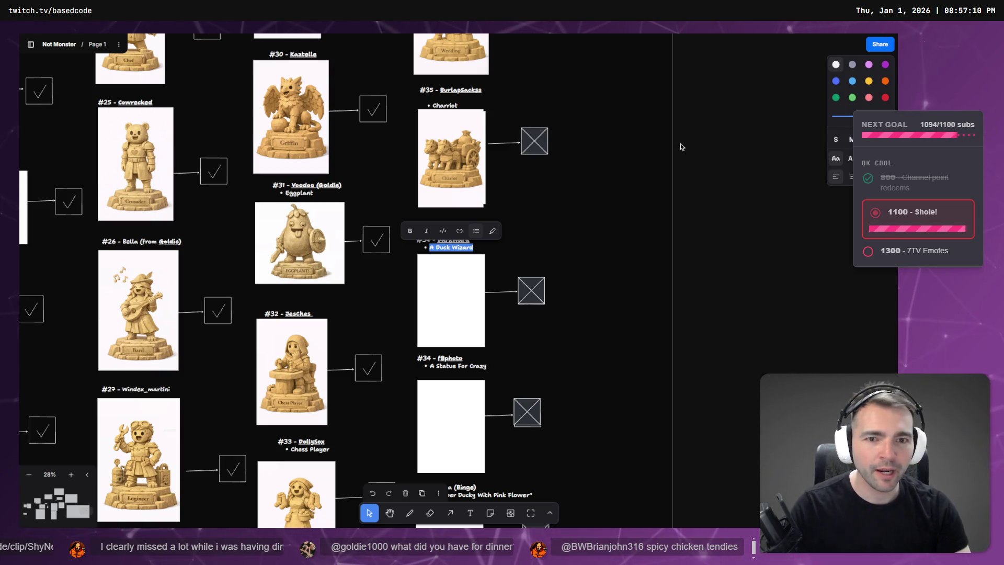
{"action": "key", "text": "alt+Tab"}
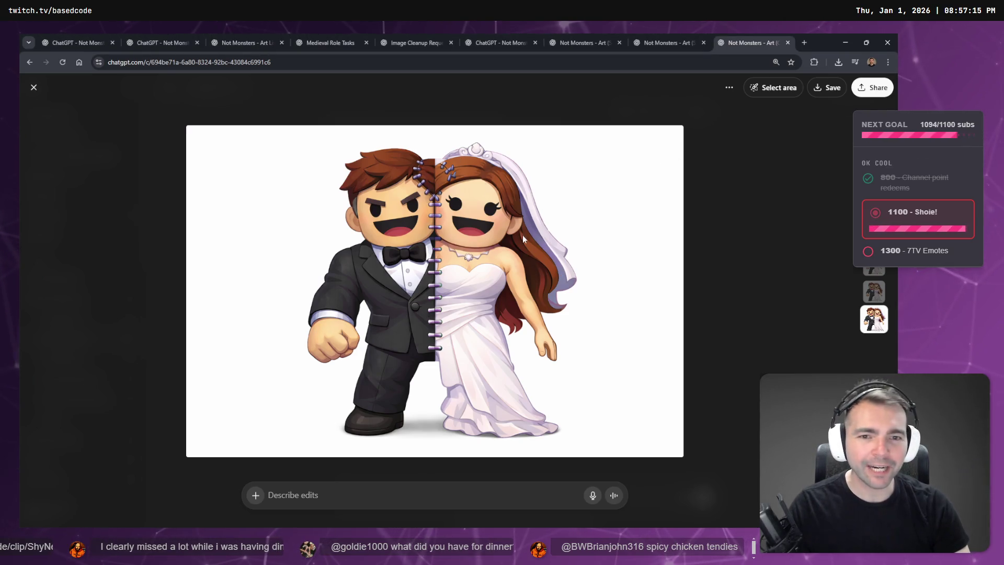
{"action": "left_click", "coordinate": [780, 89]}
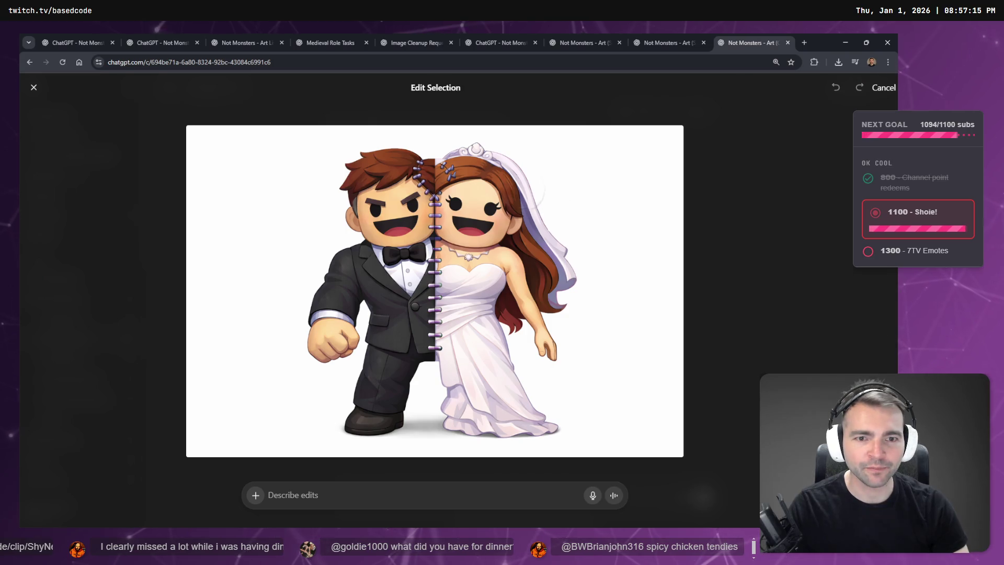
Step: Mark the bride's hair and veil, submit a request to put her hair in a bun, then return to the chats
{"action": "mouse_move", "coordinate": [463, 139]}
{"action": "left_mouse_down"}
{"action": "mouse_move", "coordinate": [523, 209]}
{"action": "mouse_move", "coordinate": [544, 313]}
{"action": "mouse_move", "coordinate": [502, 272]}
{"action": "mouse_move", "coordinate": [510, 243]}
{"action": "left_mouse_up"}
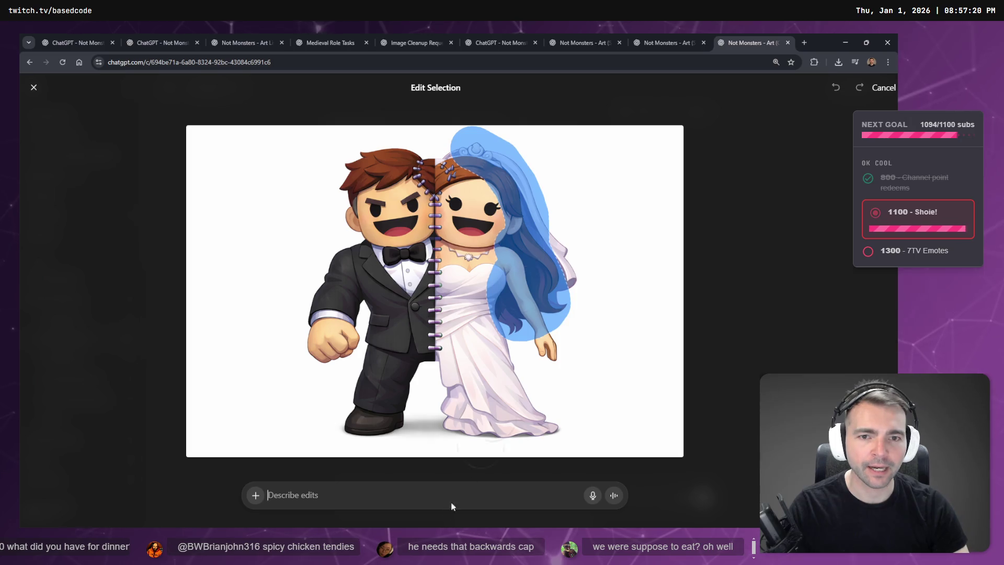
{"action": "key", "text": "super+h"}
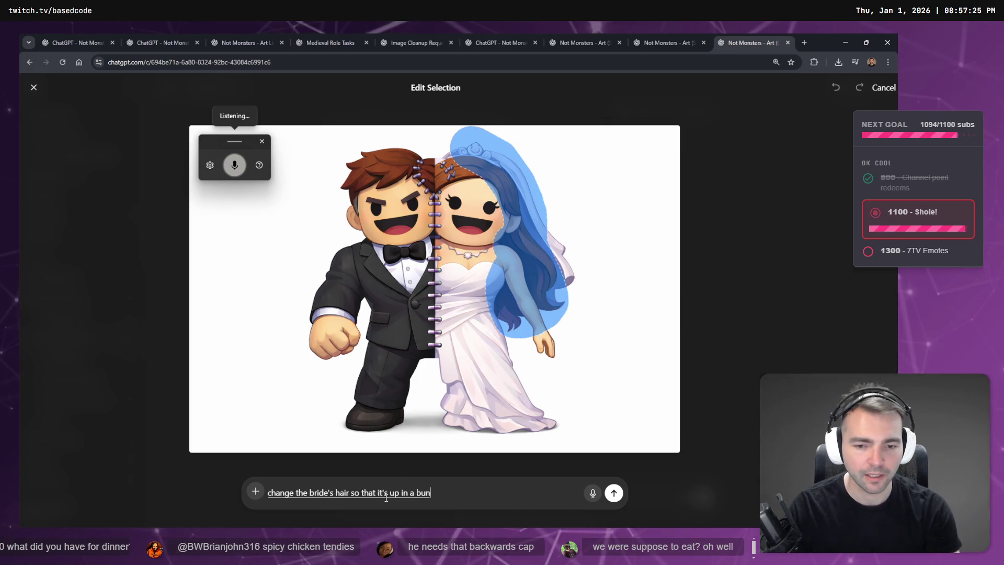
{"action": "key", "text": "Return"}
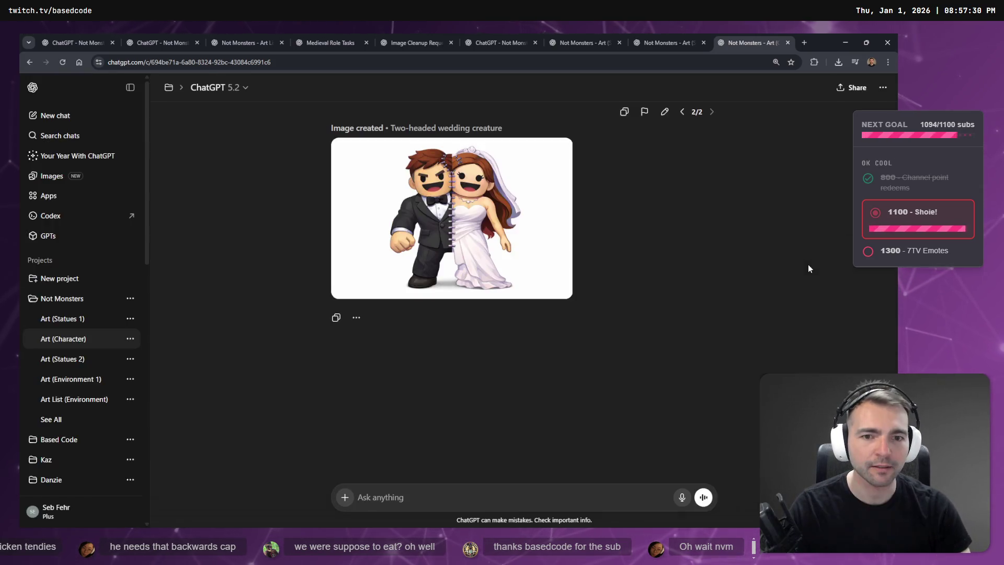
{"action": "left_click", "coordinate": [650, 41]}
{"action": "left_click", "coordinate": [745, 33]}
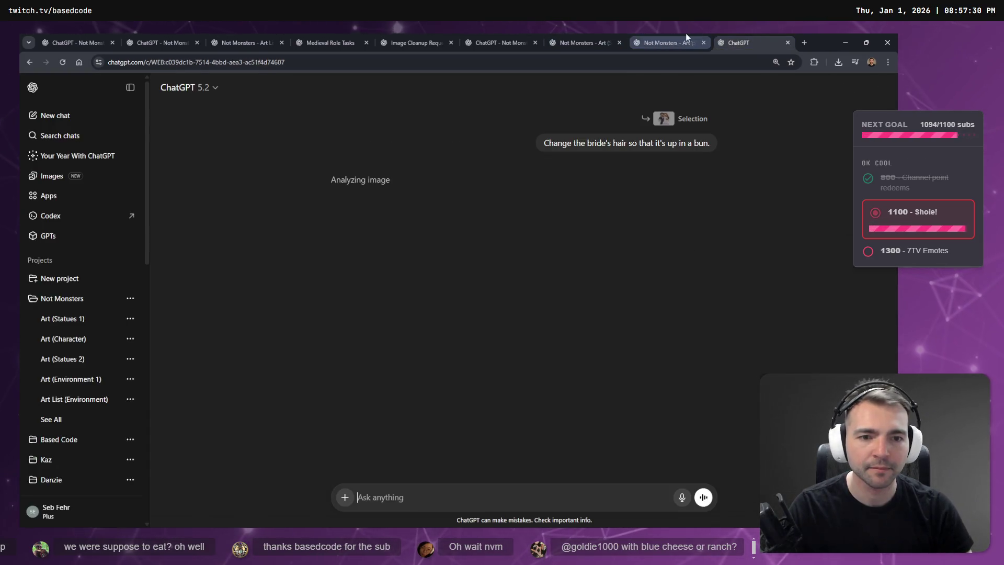
Step: Cycle through the Not Monsters chat tabs and check the duck wizard chat's response
{"action": "left_click", "coordinate": [689, 33]}
{"action": "left_click", "coordinate": [523, 33]}
{"action": "left_click", "coordinate": [518, 34]}
{"action": "left_click", "coordinate": [619, 34]}
{"action": "left_click", "coordinate": [717, 34]}
{"action": "left_click", "coordinate": [676, 35]}
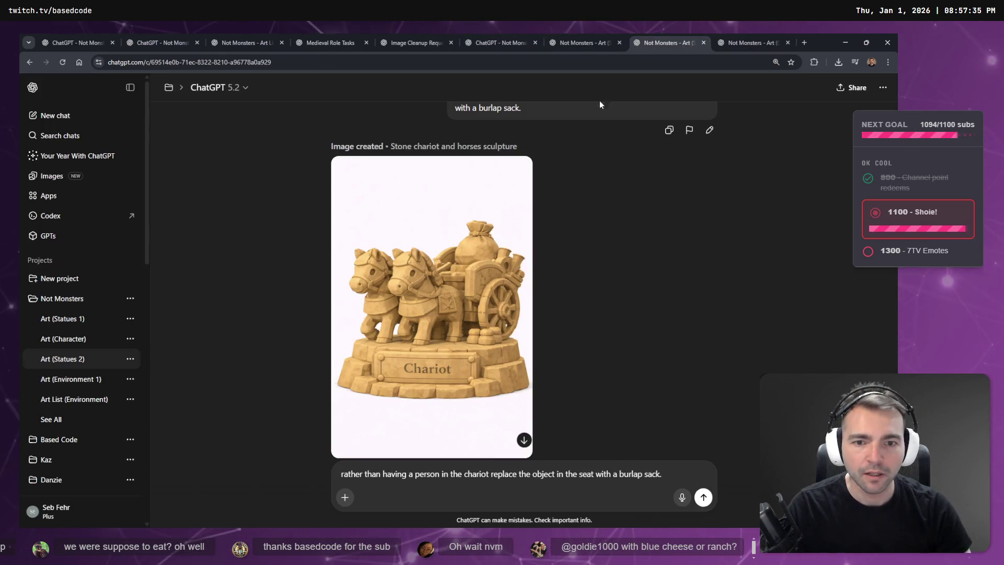
{"action": "left_click", "coordinate": [548, 34]}
{"action": "left_click", "coordinate": [518, 34]}
{"action": "left_click", "coordinate": [591, 34]}
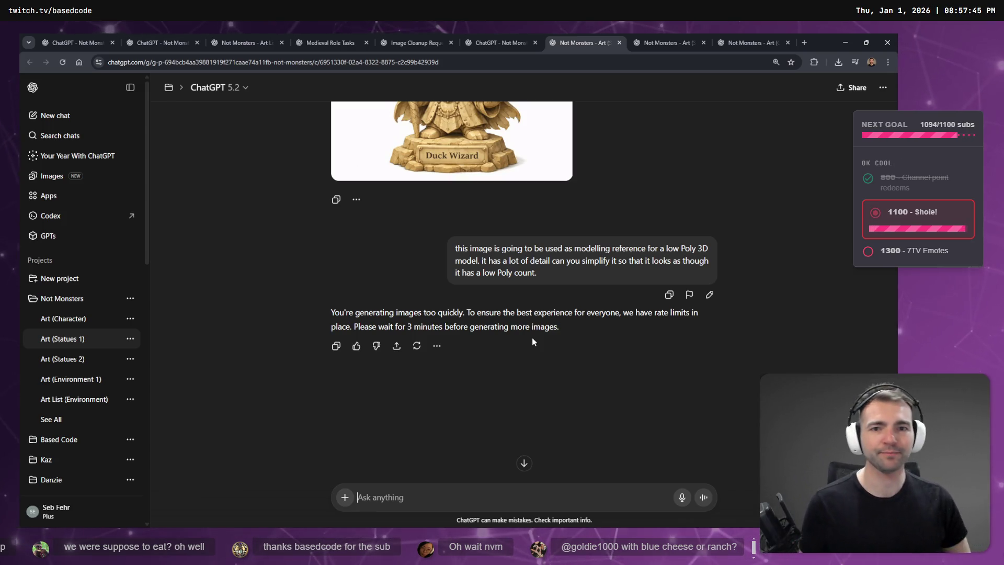
Step: Check the bun hairstyle edit's progress, then settle on the chariot statue chat
{"action": "left_click", "coordinate": [651, 37]}
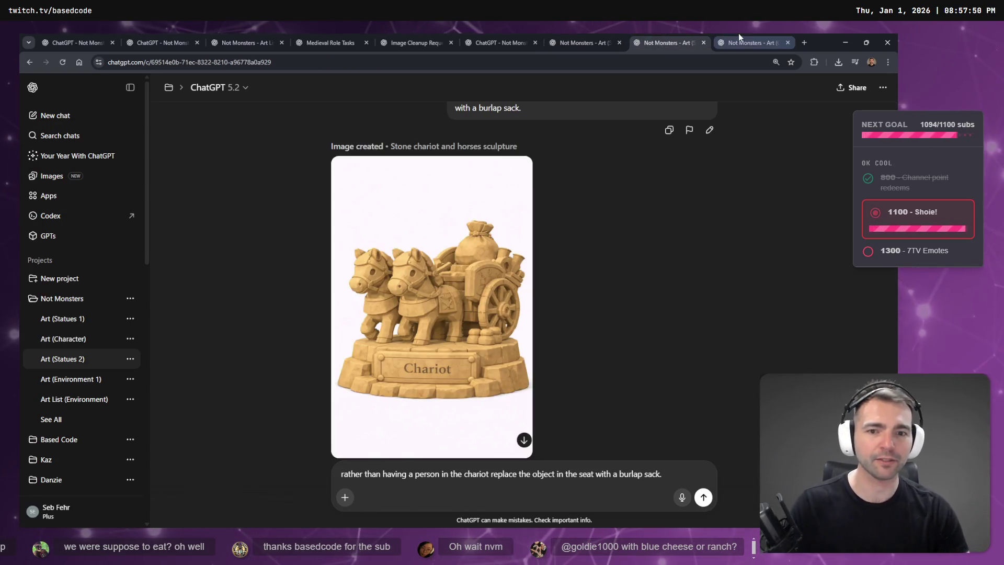
{"action": "left_click", "coordinate": [755, 37]}
{"action": "left_click", "coordinate": [649, 34]}
{"action": "key", "text": "ctrl+Tab"}
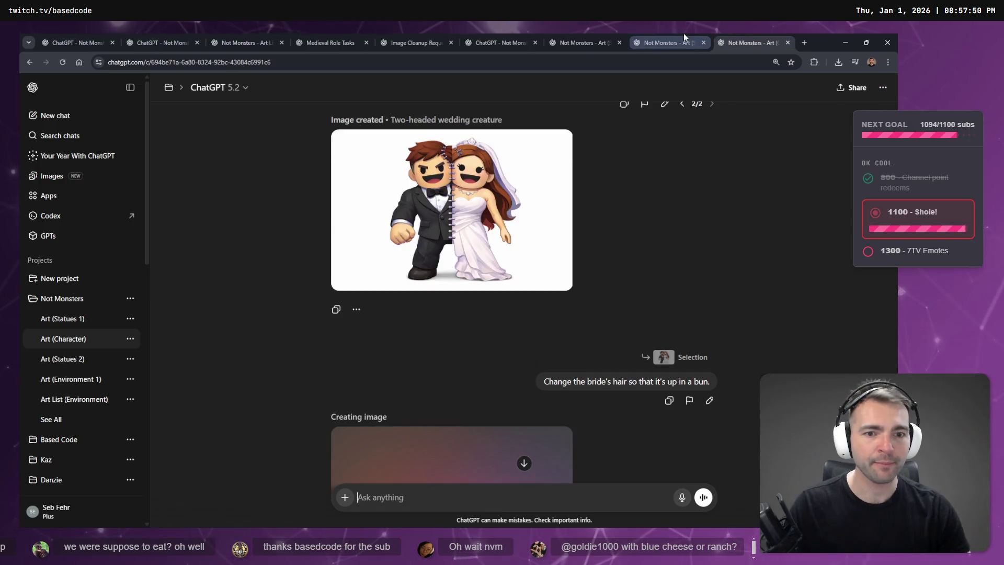
{"action": "left_click", "coordinate": [683, 35]}
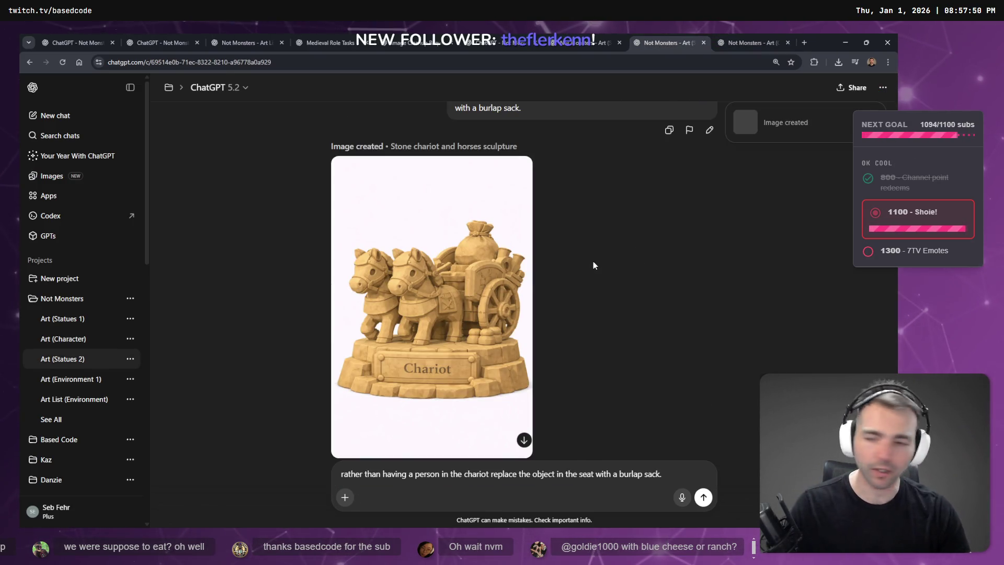
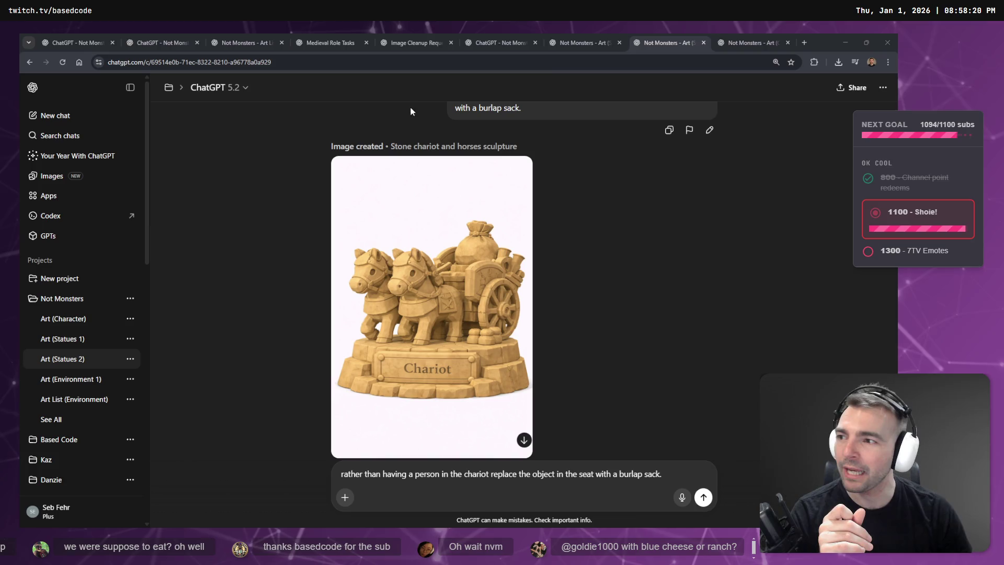
Step: Step through the ChatGPT tabs and view the wedding-creature image full size, then close it
{"action": "left_click", "coordinate": [589, 43]}
{"action": "left_click", "coordinate": [688, 42]}
{"action": "left_click", "coordinate": [750, 43]}
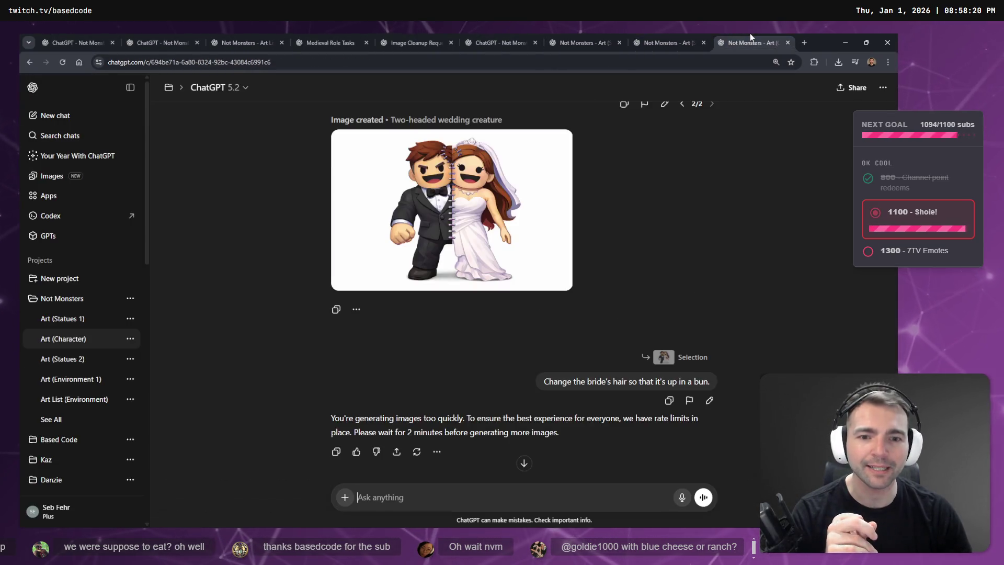
{"action": "left_click", "coordinate": [525, 174]}
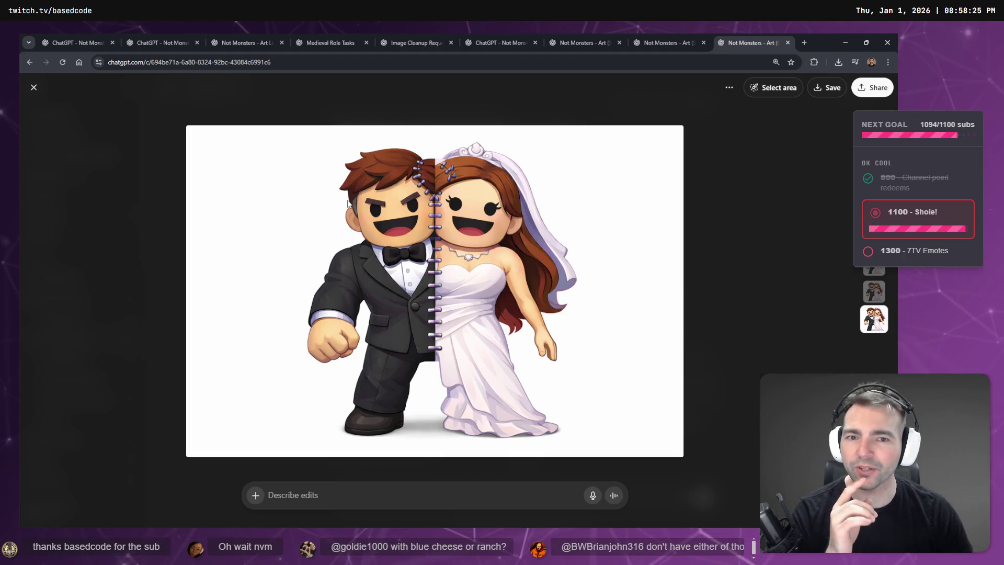
{"action": "left_click", "coordinate": [760, 200]}
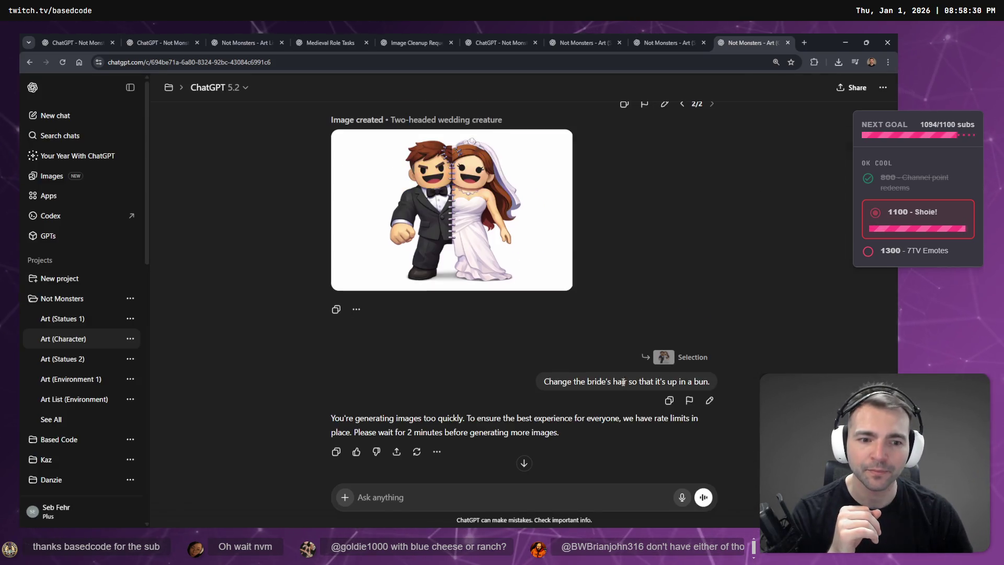
{"action": "scroll", "coordinate": [623, 381], "scroll_direction": "down", "scroll_amount": 1}
Step: Look over the chariot sculpture, Art (Statues 1) and Not Monsters project chats
{"action": "left_click", "coordinate": [678, 33]}
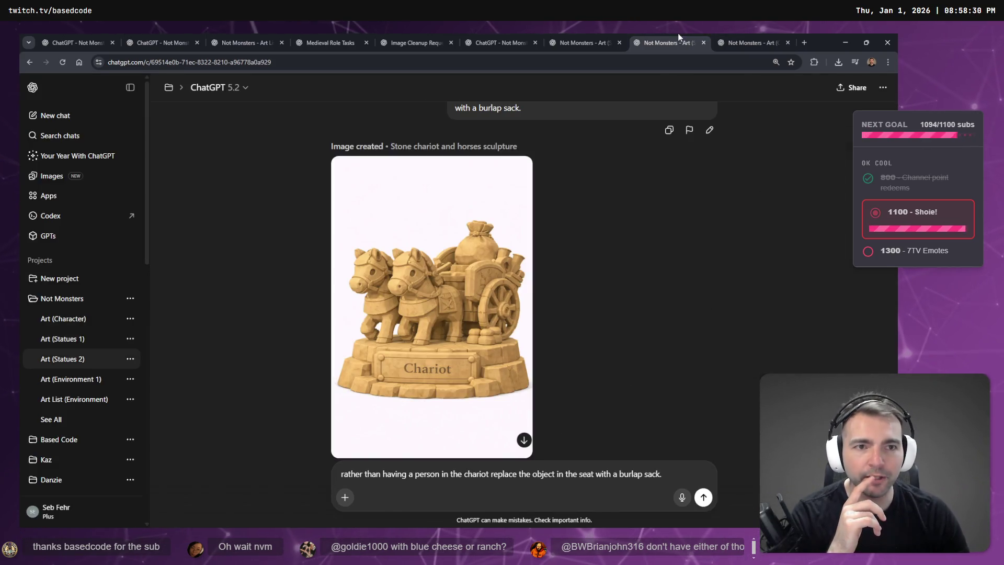
{"action": "left_click", "coordinate": [575, 43]}
{"action": "scroll", "coordinate": [560, 397], "scroll_direction": "up", "scroll_amount": 2}
{"action": "scroll", "coordinate": [559, 397], "scroll_direction": "down", "scroll_amount": 5}
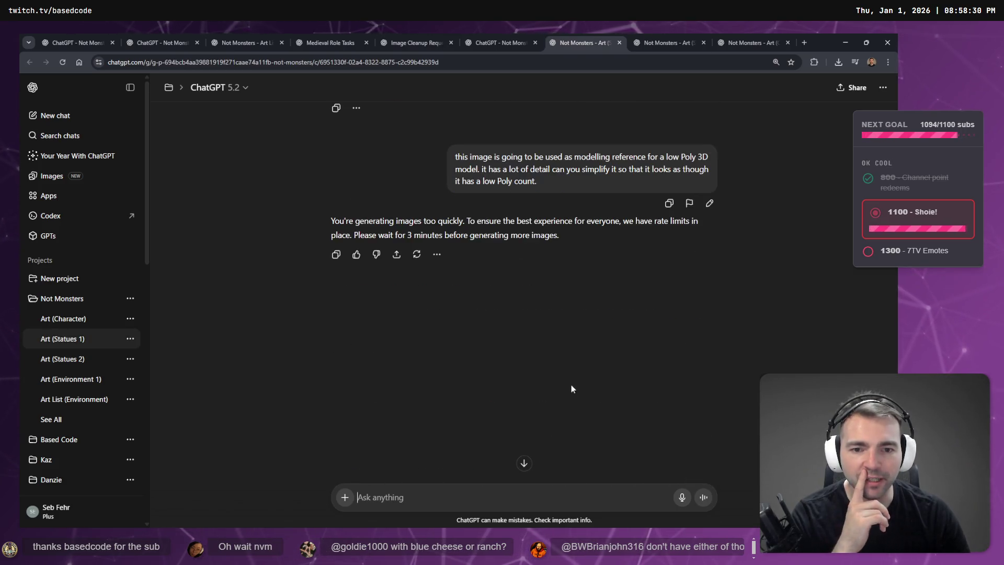
{"action": "left_click", "coordinate": [486, 41]}
{"action": "key", "text": "ctrl+shift+Tab"}
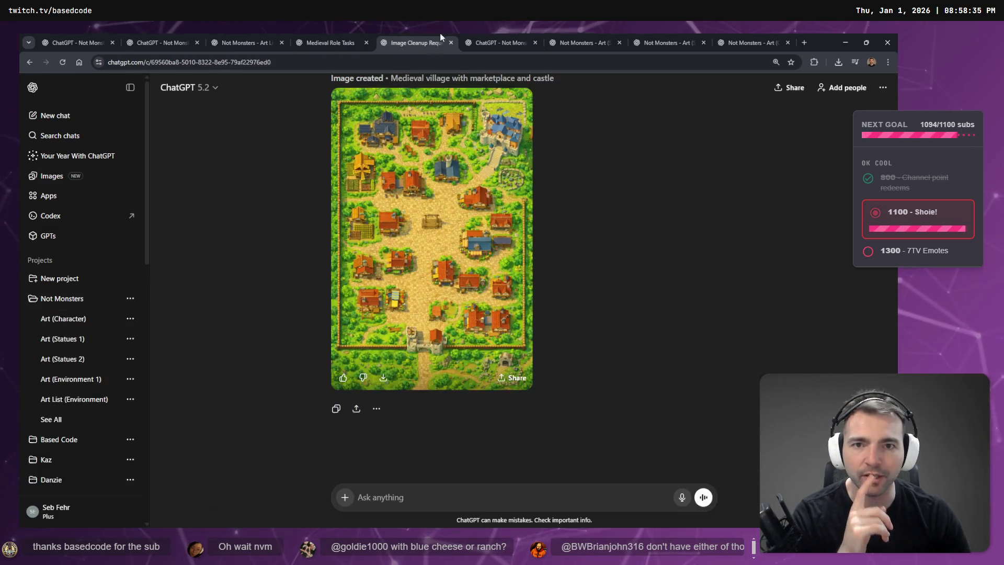
{"action": "key", "text": "ctrl+Tab"}
{"action": "key", "text": "ctrl+shift+Tab"}
{"action": "key", "text": "ctrl+Tab"}
{"action": "key", "text": "ctrl+shift+Tab"}
{"action": "key", "text": "ctrl+shift+Tab"}
{"action": "key", "text": "ctrl+shift+Tab"}
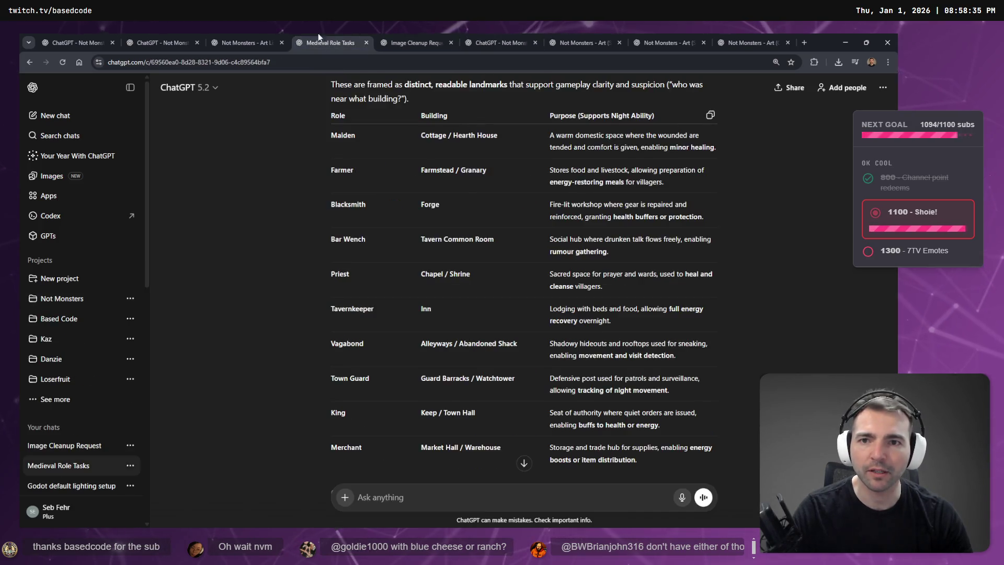
Step: Return to the Art (Statues 1) chat, minimize the browser and switch to Godot
{"action": "left_click", "coordinate": [572, 35]}
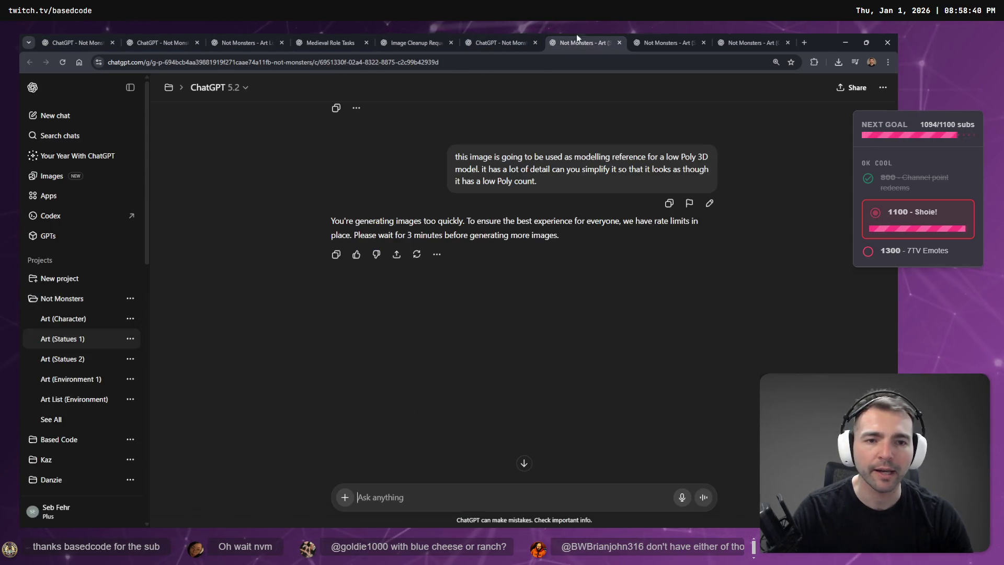
{"action": "left_click", "coordinate": [868, 35]}
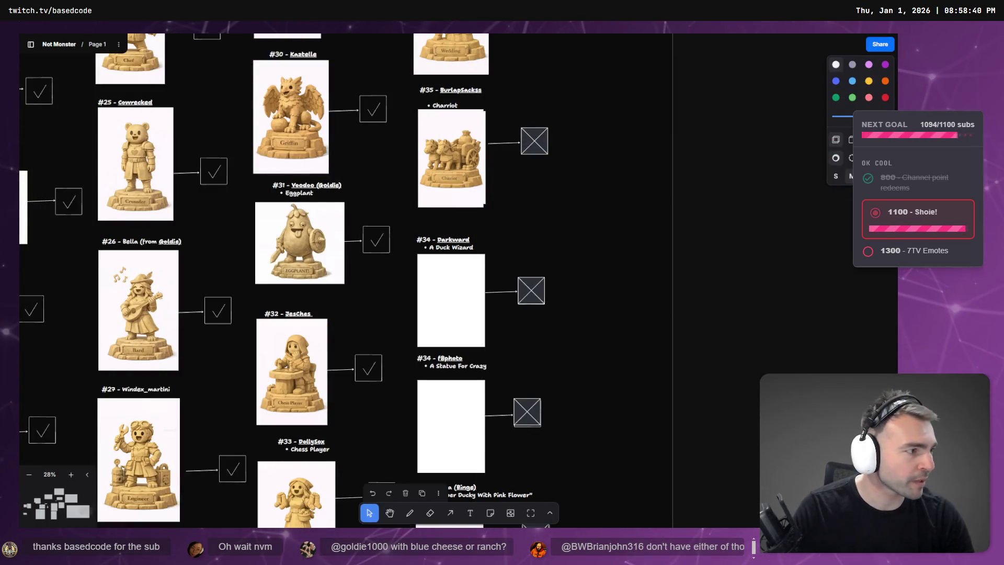
{"action": "key", "text": "alt+Tab"}
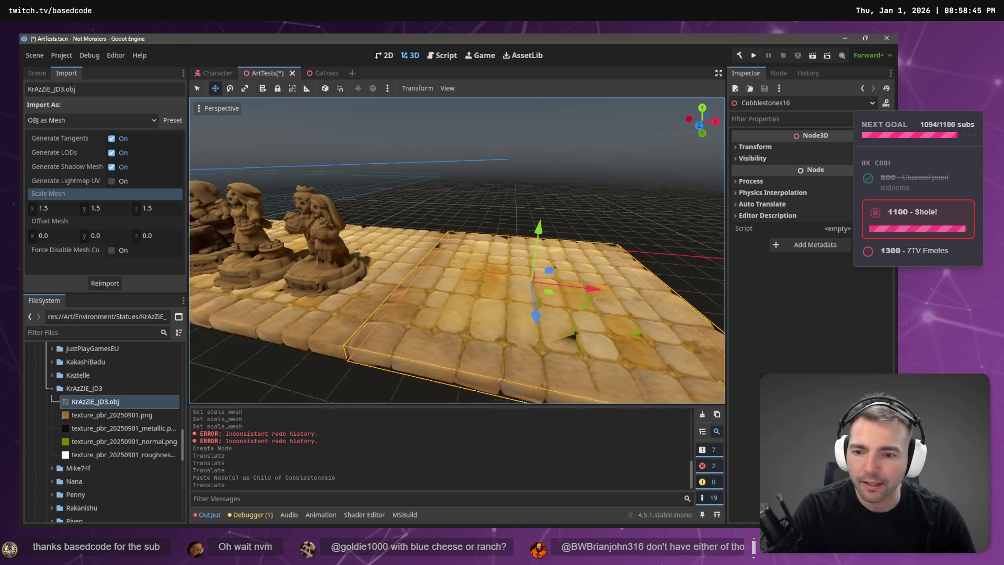
{"action": "key", "text": "d"}
{"action": "key", "text": "w"}
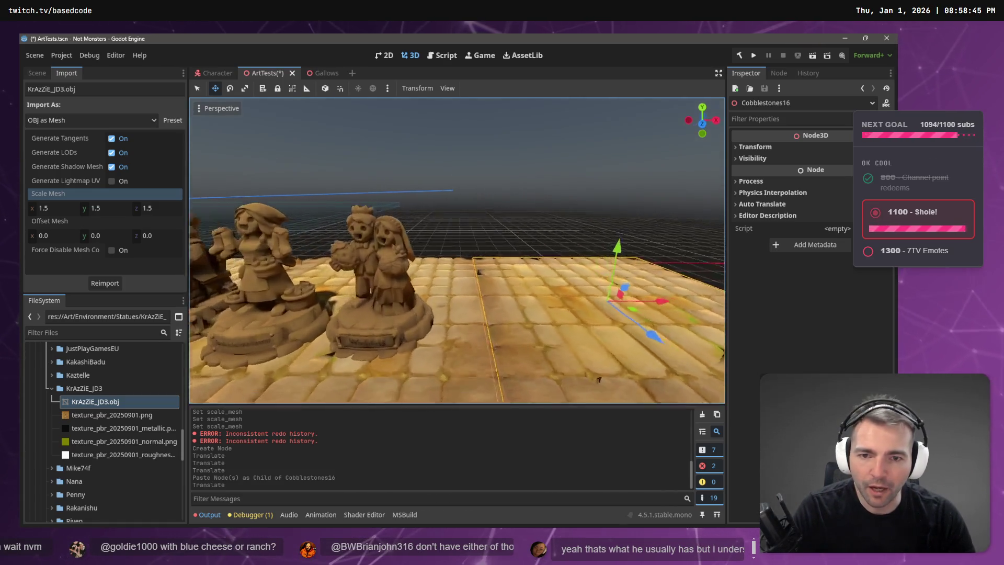
{"action": "key", "text": "s"}
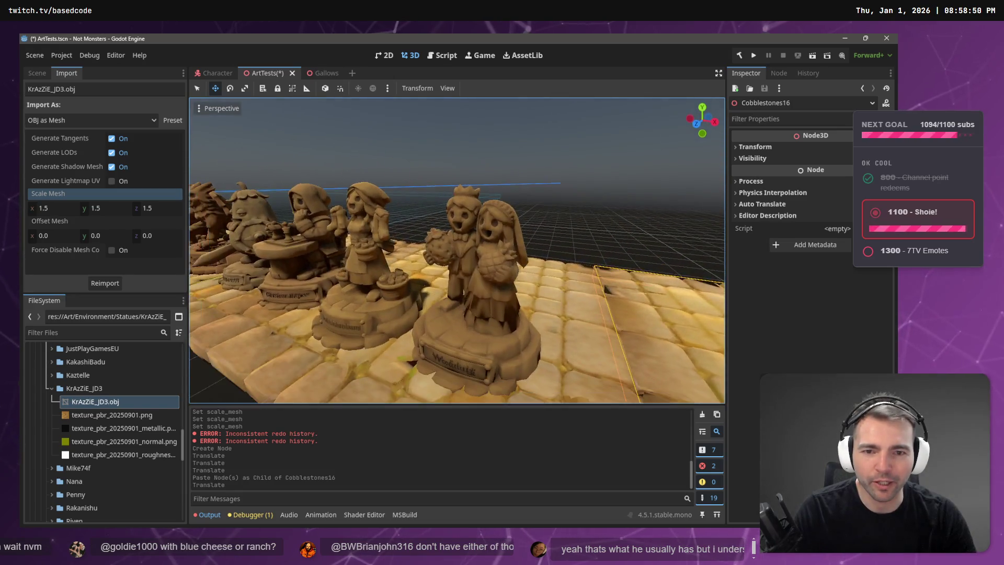
{"action": "left_click", "coordinate": [230, 107]}
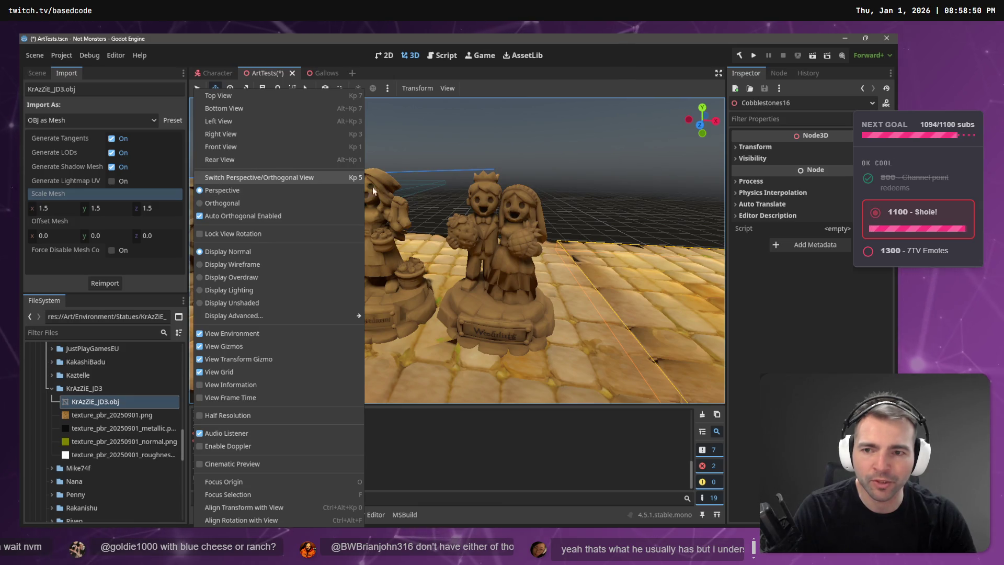
{"action": "key", "text": "Escape"}
{"action": "key", "text": "w"}
{"action": "key", "text": "s"}
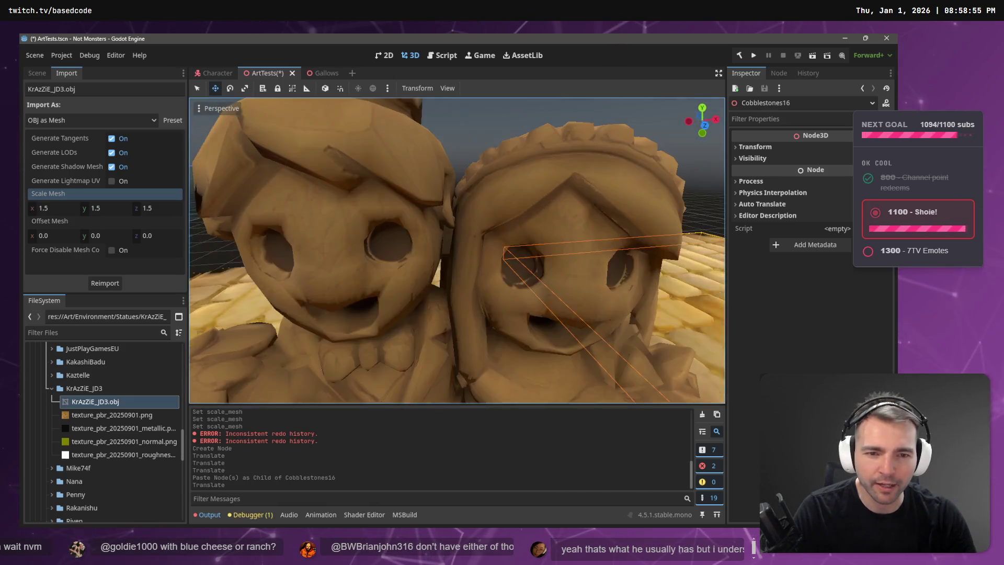
{"action": "key", "text": "w"}
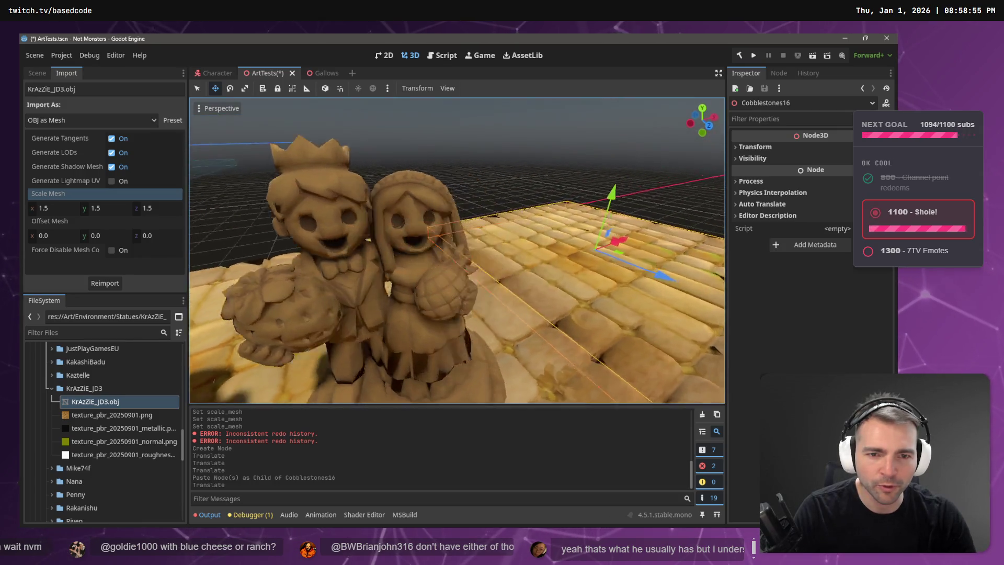
{"action": "key", "text": "s"}
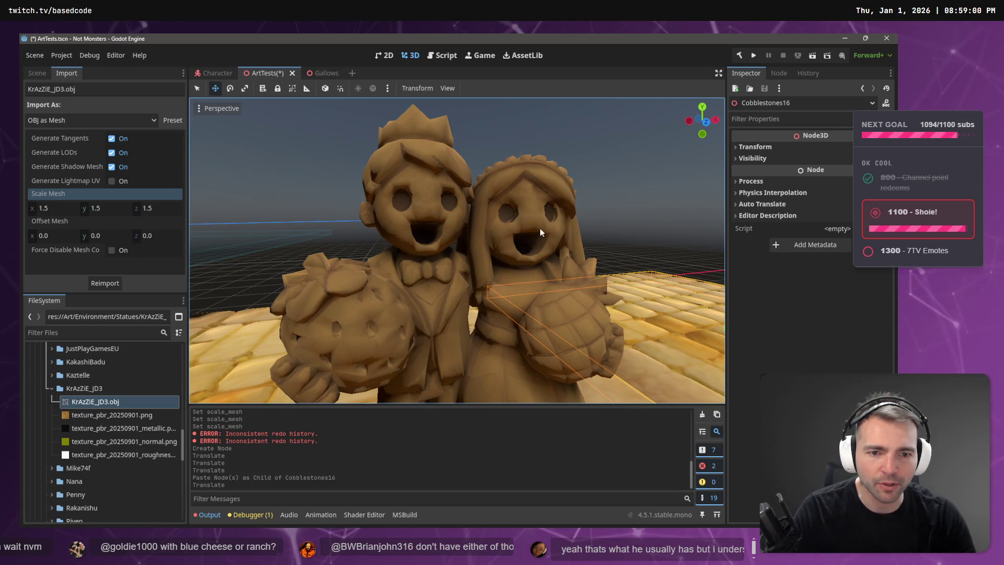
{"action": "key", "text": "s"}
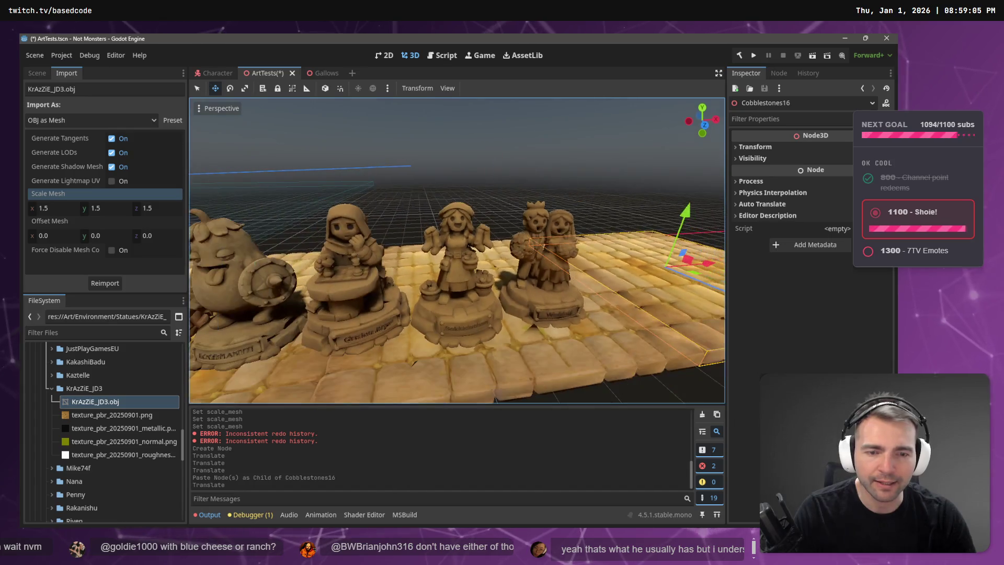
{"action": "key", "text": "w"}
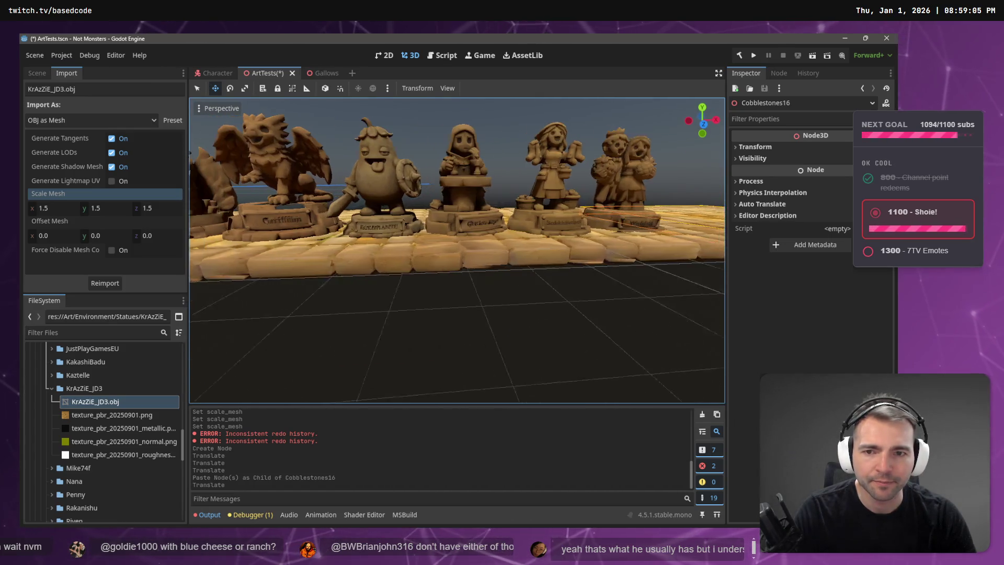
{"action": "key", "text": "s"}
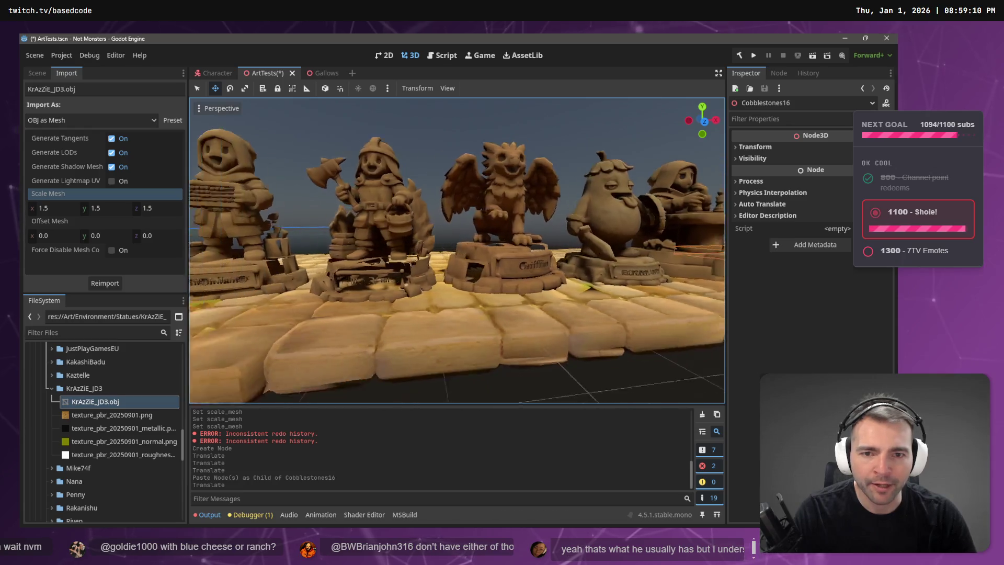
{"action": "key", "text": "w"}
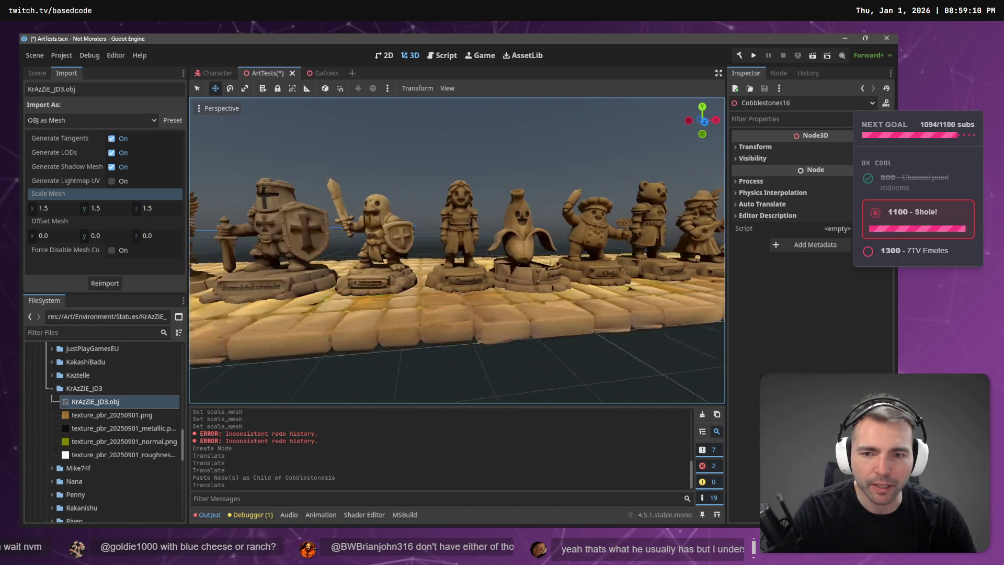
{"action": "key", "text": "a"}
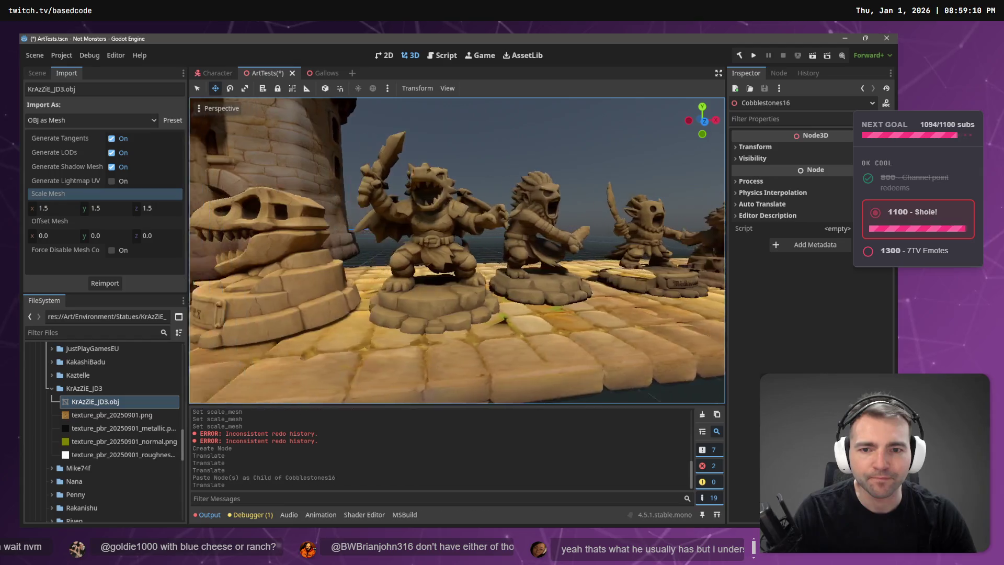
{"action": "key", "text": "a"}
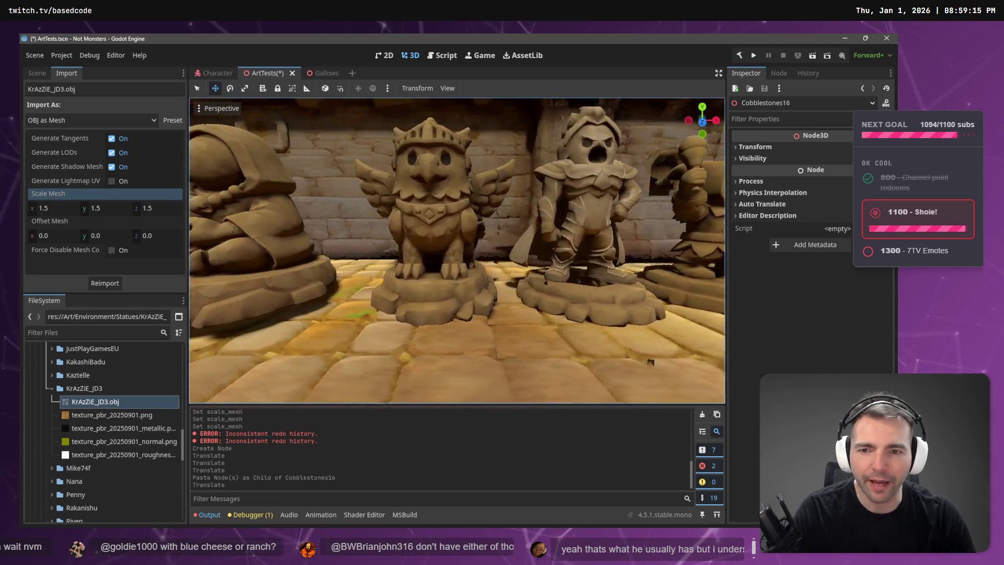
{"action": "key", "text": "s"}
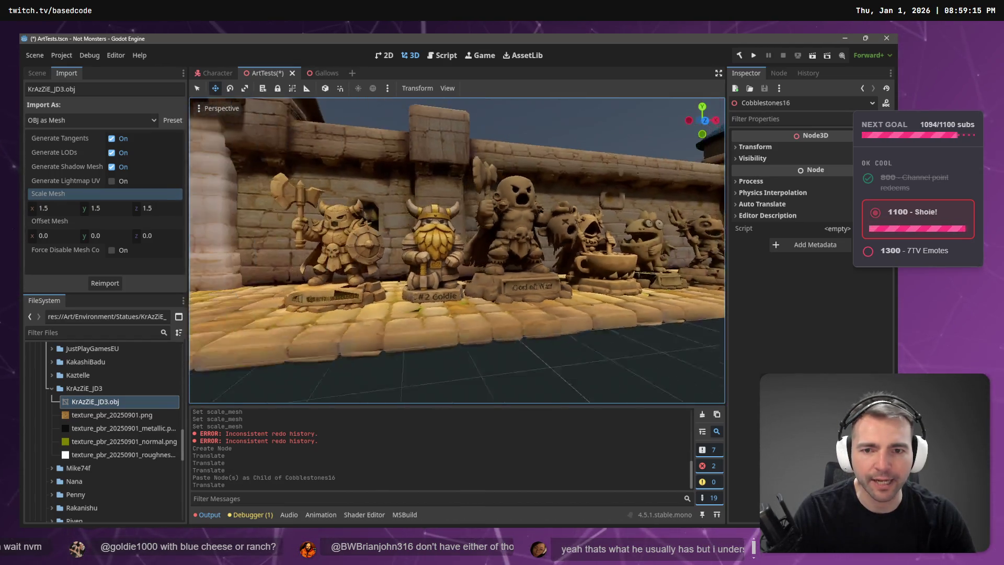
{"action": "key", "text": "w"}
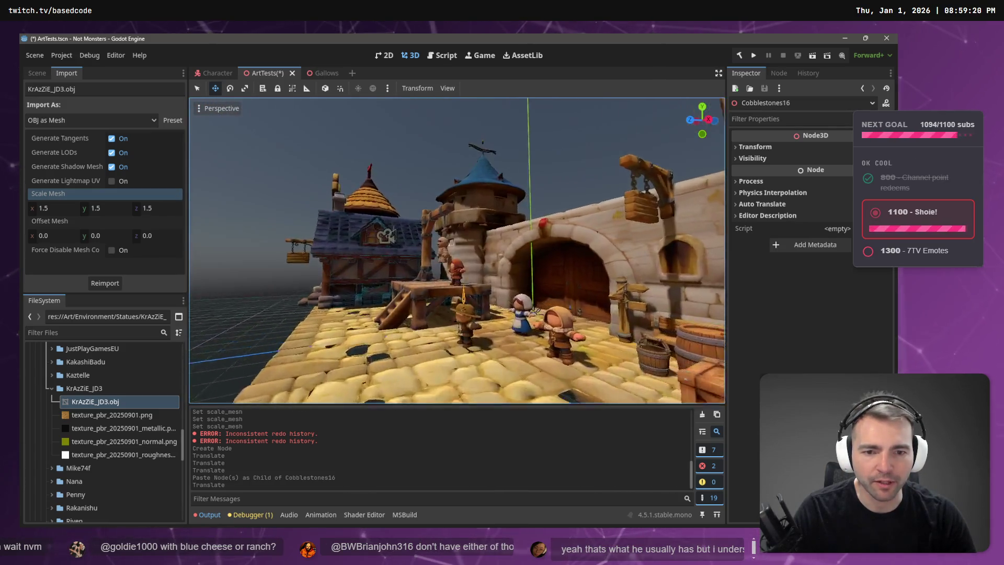
{"action": "key", "text": "s"}
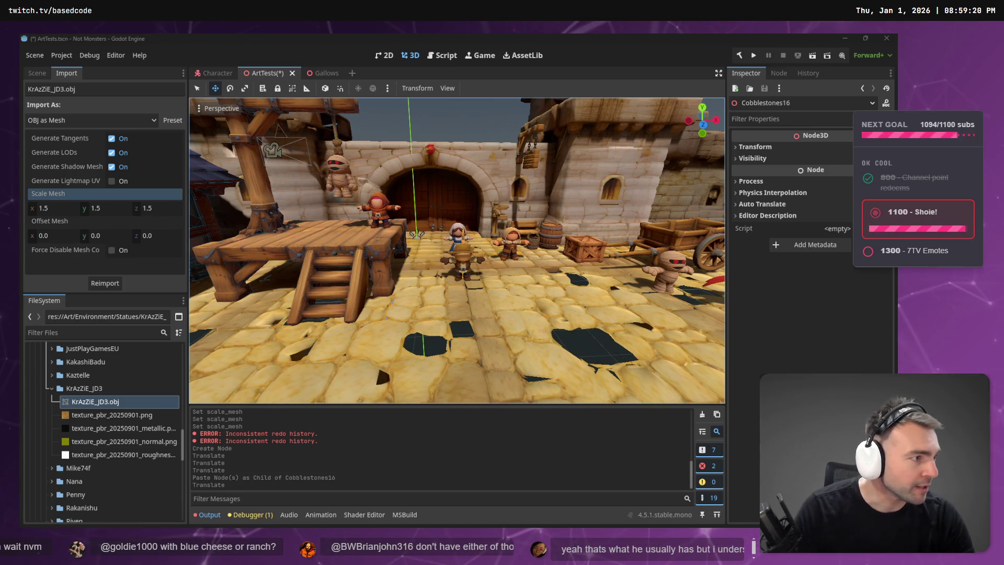
{"action": "key", "text": "alt+Tab"}
Step: Center the Town Layout maps and zoom to the bottom-left top-down town map
{"action": "scroll", "coordinate": [625, 183], "scroll_direction": "down", "scroll_amount": 10}
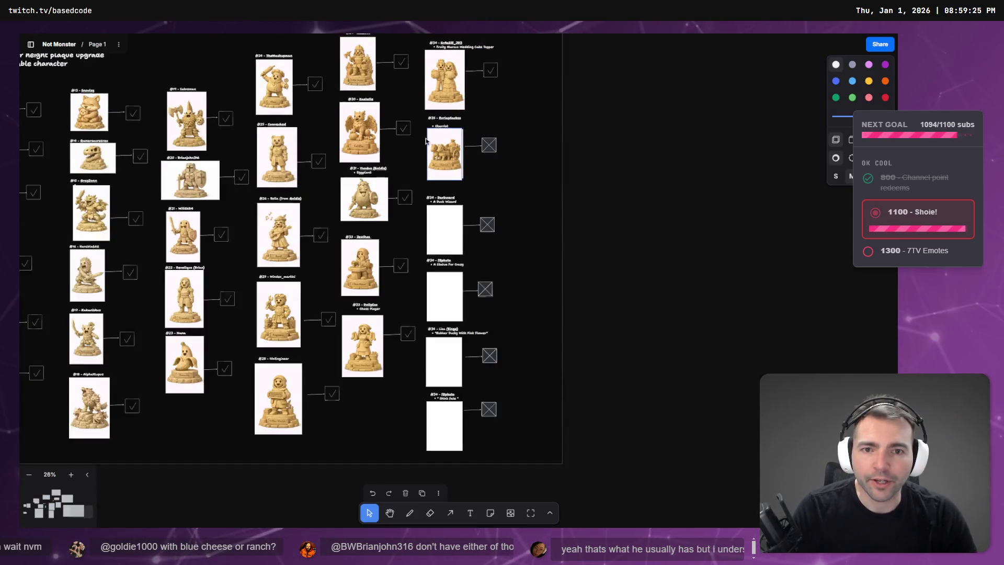
{"action": "scroll", "coordinate": [314, 225], "scroll_direction": "up", "scroll_amount": 5}
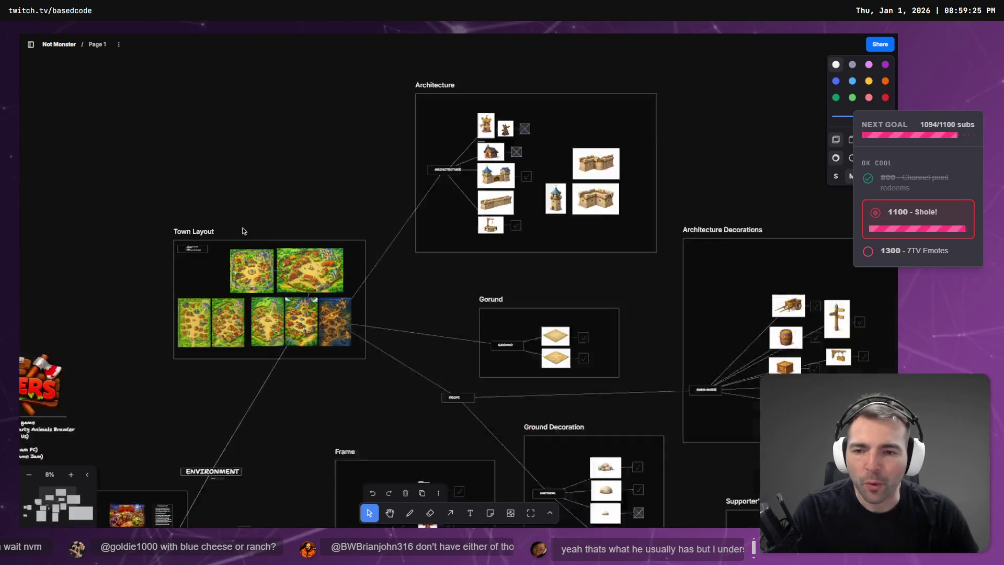
{"action": "left_click_drag", "start_coordinate": [365, 199], "coordinate": [436, 120]}
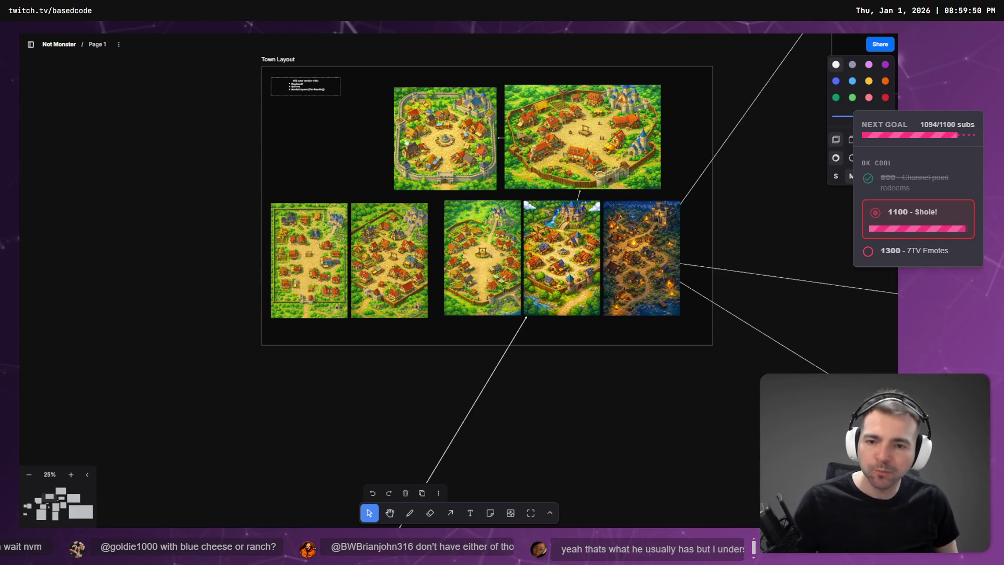
{"action": "left_click", "coordinate": [310, 283]}
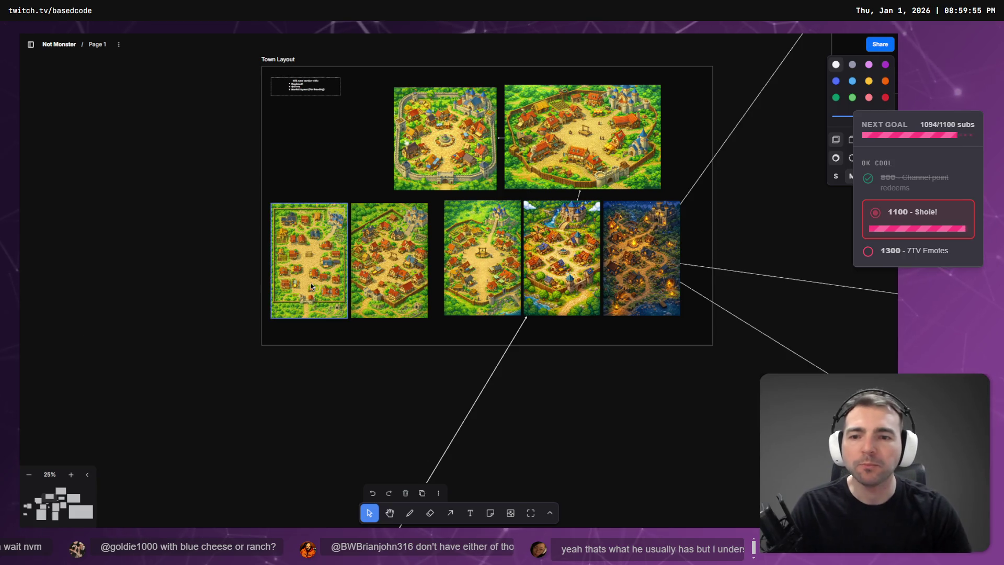
{"action": "key", "text": "shift+2"}
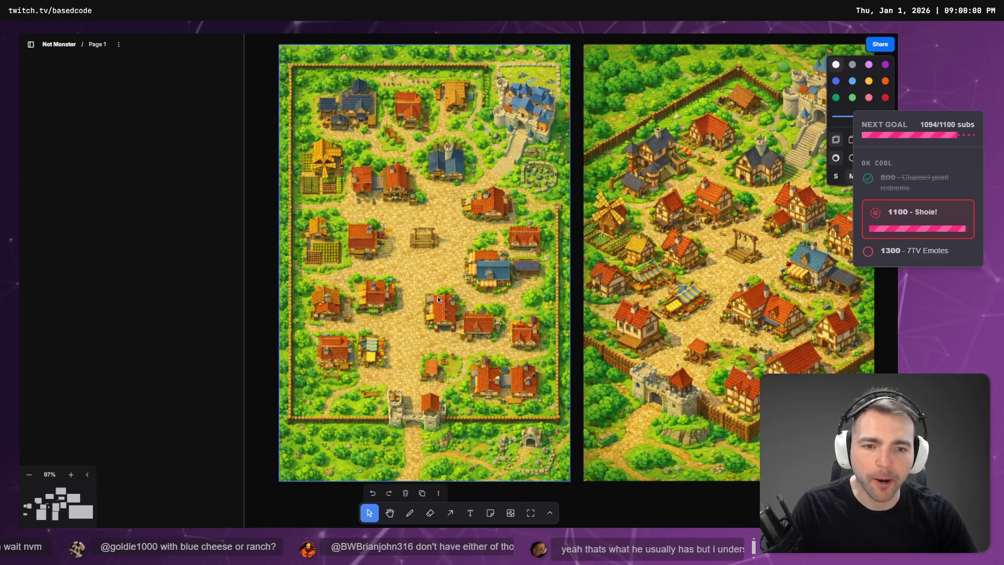
{"action": "left_click", "coordinate": [514, 198]}
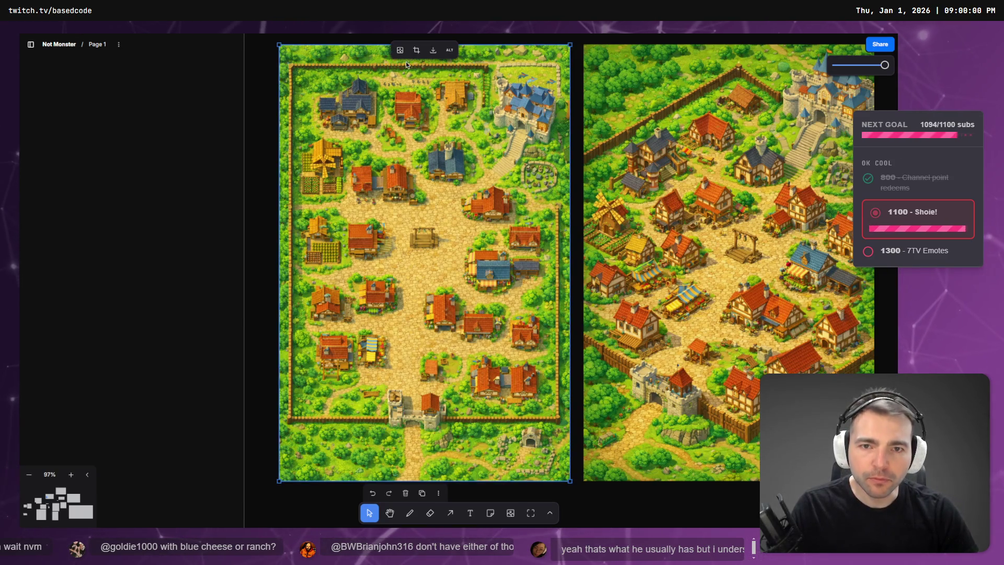
Step: Download the original top-down town image from its context menu, then return to Godot
{"action": "scroll", "coordinate": [421, 286], "scroll_direction": "down", "scroll_amount": 3}
{"action": "right_click", "coordinate": [421, 287]}
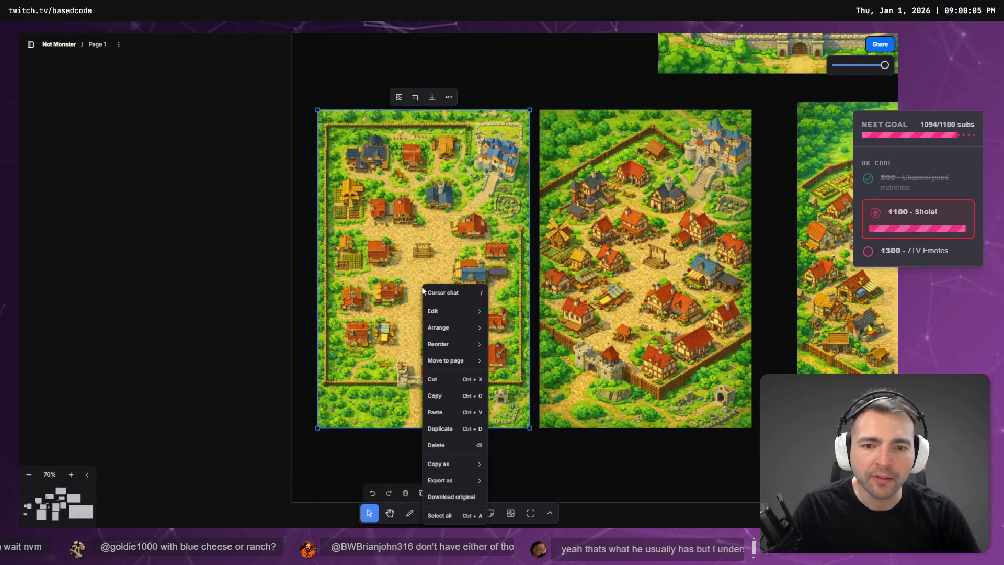
{"action": "left_click", "coordinate": [445, 496]}
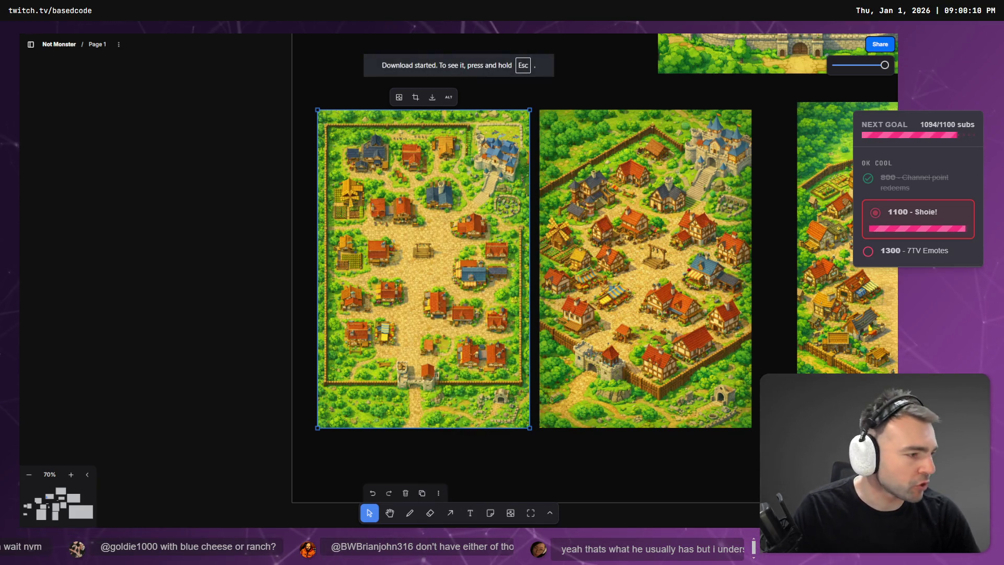
{"action": "key", "text": "alt+Tab"}
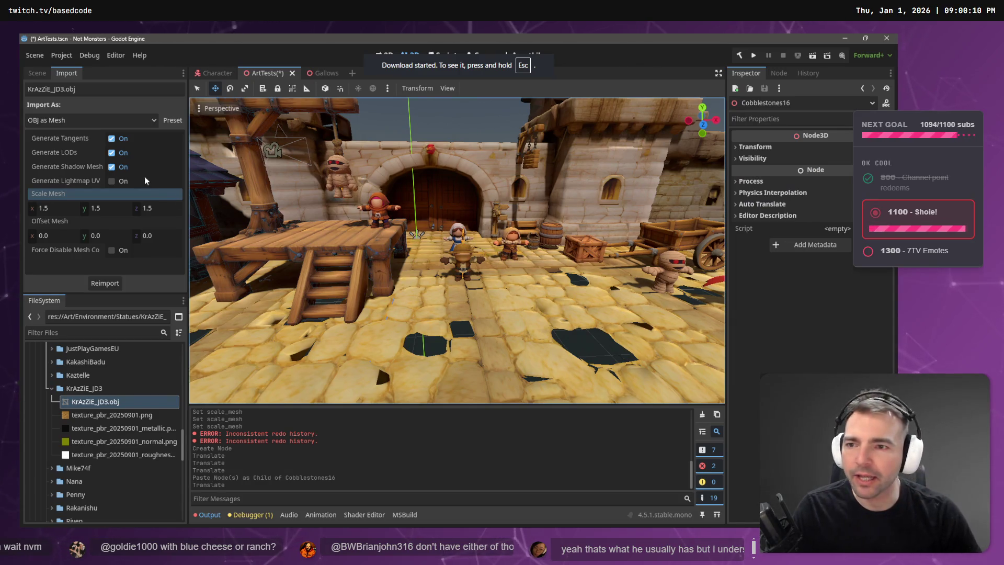
Step: Show the Scene tree, collapse the Environment folder in FileSystem, and open File Explorer with Win+E
{"action": "left_click", "coordinate": [36, 72]}
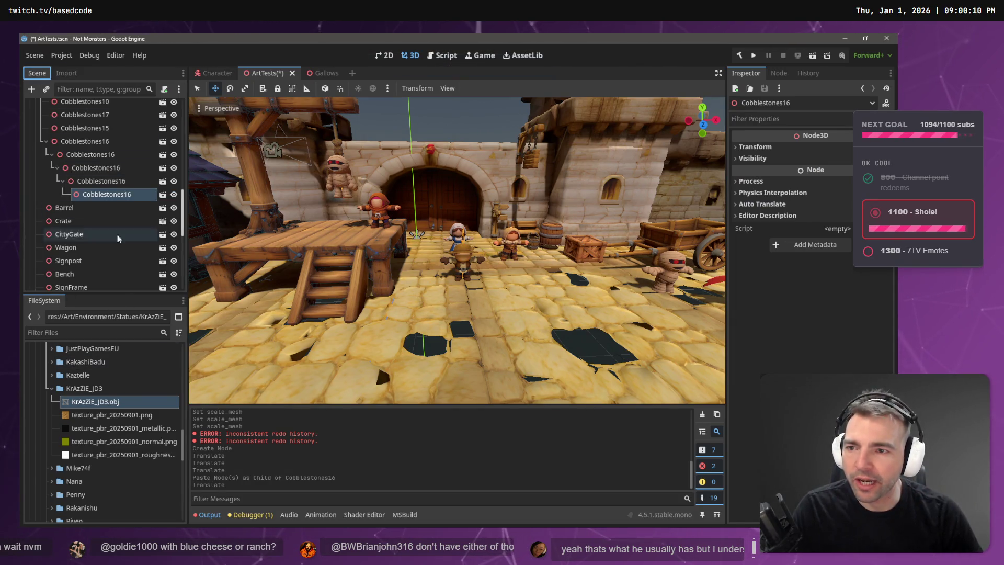
{"action": "scroll", "coordinate": [109, 245], "scroll_direction": "up", "scroll_amount": 5}
{"action": "scroll", "coordinate": [59, 386], "scroll_direction": "up", "scroll_amount": 8}
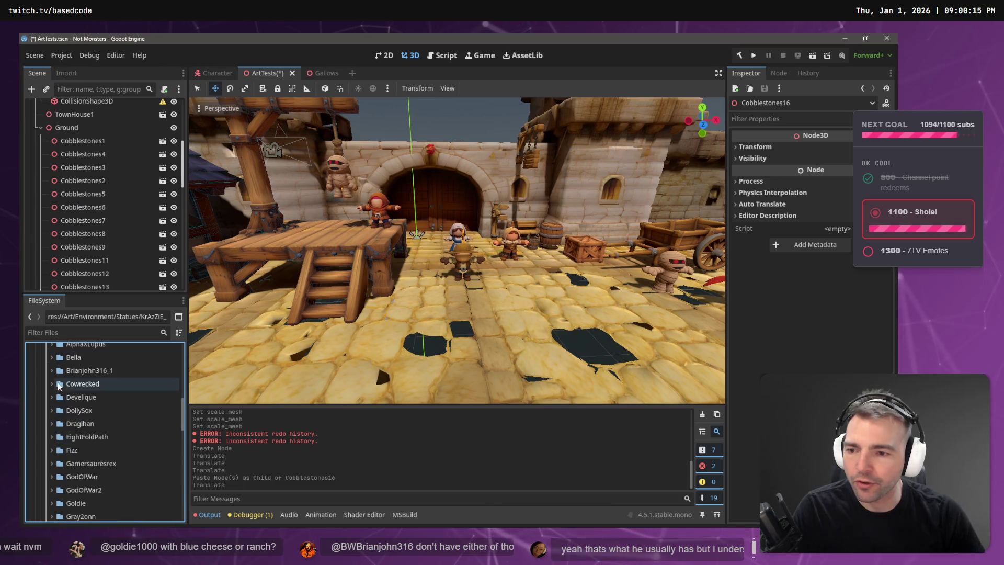
{"action": "scroll", "coordinate": [59, 386], "scroll_direction": "up", "scroll_amount": 15}
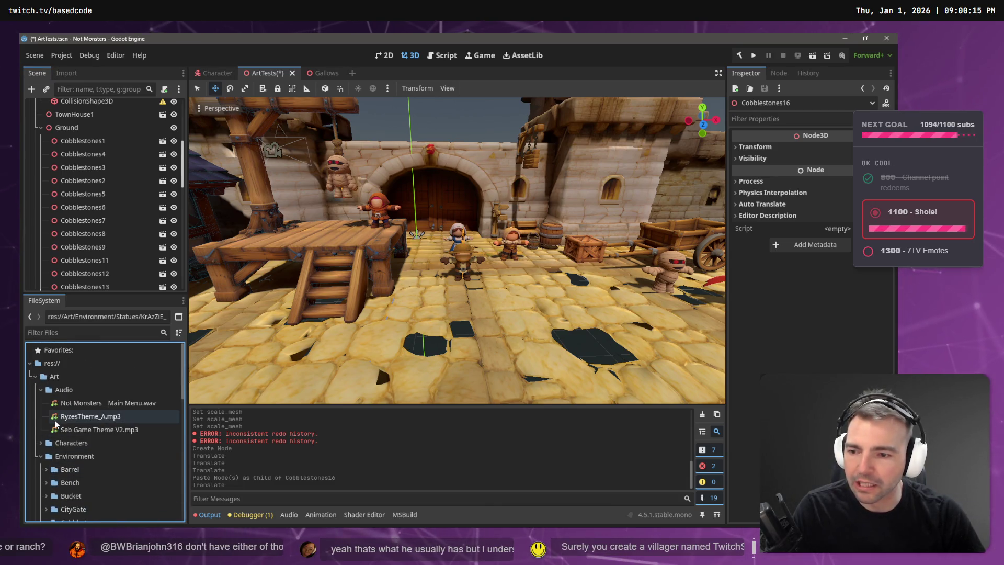
{"action": "left_click", "coordinate": [42, 456]}
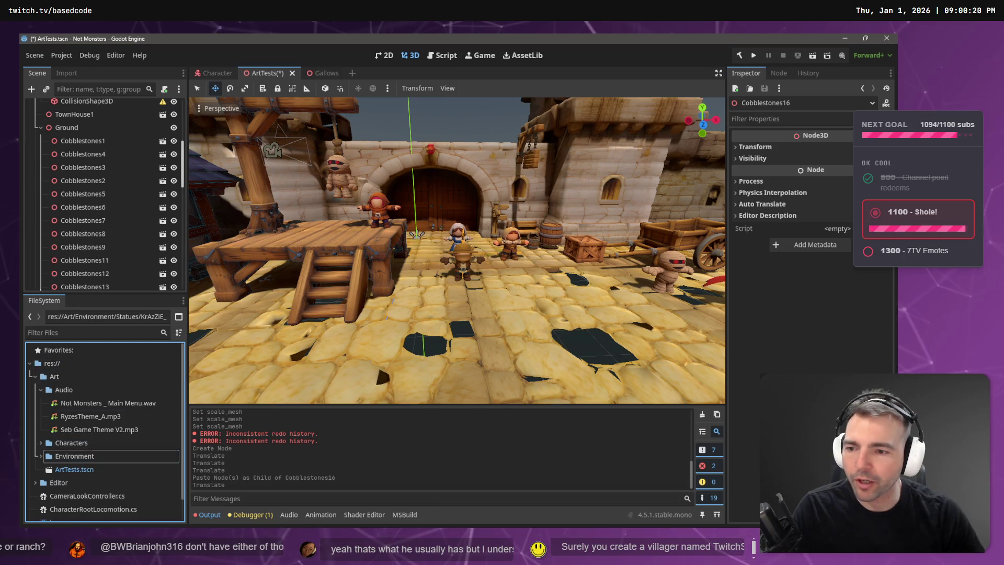
{"action": "mouse_move", "coordinate": [455, 251]}
{"action": "left_mouse_down"}
{"action": "mouse_move", "coordinate": [194, 291]}
{"action": "mouse_move", "coordinate": [418, 220]}
{"action": "left_mouse_up"}
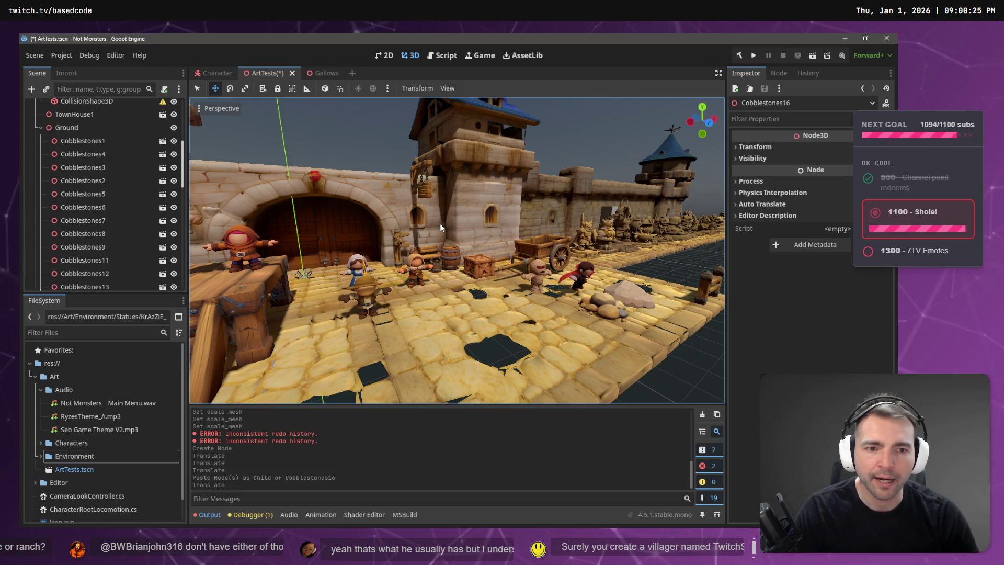
{"action": "key", "text": "super+e"}
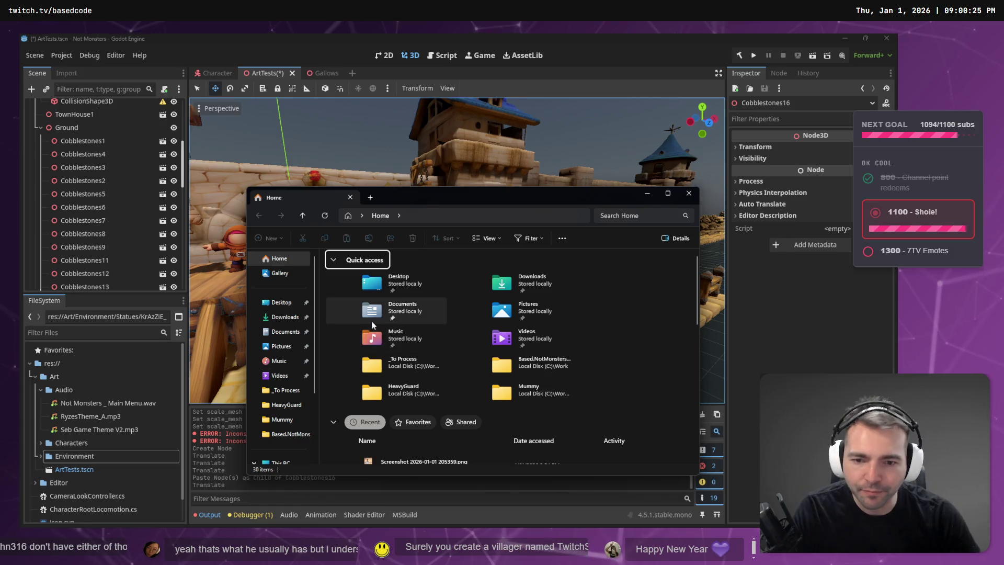
Step: Open _To Process and select RockSlab1.zip, FenceBeams.zip, FenceGate.zip and Fence.zip
{"action": "double_click", "coordinate": [397, 363]}
{"action": "left_click", "coordinate": [391, 268]}
{"action": "scroll", "coordinate": [391, 269], "scroll_direction": "down", "scroll_amount": 10}
{"action": "left_click", "coordinate": [354, 396]}
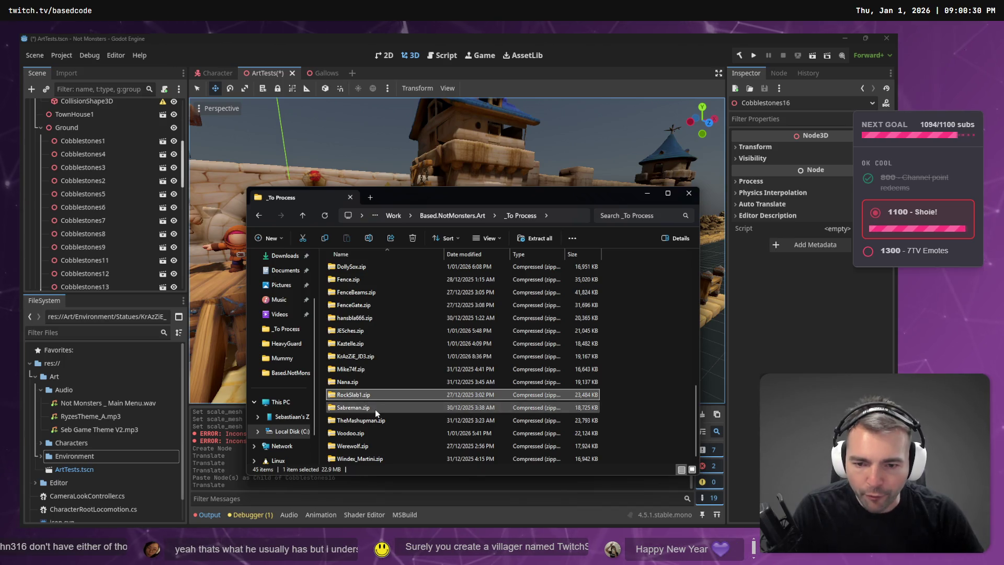
{"action": "left_click", "coordinate": [361, 293], "text": "ctrl"}
{"action": "left_click", "coordinate": [361, 306], "text": "ctrl"}
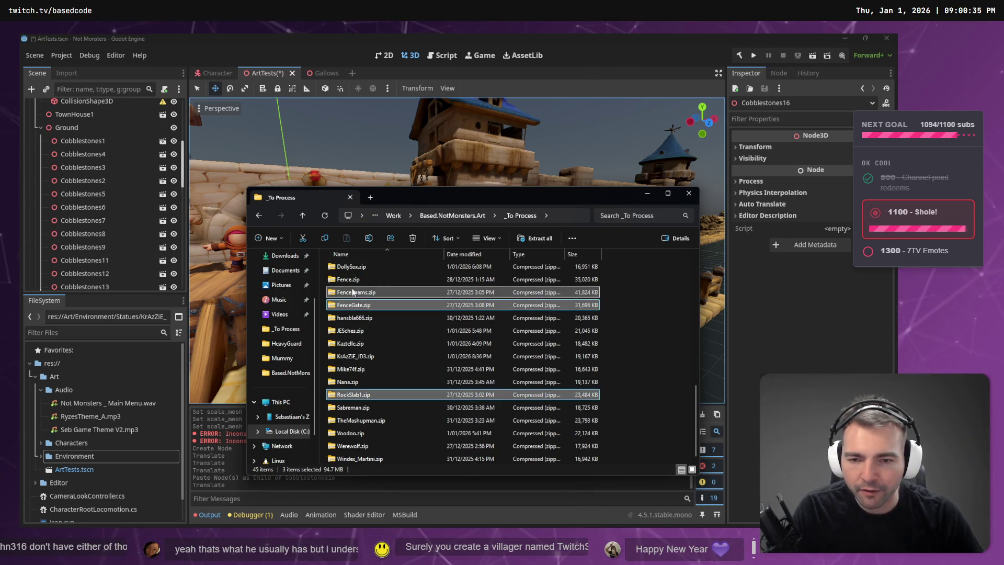
{"action": "left_click", "coordinate": [365, 278], "text": "ctrl"}
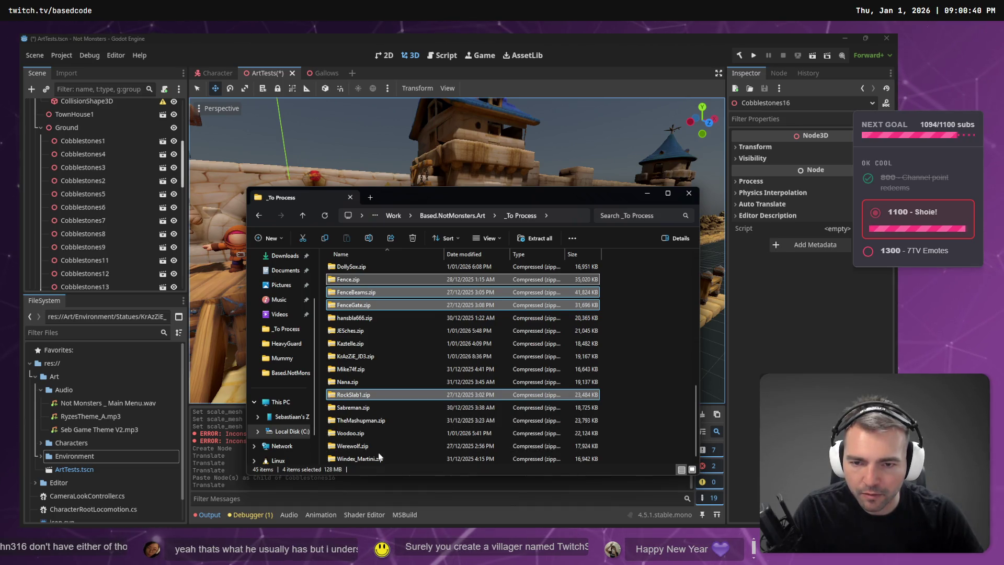
{"action": "scroll", "coordinate": [380, 442], "scroll_direction": "up", "scroll_amount": 2}
Step: Go up to Based.NotMonsters.Art and start a new folder, then cancel it
{"action": "left_click", "coordinate": [474, 216]}
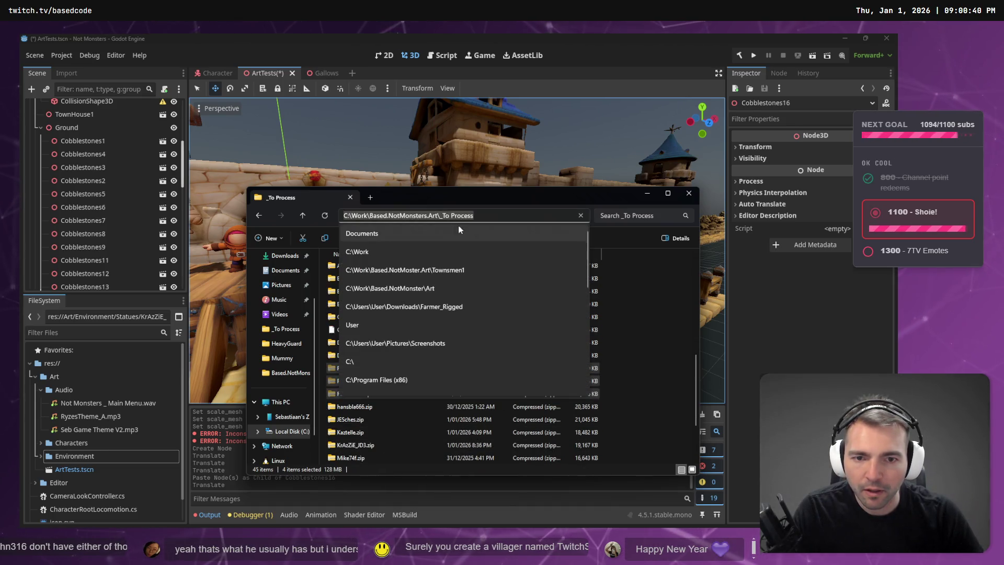
{"action": "key", "text": "Escape"}
{"action": "left_click", "coordinate": [479, 214]}
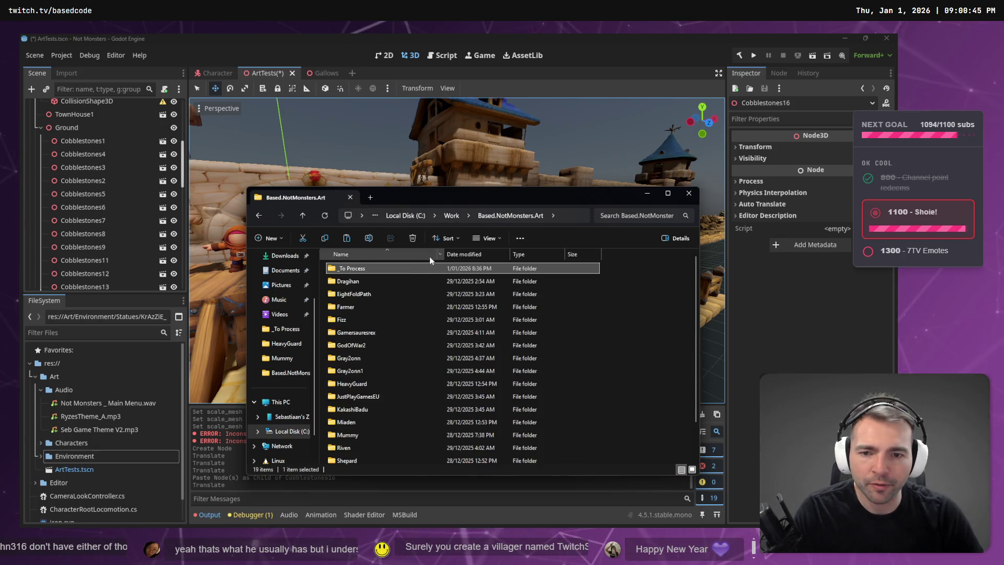
{"action": "key", "text": "ctrl+shift+n"}
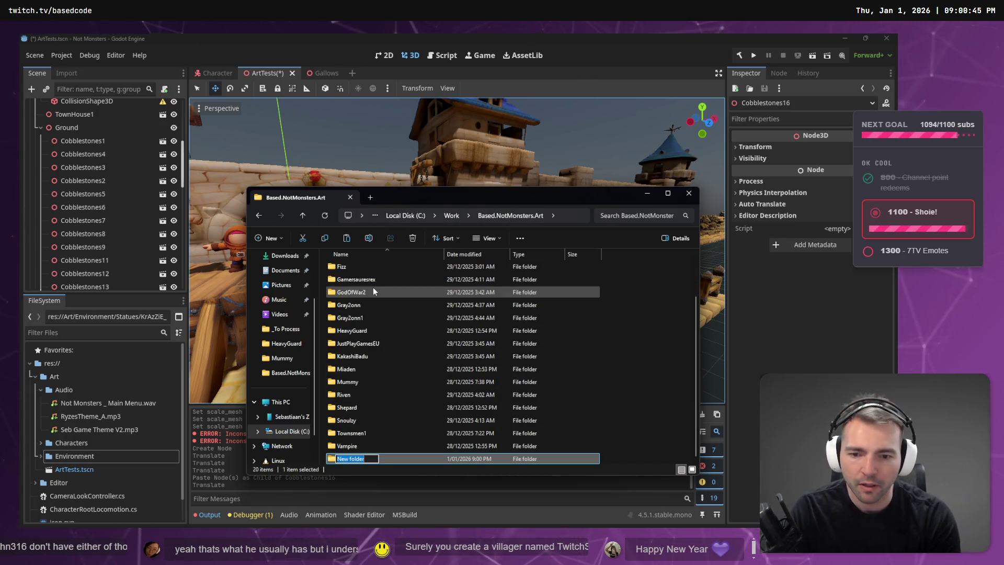
{"action": "key", "text": "Escape"}
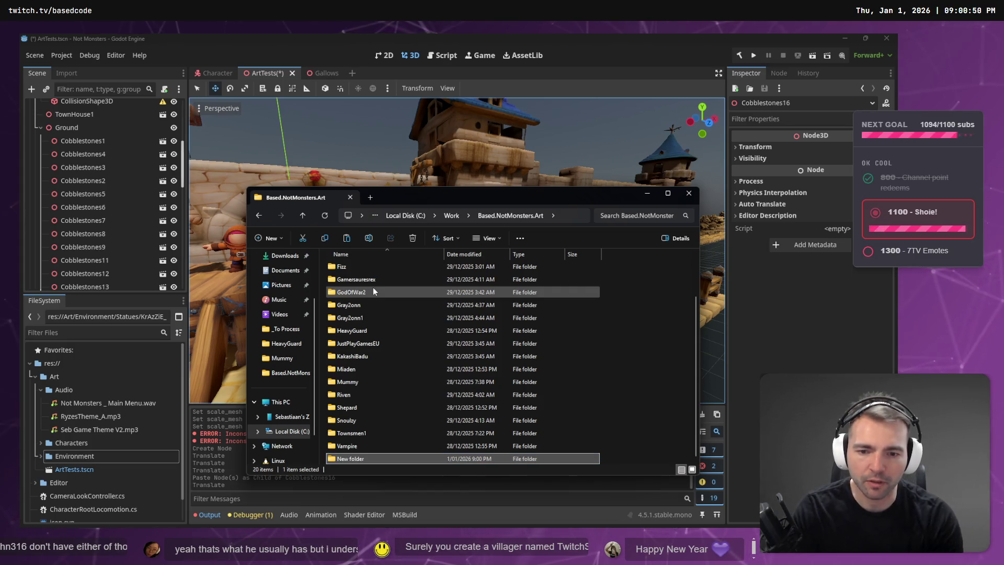
{"action": "scroll", "coordinate": [410, 289], "scroll_direction": "up", "scroll_amount": 2}
{"action": "scroll", "coordinate": [413, 268], "scroll_direction": "down", "scroll_amount": 2}
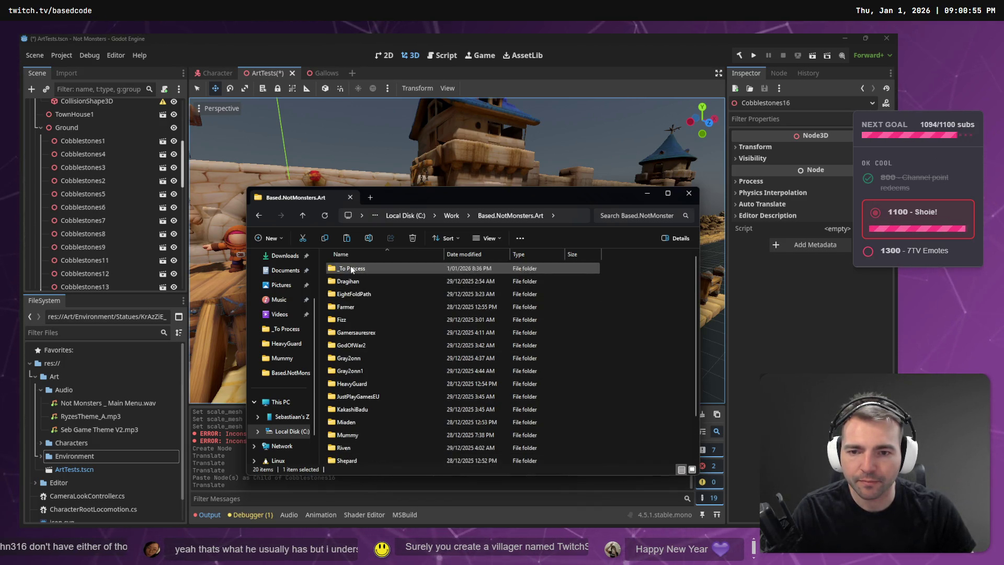
Step: Move the extracted subfolders from _To Process into Based.NotMonsters.Art
{"action": "double_click", "coordinate": [350, 267]}
{"action": "scroll", "coordinate": [366, 292], "scroll_direction": "down", "scroll_amount": 3}
{"action": "scroll", "coordinate": [386, 306], "scroll_direction": "down", "scroll_amount": 4}
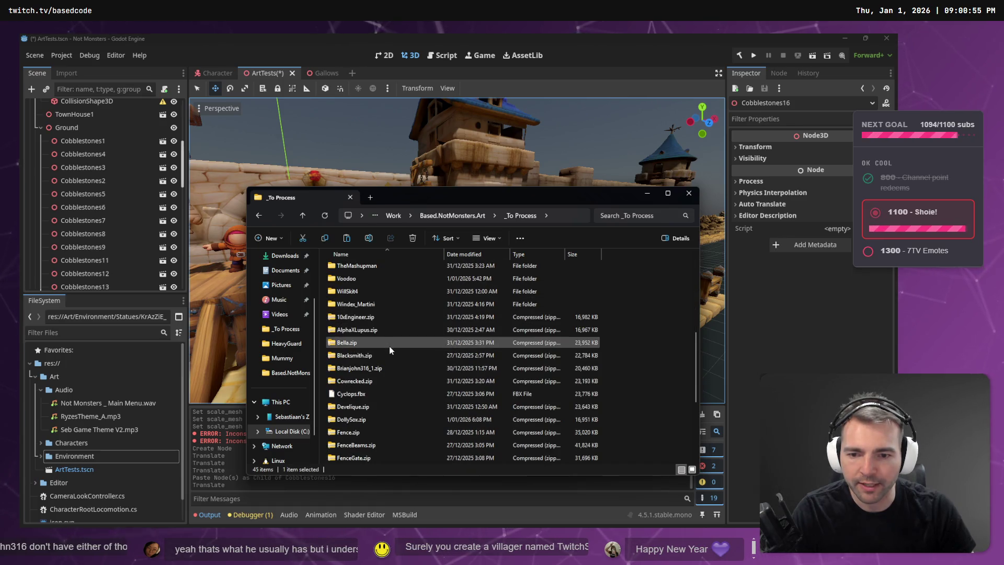
{"action": "left_click", "coordinate": [387, 306], "text": "shift"}
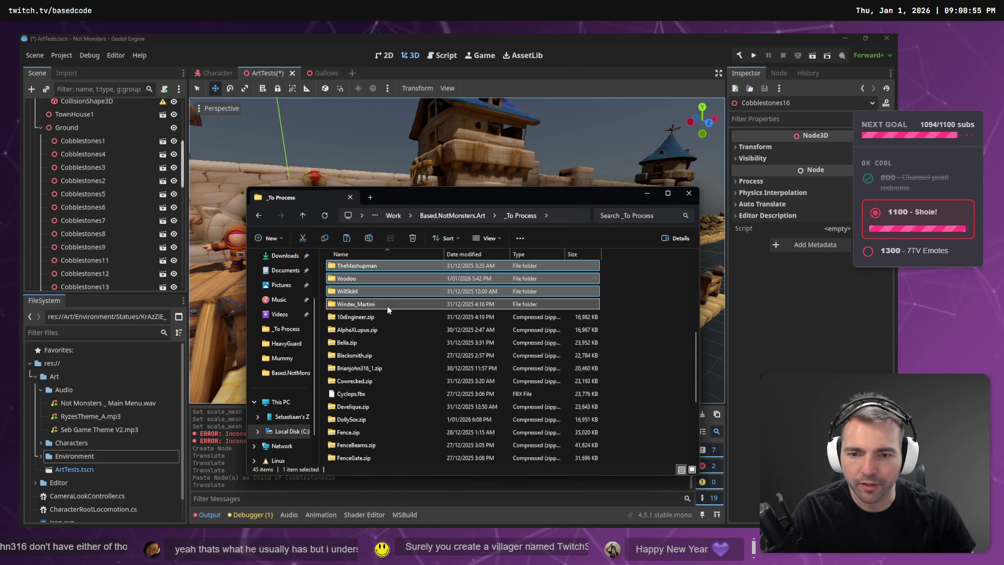
{"action": "left_click", "coordinate": [484, 213]}
{"action": "key", "text": "ctrl+v"}
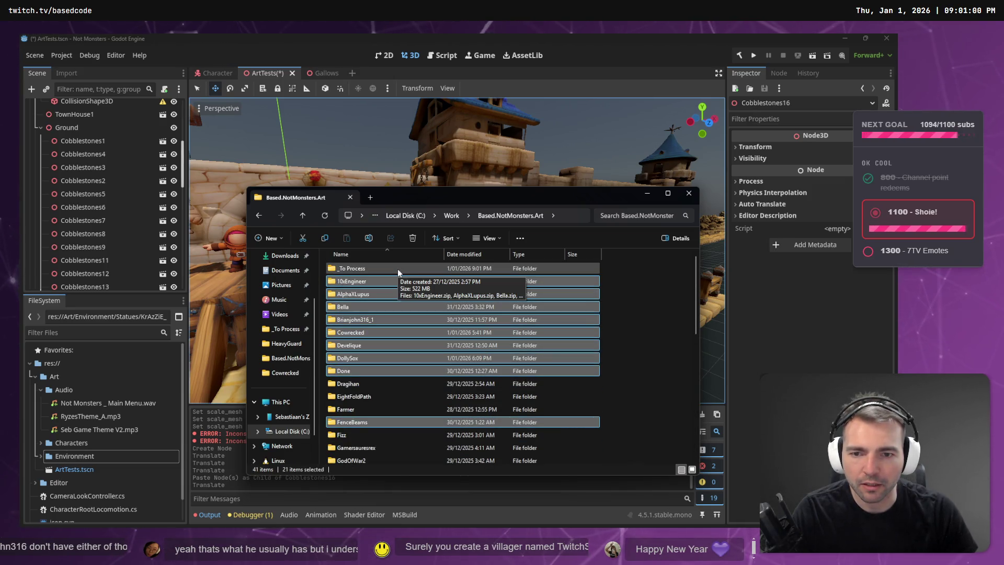
{"action": "key", "text": "alt+Left"}
Step: Back in _To Process, start selecting the top zip archives, leaving out Blacksmith.zip
{"action": "left_click", "coordinate": [391, 270]}
{"action": "scroll", "coordinate": [394, 282], "scroll_direction": "down", "scroll_amount": 3}
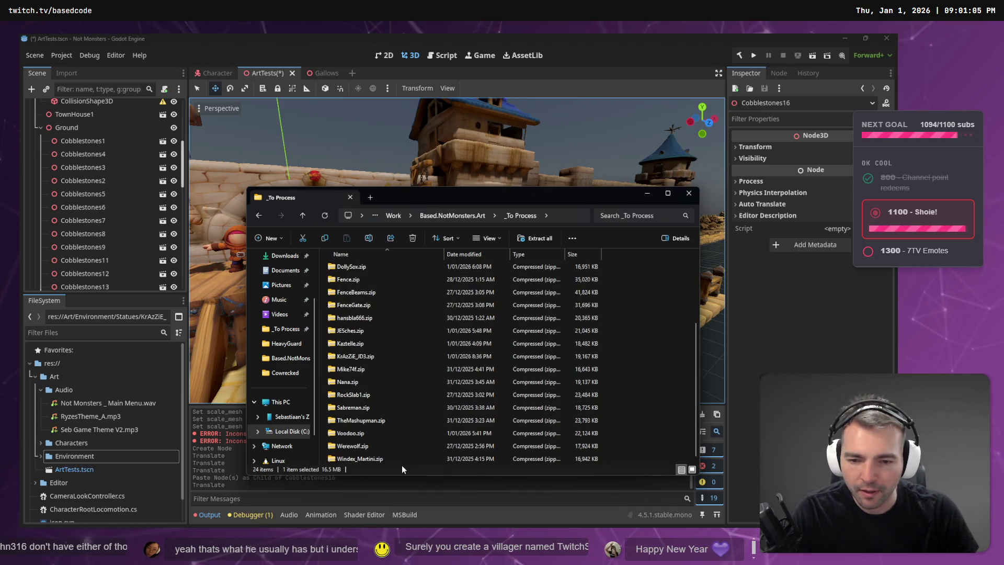
{"action": "scroll", "coordinate": [401, 366], "scroll_direction": "up", "scroll_amount": 2}
{"action": "left_click", "coordinate": [393, 316]}
{"action": "scroll", "coordinate": [434, 312], "scroll_direction": "up", "scroll_amount": 2}
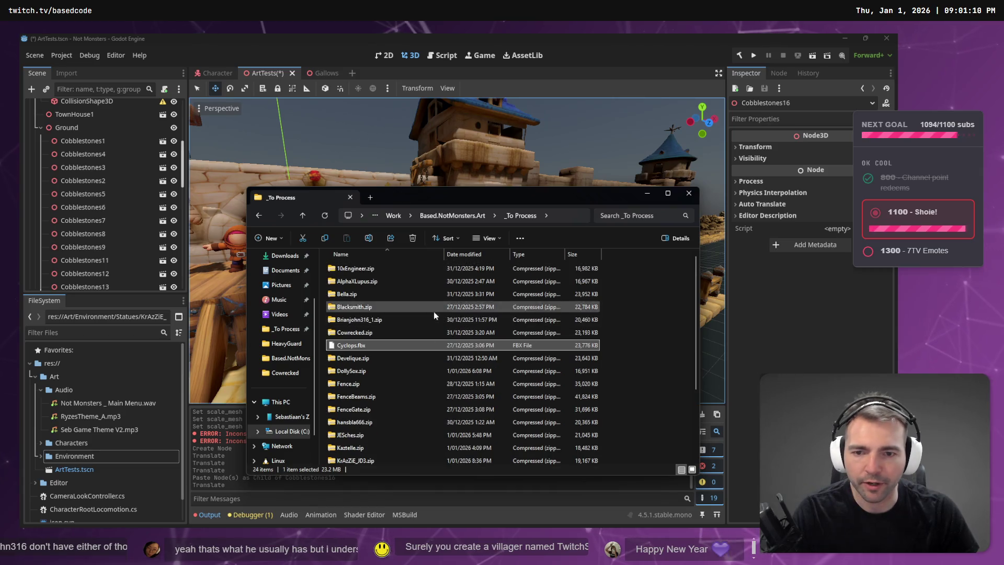
{"action": "left_click", "coordinate": [393, 269]}
{"action": "left_click", "coordinate": [394, 279], "text": "shift"}
{"action": "left_click", "coordinate": [385, 306], "text": "shift"}
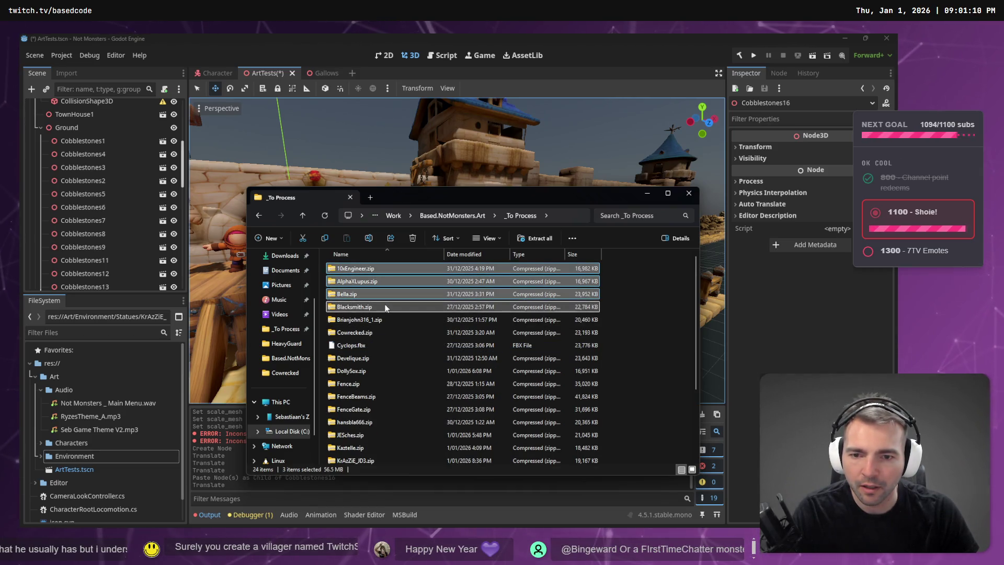
{"action": "left_click", "coordinate": [383, 307], "text": "ctrl"}
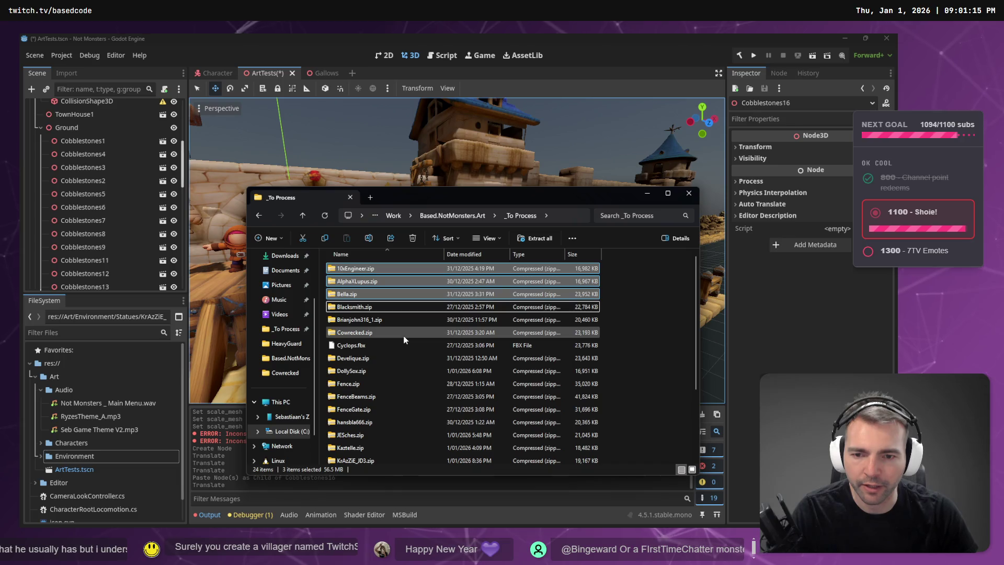
Step: Add the character archives around Cyclops.fbx, Fence.zip and down to RockSlab1.zip to the selection
{"action": "left_click", "coordinate": [366, 320], "text": "ctrl"}
{"action": "left_click", "coordinate": [369, 333], "text": "ctrl"}
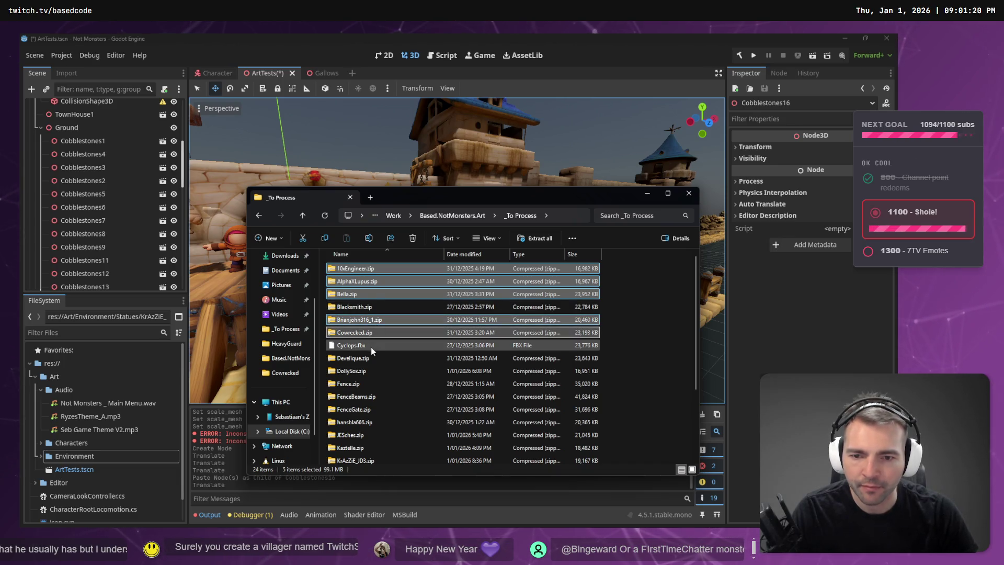
{"action": "left_click", "coordinate": [370, 359], "text": "ctrl"}
{"action": "left_click", "coordinate": [370, 370], "text": "ctrl"}
{"action": "left_click", "coordinate": [372, 387], "text": "ctrl"}
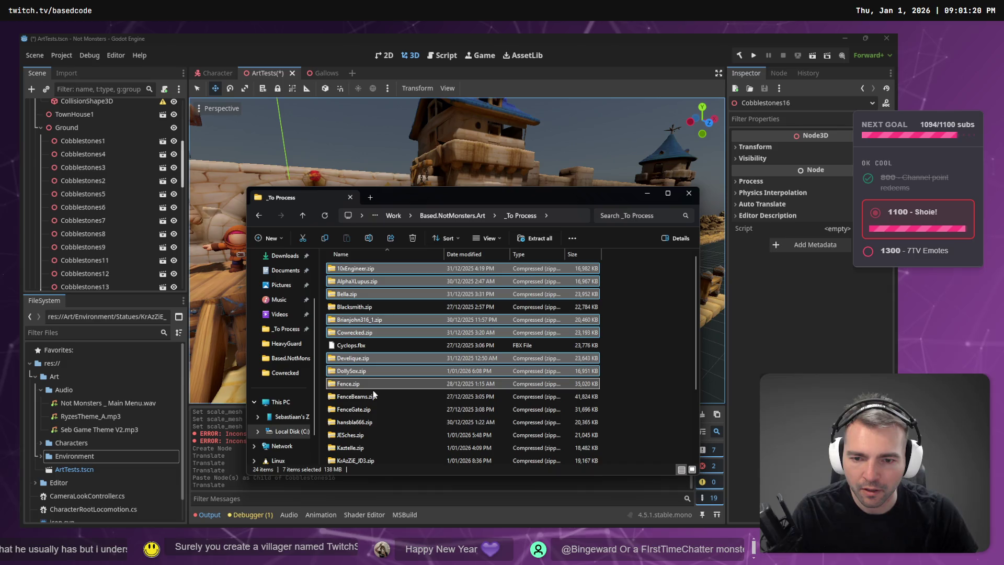
{"action": "scroll", "coordinate": [385, 420], "scroll_direction": "down", "scroll_amount": 1}
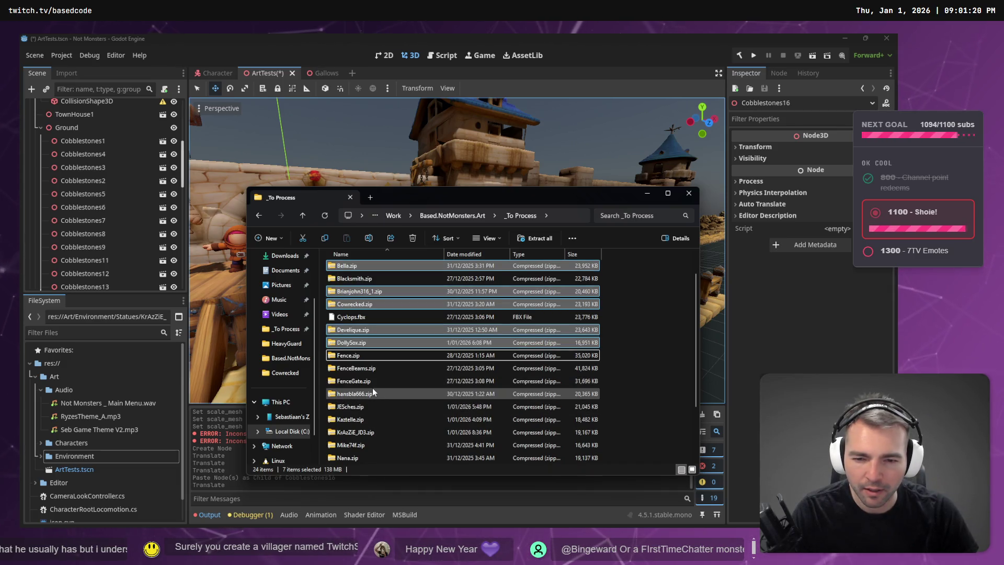
{"action": "left_click", "coordinate": [365, 406], "text": "ctrl"}
{"action": "left_click", "coordinate": [365, 420], "text": "ctrl"}
{"action": "scroll", "coordinate": [364, 419], "scroll_direction": "down", "scroll_amount": 1}
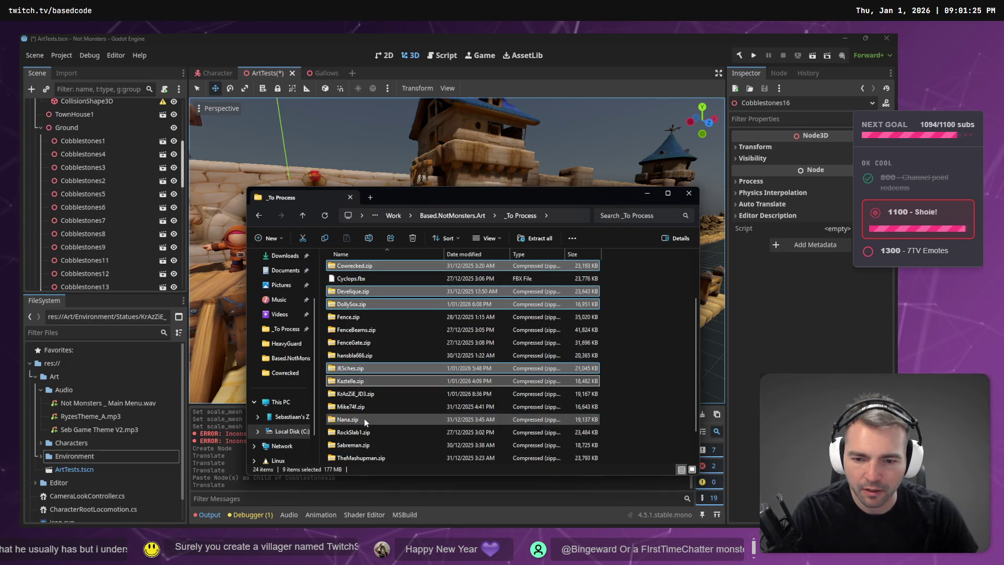
{"action": "left_click", "coordinate": [368, 394], "text": "ctrl"}
{"action": "left_click", "coordinate": [361, 407], "text": "ctrl"}
{"action": "left_click", "coordinate": [362, 419], "text": "ctrl"}
{"action": "left_click", "coordinate": [360, 432], "text": "ctrl"}
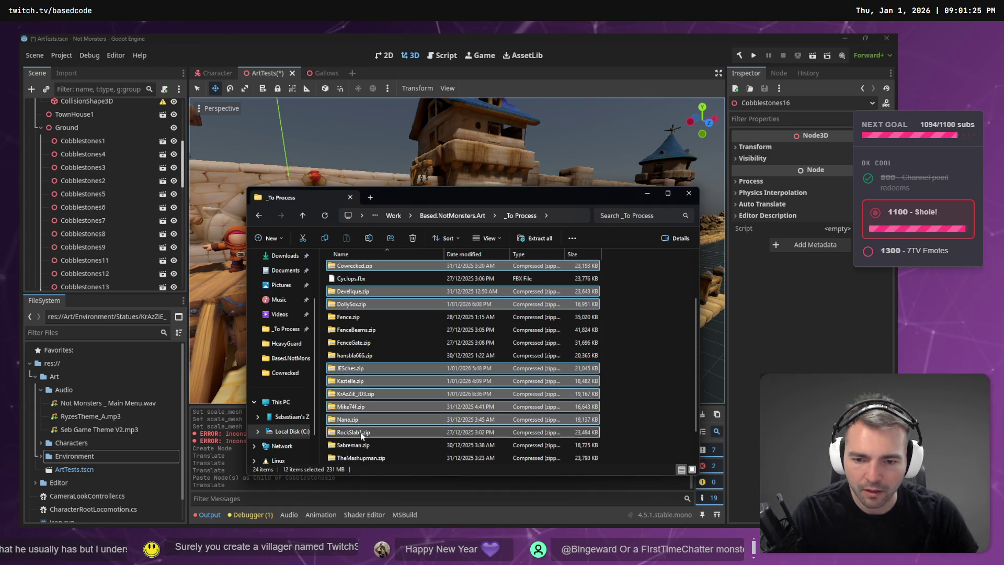
Step: Add the remaining archives through Voodoo, Werewolf and Windex_Martini.zip, then paste them into Based.NotMonsters.Art
{"action": "scroll", "coordinate": [360, 432], "scroll_direction": "down", "scroll_amount": 1}
{"action": "left_click", "coordinate": [374, 408], "text": "ctrl"}
{"action": "left_click", "coordinate": [373, 419], "text": "ctrl"}
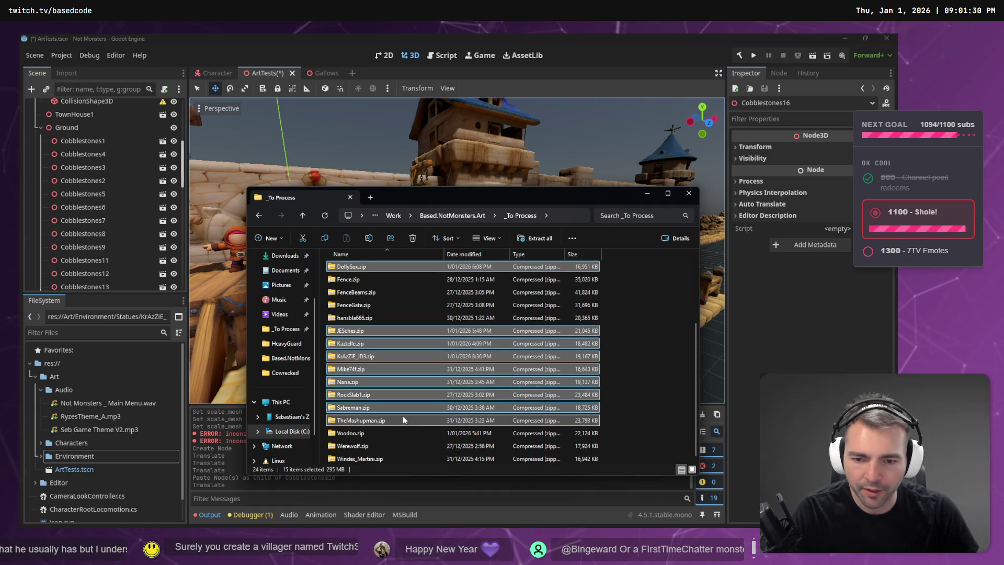
{"action": "left_click", "coordinate": [361, 432], "text": "ctrl"}
{"action": "left_click", "coordinate": [360, 445], "text": "ctrl"}
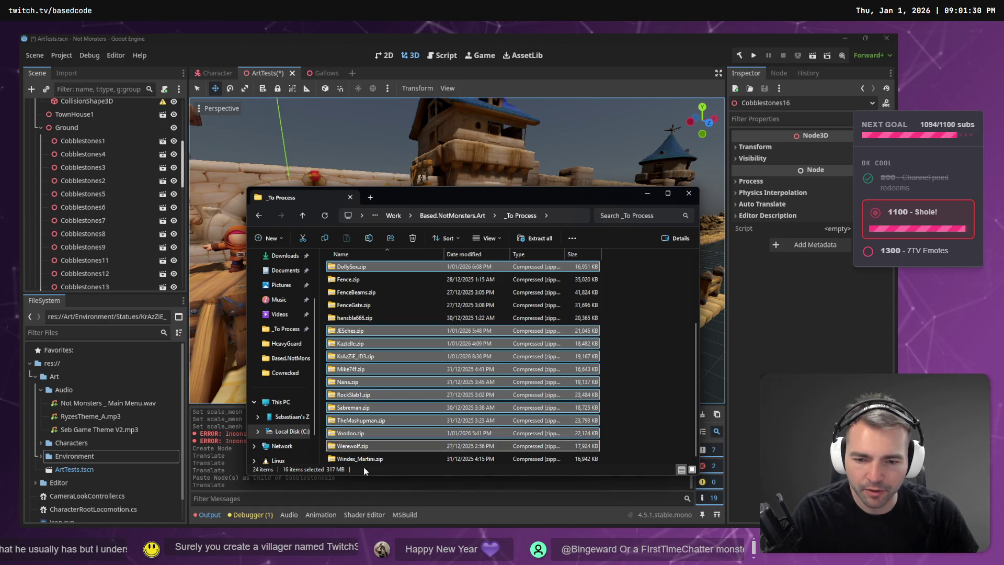
{"action": "left_click", "coordinate": [360, 458], "text": "ctrl"}
{"action": "left_click", "coordinate": [360, 446], "text": "ctrl"}
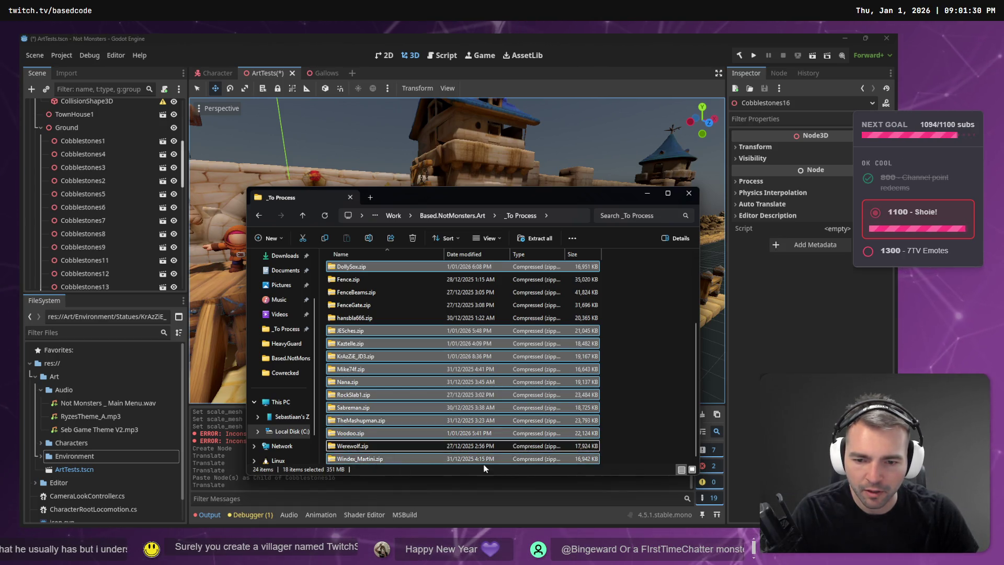
{"action": "left_click", "coordinate": [474, 217]}
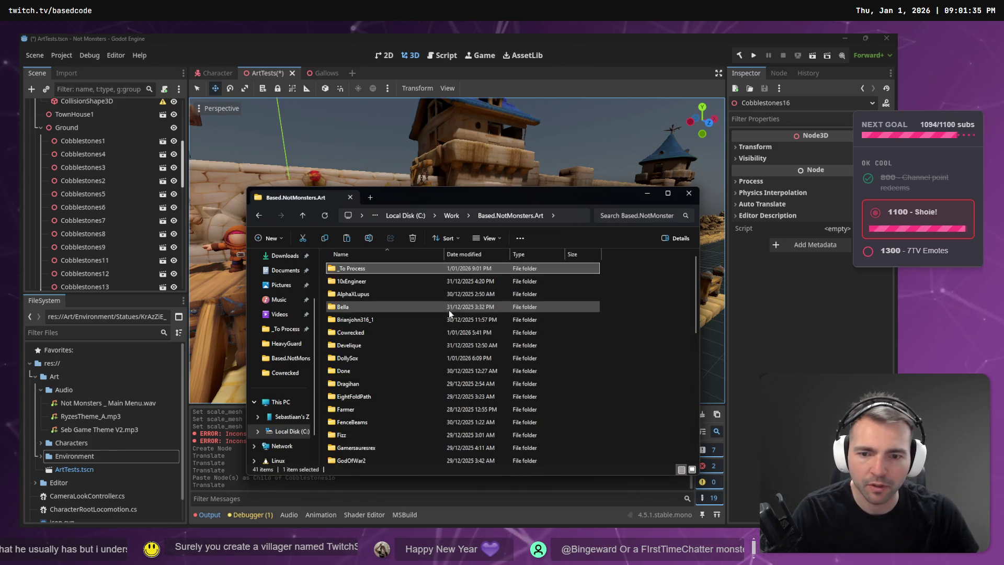
{"action": "key", "text": "ctrl+v"}
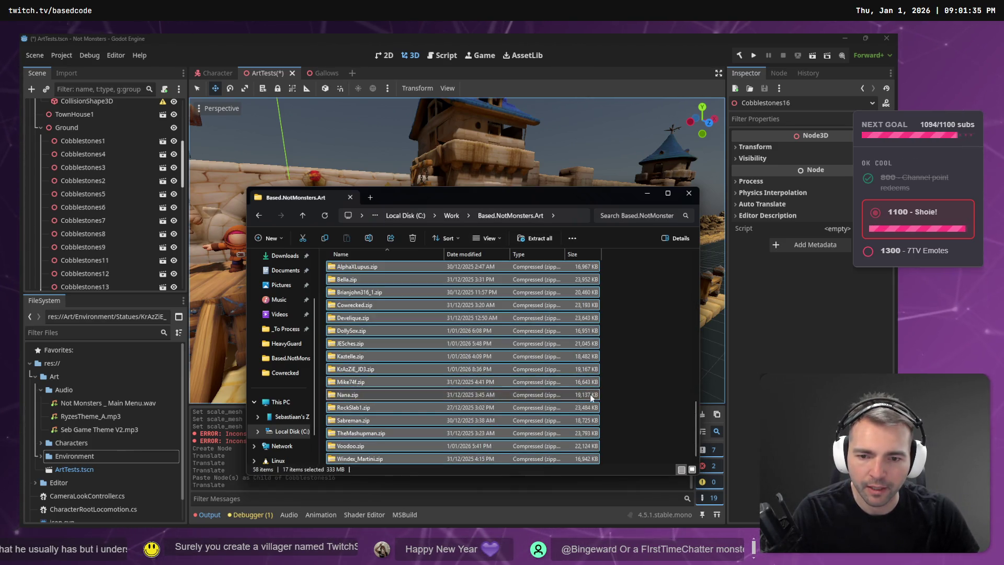
Step: Create a new folder named _ToSort and paste the zip archives into it
{"action": "scroll", "coordinate": [615, 358], "scroll_direction": "up", "scroll_amount": 3}
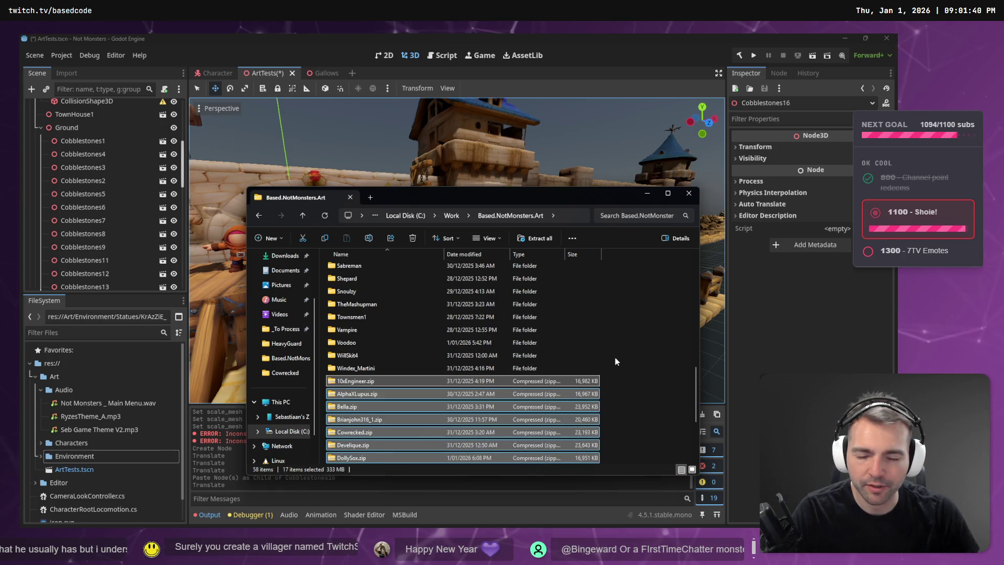
{"action": "left_click", "coordinate": [615, 356]}
{"action": "scroll", "coordinate": [569, 362], "scroll_direction": "down", "scroll_amount": 1}
{"action": "left_click", "coordinate": [576, 353]}
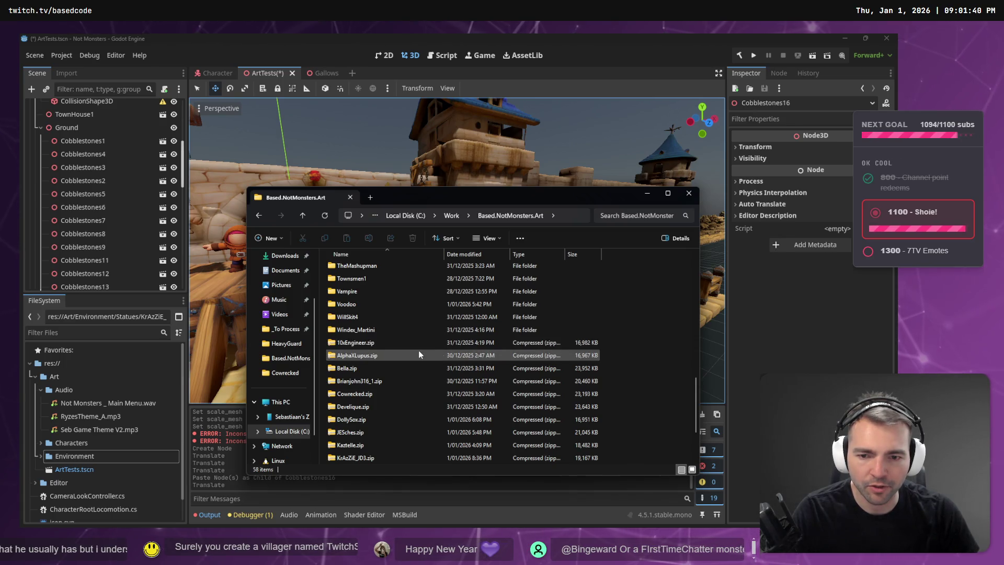
{"action": "scroll", "coordinate": [418, 356], "scroll_direction": "down", "scroll_amount": 3}
{"action": "key", "text": "ctrl+shift+n"}
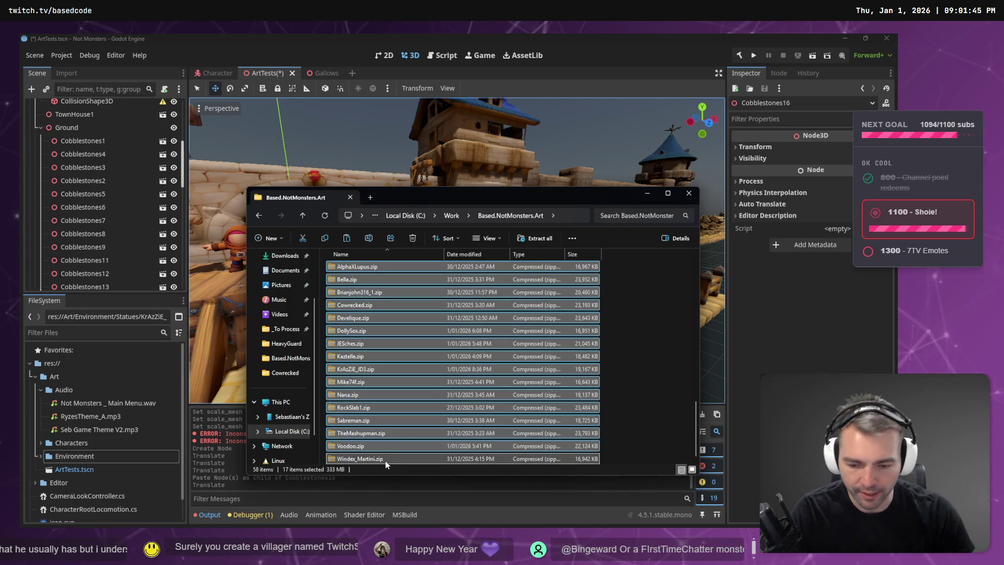
{"action": "type", "text": "To"}
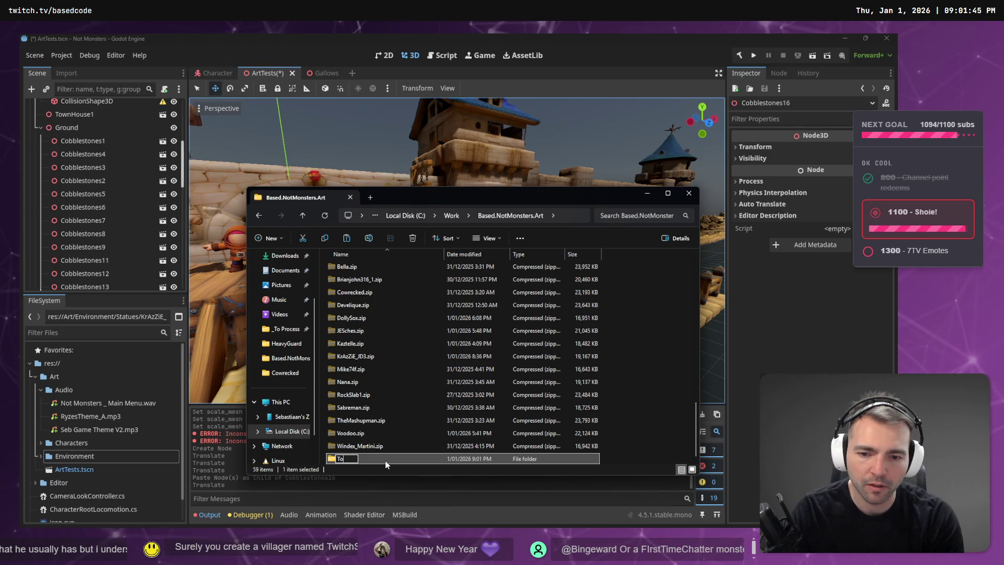
{"action": "type", "text": "Sort"}
{"action": "key", "text": "Return"}
{"action": "key", "text": "Return"}
{"action": "key", "text": "ctrl+v"}
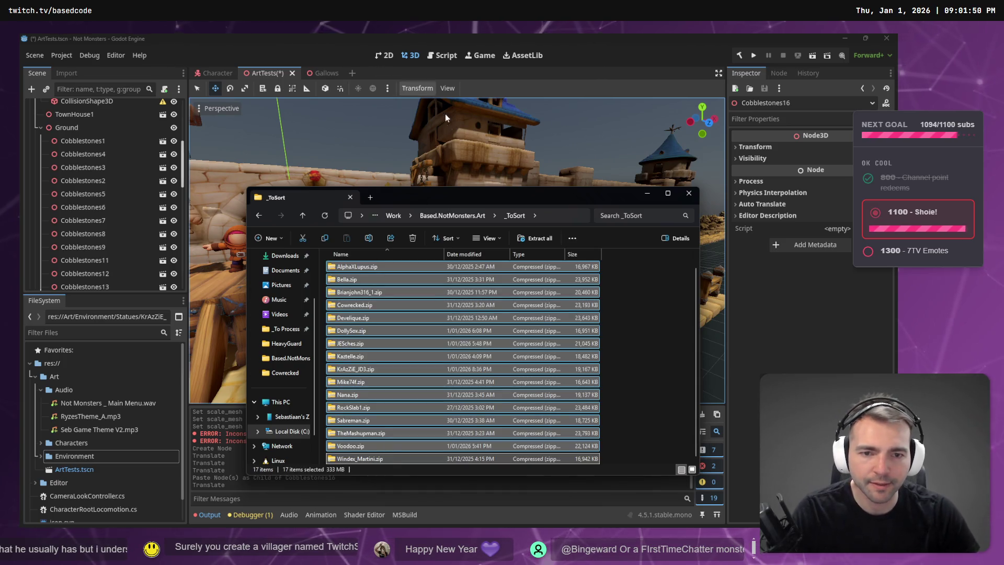
Step: Return to Based.NotMonsters.Art and check what remains in _To Process, such as Blacksmith.zip
{"action": "left_click", "coordinate": [562, 215]}
{"action": "key", "text": "Escape"}
{"action": "left_click", "coordinate": [431, 216]}
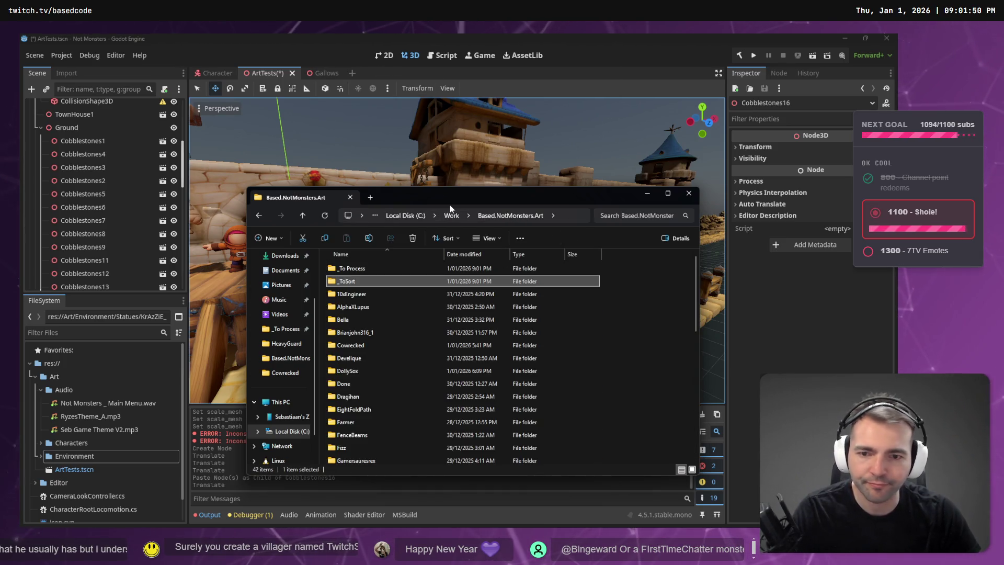
{"action": "double_click", "coordinate": [350, 269]}
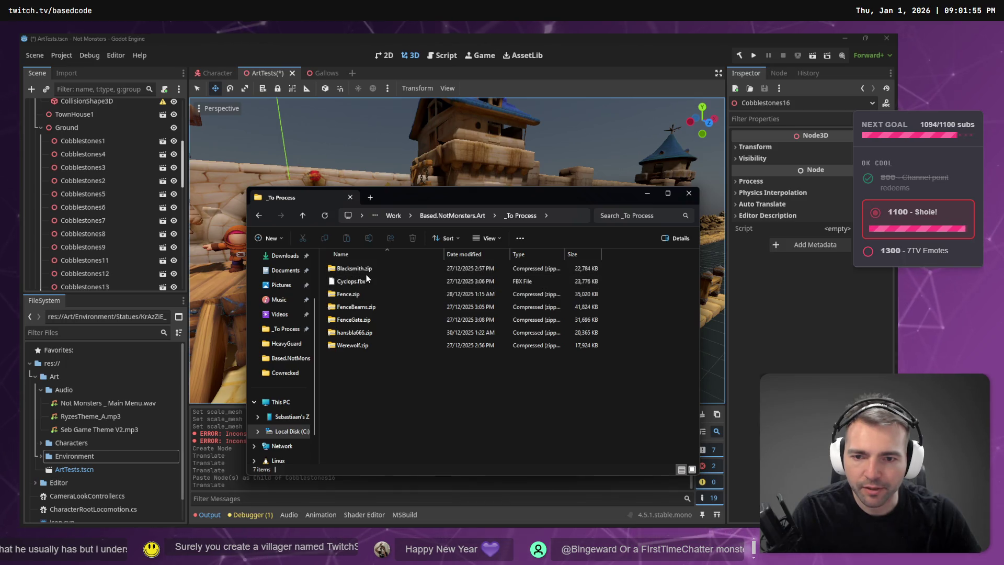
{"action": "left_click", "coordinate": [369, 270]}
{"action": "left_click", "coordinate": [371, 332]}
Step: Check the new _ToSort folder, then reopen _To Process and look inside Fence.zip
{"action": "left_click", "coordinate": [453, 215]}
{"action": "scroll", "coordinate": [445, 397], "scroll_direction": "down", "scroll_amount": 8}
{"action": "left_click", "coordinate": [391, 459]}
{"action": "scroll", "coordinate": [347, 293], "scroll_direction": "up", "scroll_amount": 10}
{"action": "double_click", "coordinate": [356, 279]}
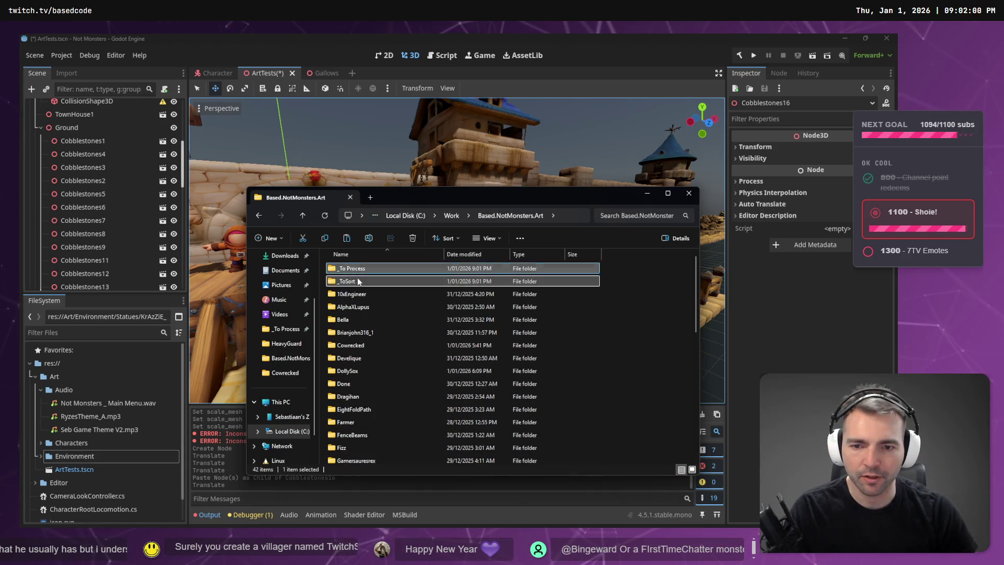
{"action": "left_click", "coordinate": [463, 220]}
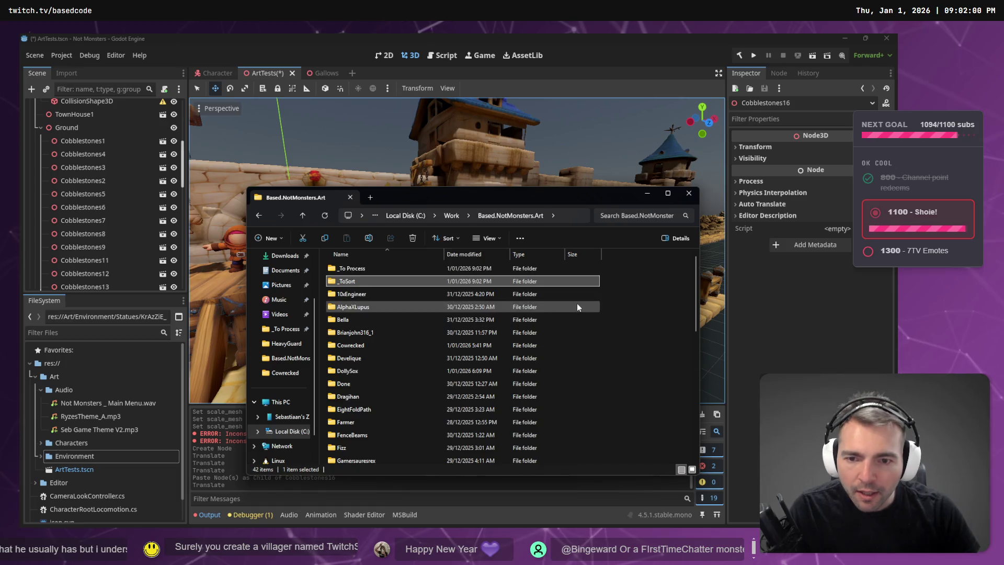
{"action": "double_click", "coordinate": [387, 268]}
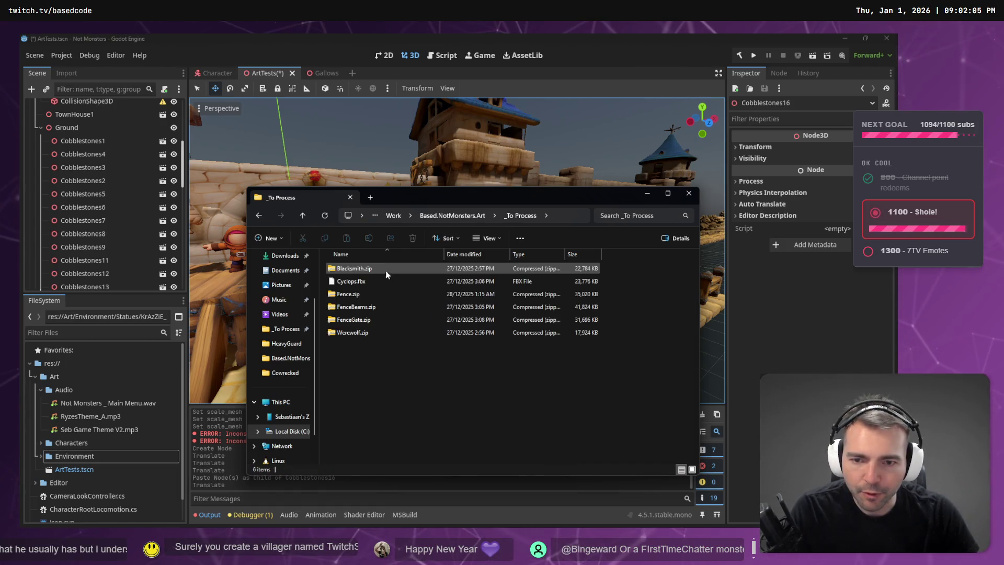
{"action": "double_click", "coordinate": [369, 294]}
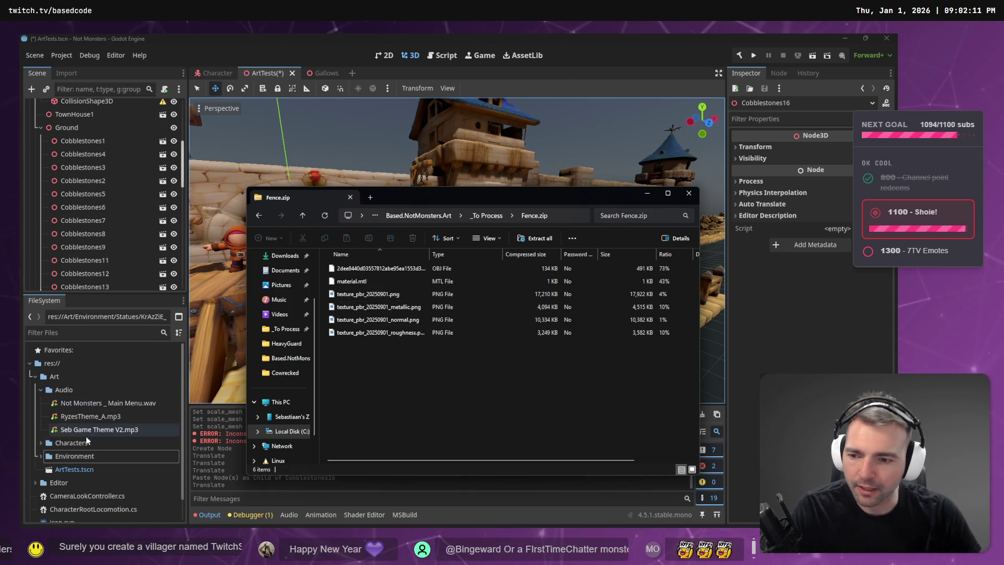
Step: Collapse the Environment folder in Godot's project files, then return File Explorer to Based.NotMonsters.Art
{"action": "left_click", "coordinate": [41, 456]}
{"action": "scroll", "coordinate": [41, 423], "scroll_direction": "down", "scroll_amount": 2}
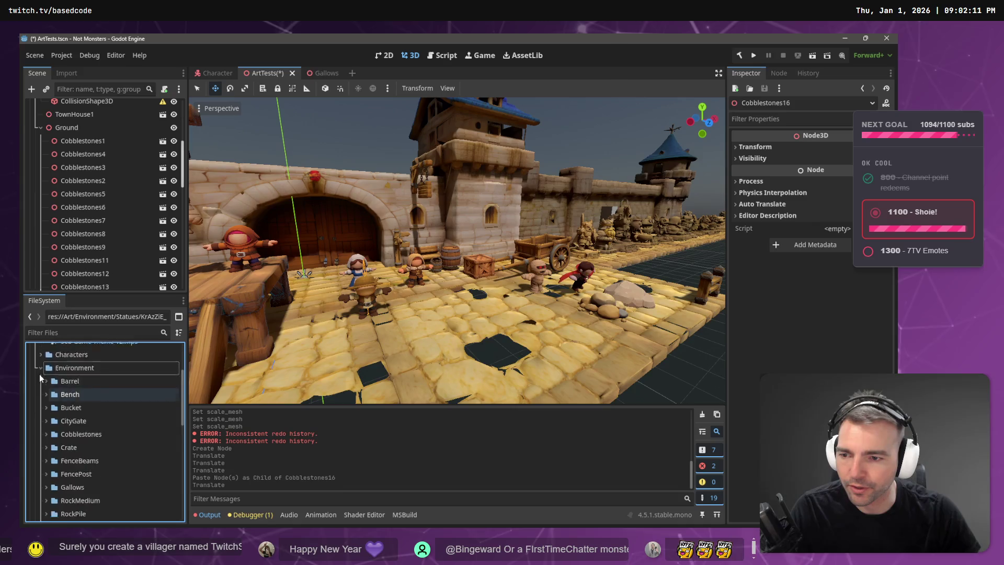
{"action": "left_click", "coordinate": [41, 412]}
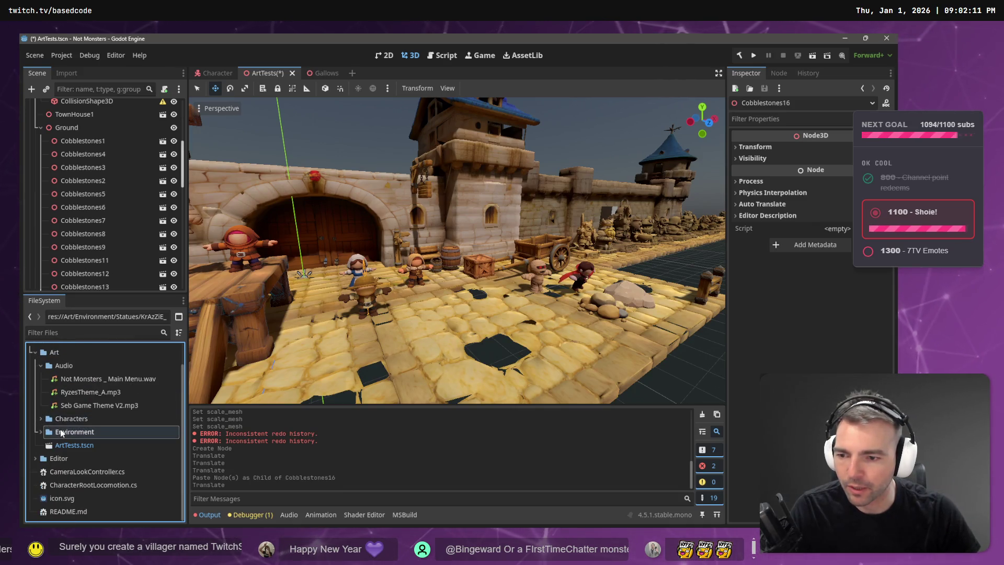
{"action": "key", "text": "alt+Tab"}
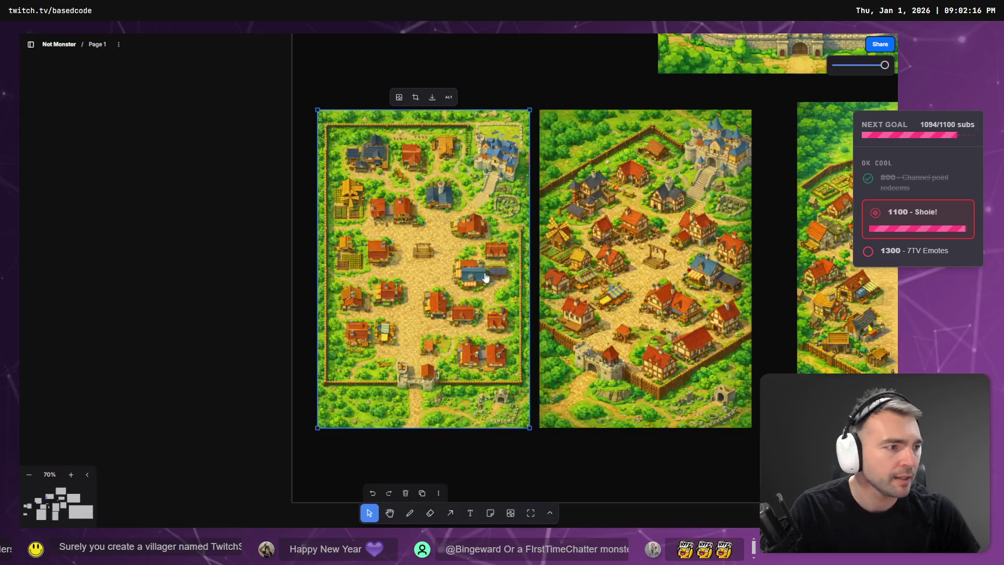
{"action": "key", "text": "alt+Tab"}
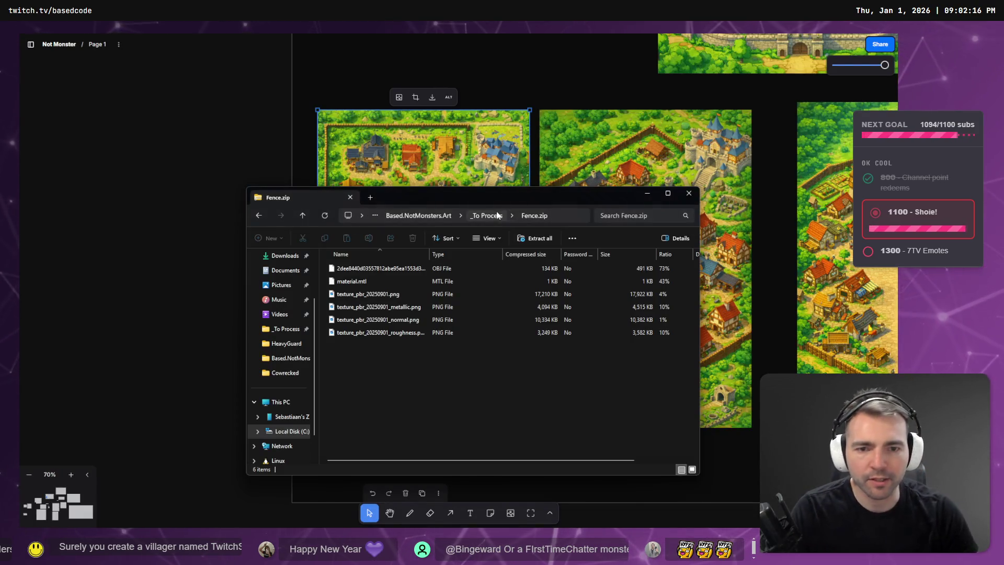
{"action": "left_click", "coordinate": [472, 215]}
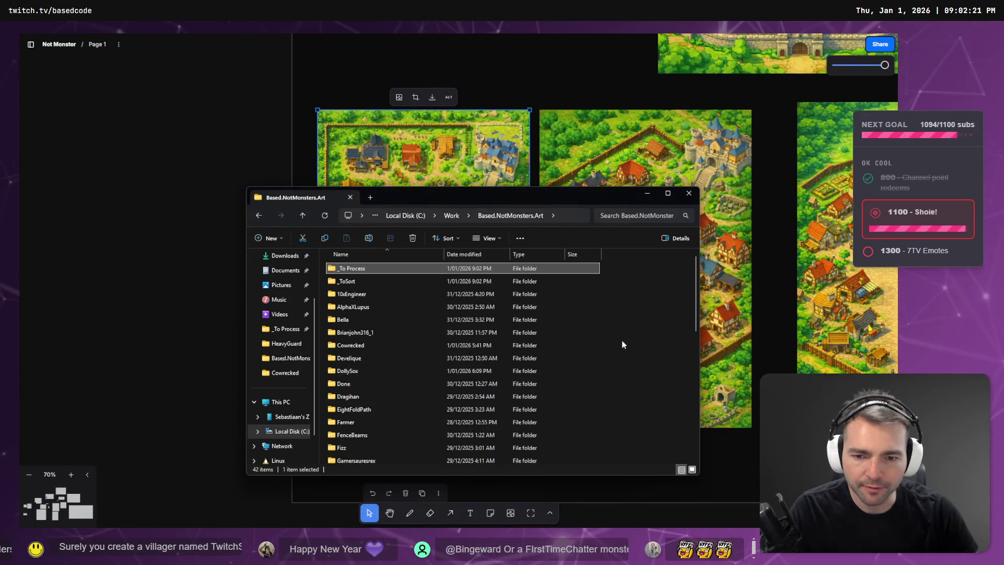
Step: Create a new folder named Statues in Based.NotMonsters.Art
{"action": "key", "text": "ctrl+shift+n"}
{"action": "type", "text": "Statues"}
{"action": "key", "text": "Return"}
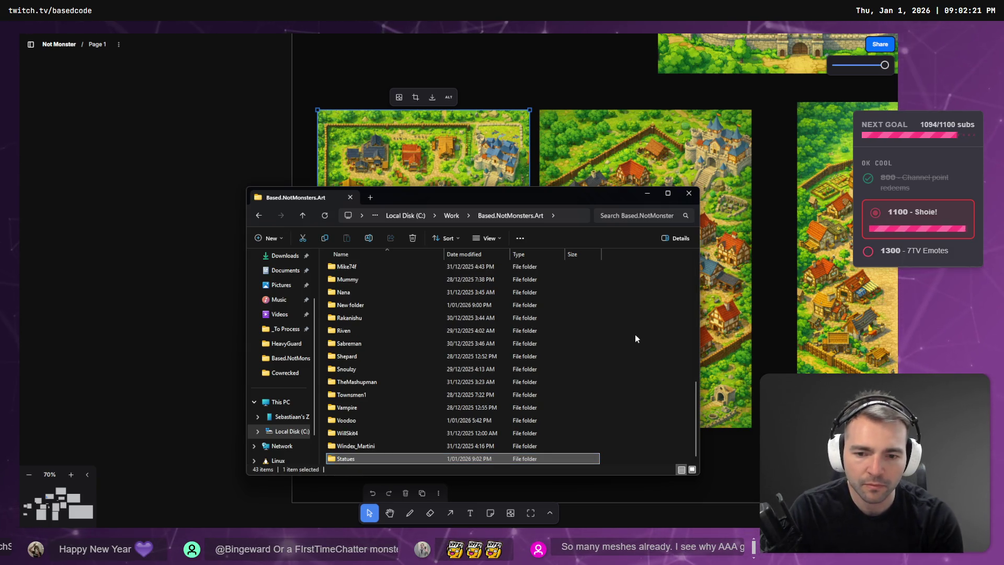
Step: Select the artist folders from Windex_Martini up through Nana and Mike74f, leaving out Townsmen1 and Mummy
{"action": "left_click", "coordinate": [371, 448]}
{"action": "key", "text": "shift+Up"}
{"action": "key", "text": "shift+Up"}
{"action": "key", "text": "shift+Up"}
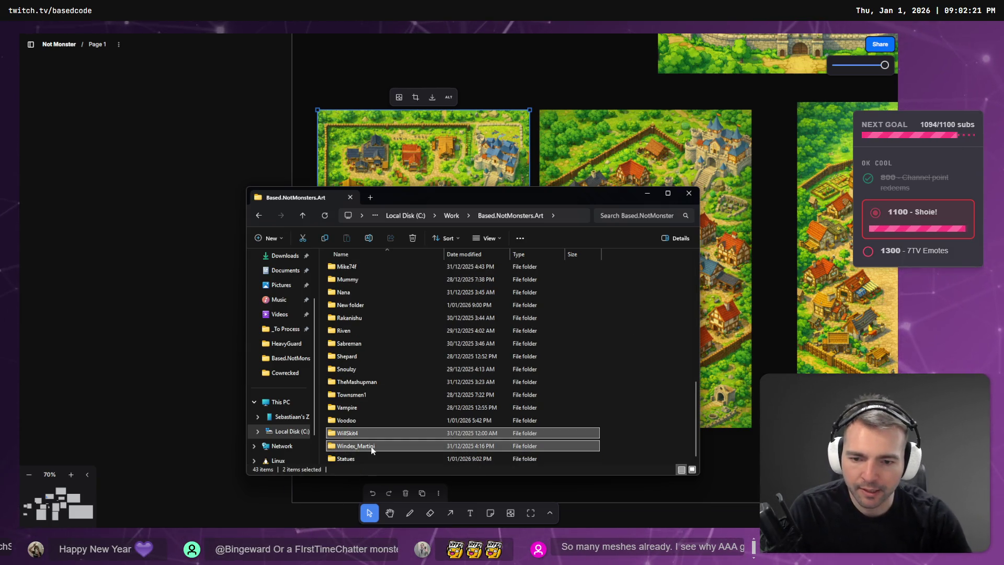
{"action": "key", "text": "shift+Down"}
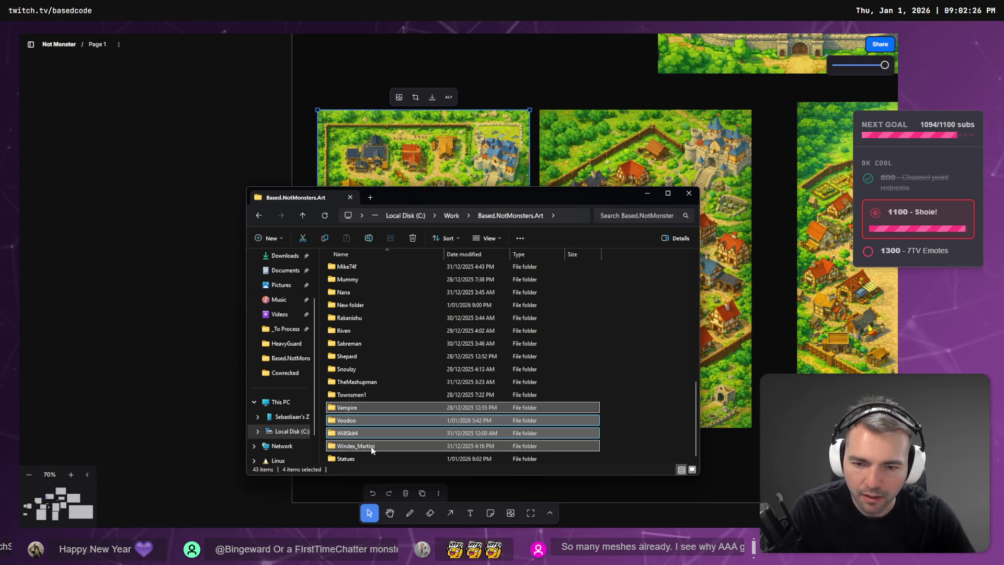
{"action": "left_click", "coordinate": [429, 384], "text": "ctrl"}
{"action": "left_click", "coordinate": [399, 369], "text": "ctrl"}
{"action": "left_click", "coordinate": [393, 360], "text": "ctrl"}
{"action": "left_click", "coordinate": [360, 343], "text": "ctrl"}
{"action": "left_click", "coordinate": [358, 331], "text": "ctrl"}
{"action": "left_click", "coordinate": [365, 317], "text": "ctrl"}
{"action": "left_click", "coordinate": [362, 293], "text": "ctrl"}
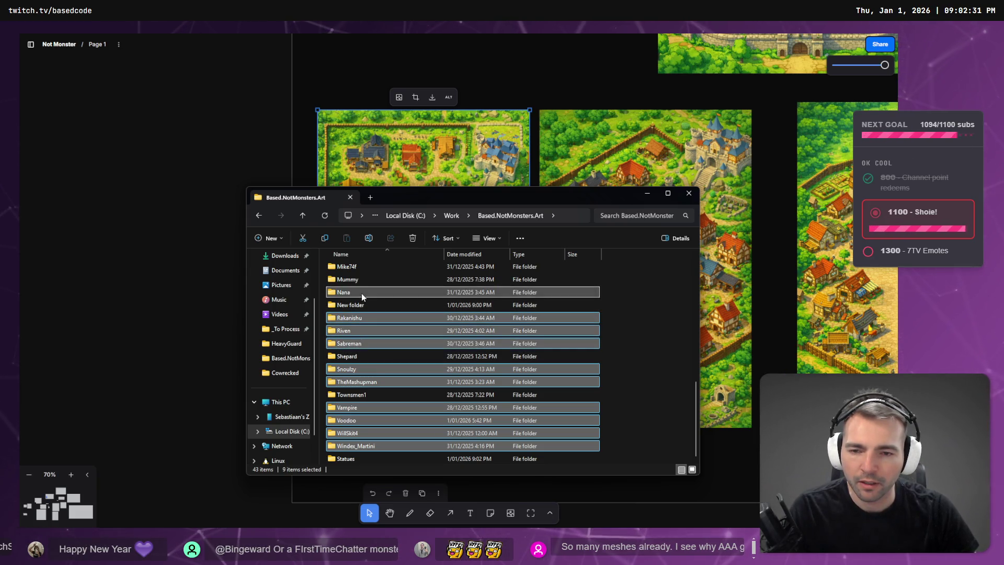
{"action": "left_click", "coordinate": [364, 279], "text": "ctrl"}
{"action": "left_click", "coordinate": [365, 266], "text": "ctrl"}
{"action": "left_click", "coordinate": [368, 280], "text": "ctrl"}
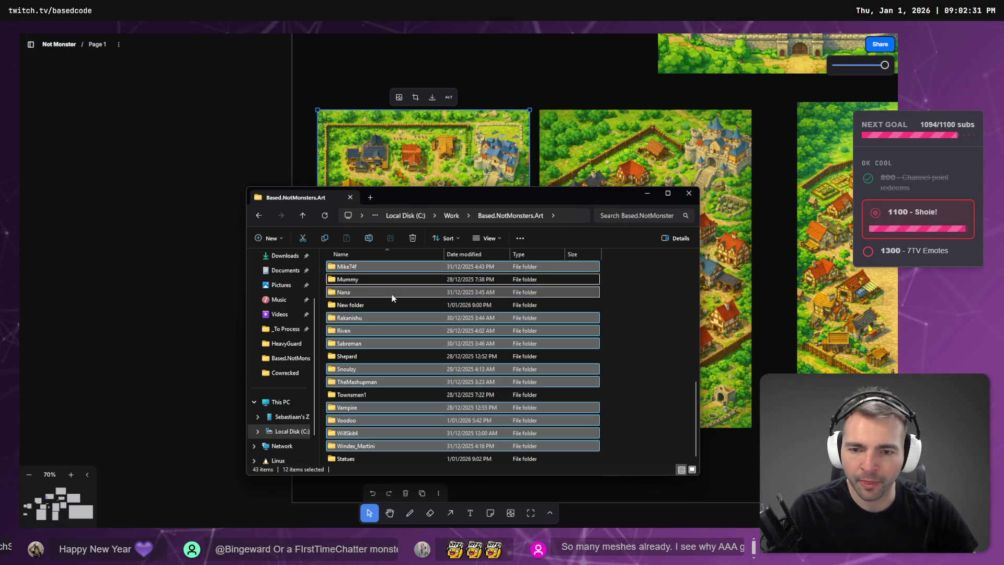
{"action": "scroll", "coordinate": [395, 295], "scroll_direction": "up", "scroll_amount": 1}
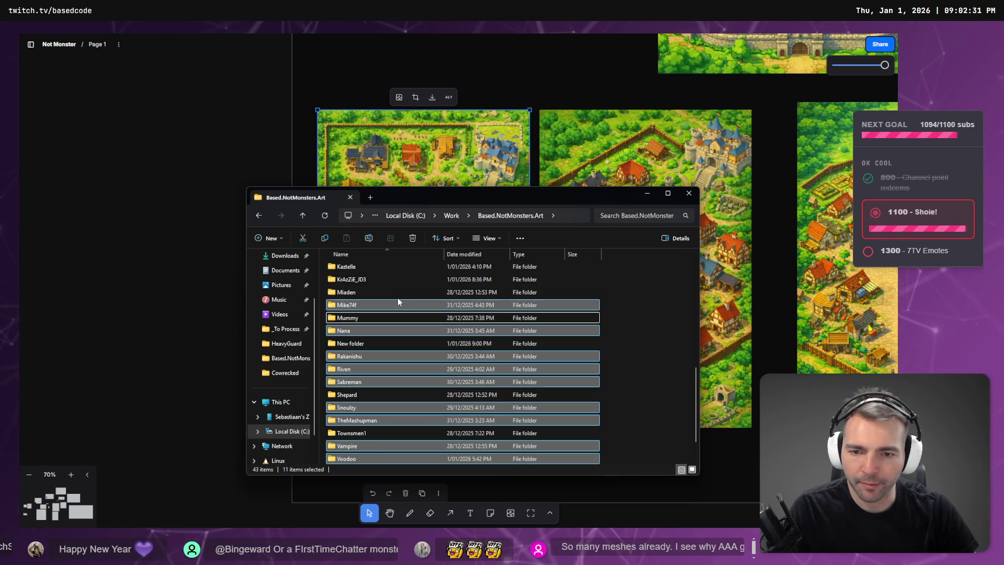
{"action": "left_click", "coordinate": [372, 291], "text": "ctrl"}
{"action": "left_click", "coordinate": [365, 268], "text": "ctrl"}
{"action": "left_click", "coordinate": [362, 279], "text": "ctrl"}
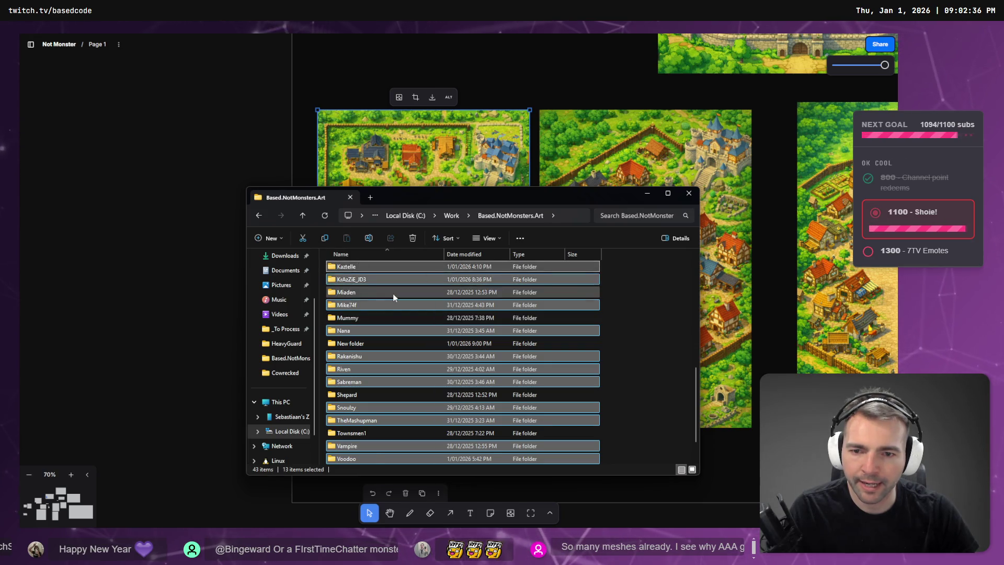
{"action": "scroll", "coordinate": [393, 293], "scroll_direction": "up", "scroll_amount": 2}
{"action": "left_click", "coordinate": [368, 330], "text": "ctrl"}
{"action": "left_click", "coordinate": [364, 318], "text": "ctrl"}
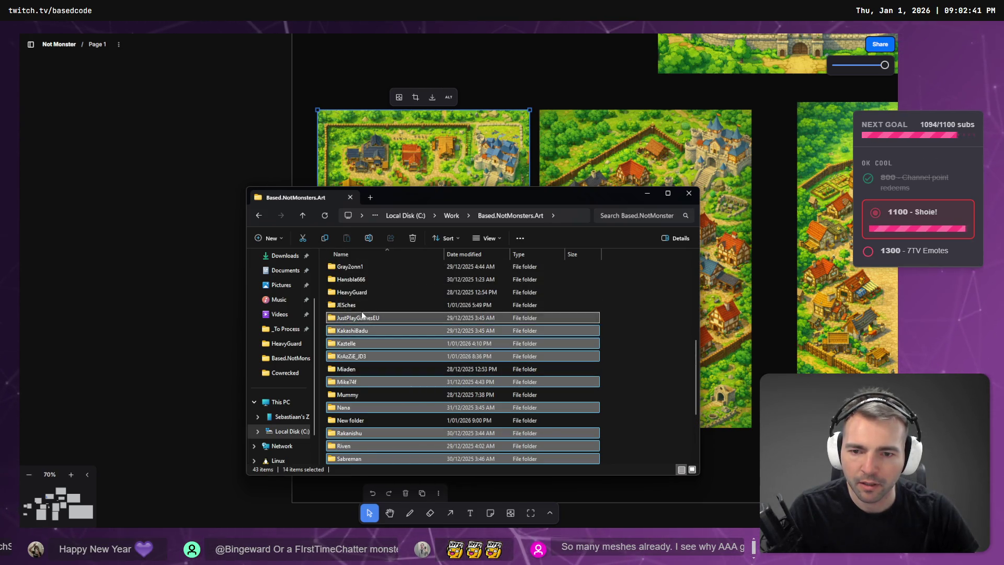
{"action": "left_click", "coordinate": [361, 305], "text": "ctrl"}
{"action": "left_click", "coordinate": [360, 280], "text": "ctrl"}
{"action": "left_click", "coordinate": [361, 267], "text": "ctrl"}
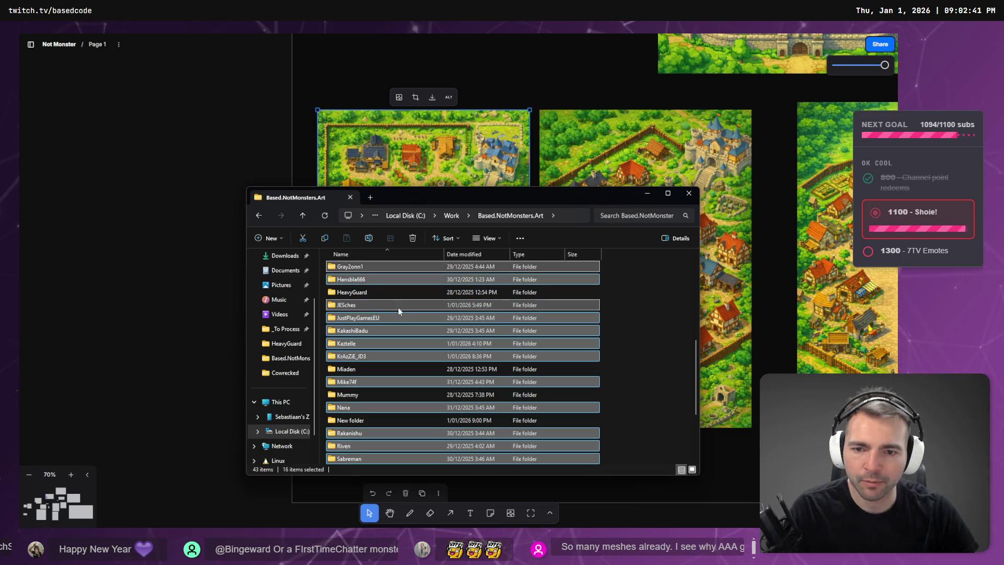
{"action": "scroll", "coordinate": [397, 307], "scroll_direction": "up", "scroll_amount": 1}
{"action": "left_click", "coordinate": [371, 290], "text": "ctrl"}
{"action": "left_click", "coordinate": [368, 281], "text": "ctrl"}
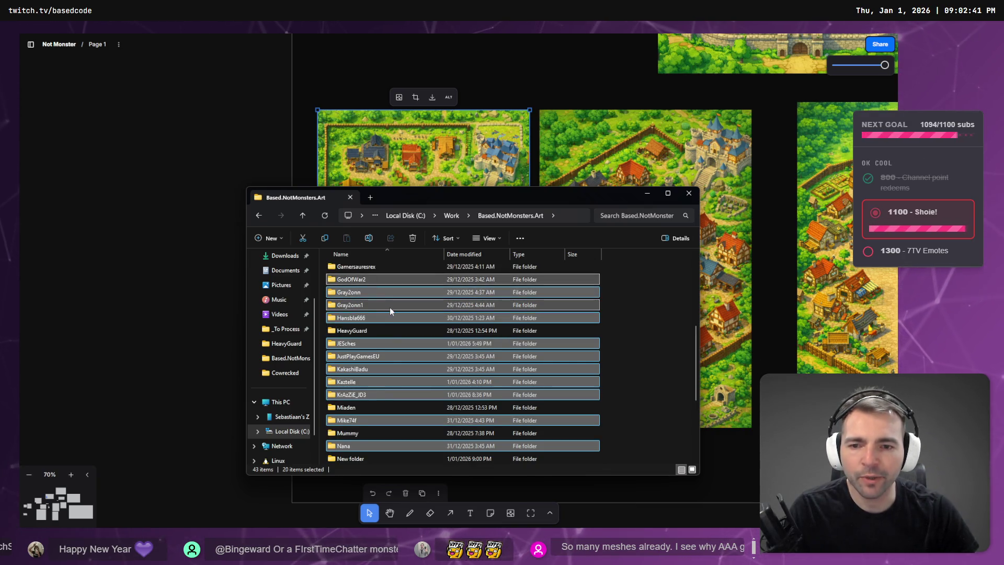
{"action": "scroll", "coordinate": [390, 306], "scroll_direction": "up", "scroll_amount": 1}
{"action": "left_click", "coordinate": [379, 304], "text": "ctrl"}
{"action": "left_click", "coordinate": [373, 293], "text": "ctrl"}
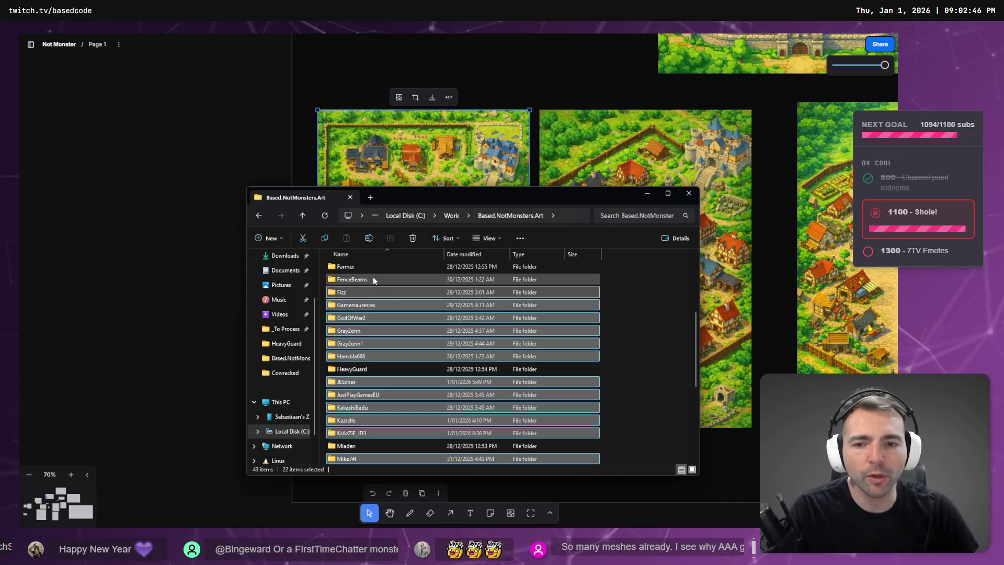
{"action": "scroll", "coordinate": [377, 302], "scroll_direction": "up", "scroll_amount": 1}
{"action": "left_click", "coordinate": [366, 293], "text": "ctrl"}
{"action": "left_click", "coordinate": [353, 277], "text": "ctrl"}
{"action": "scroll", "coordinate": [403, 326], "scroll_direction": "up", "scroll_amount": 1}
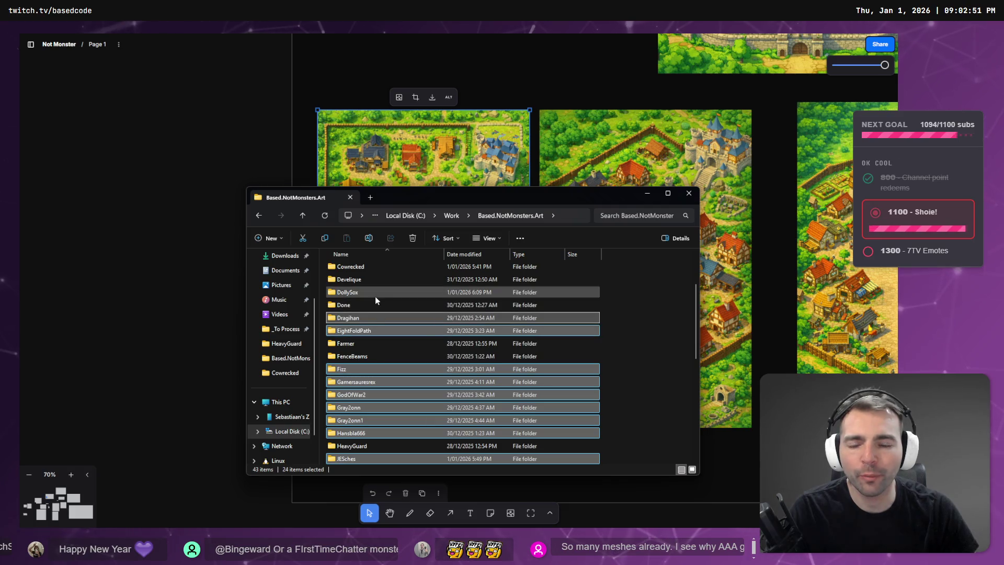
{"action": "left_click", "coordinate": [375, 293], "text": "ctrl"}
{"action": "left_click", "coordinate": [368, 278], "text": "ctrl"}
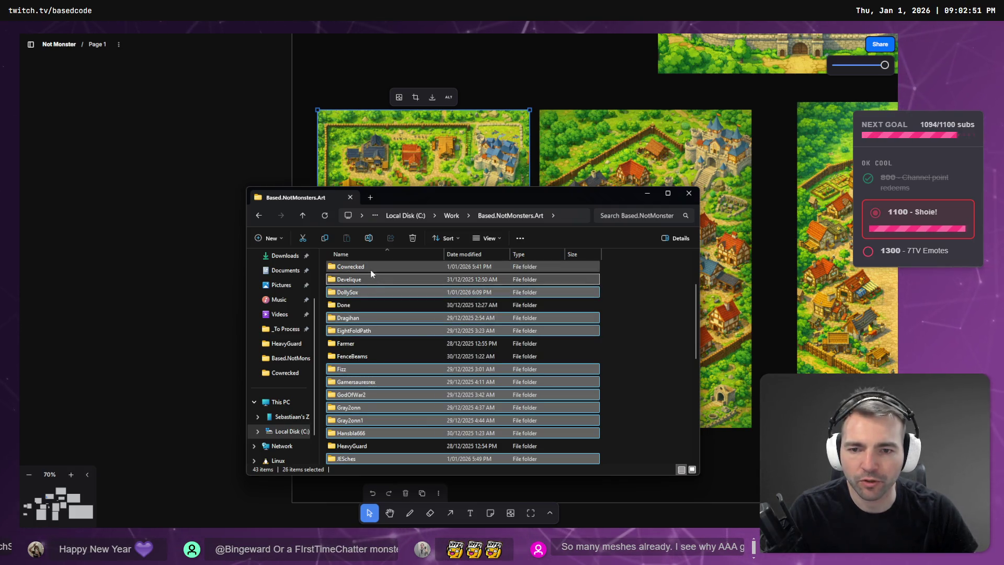
{"action": "left_click", "coordinate": [371, 268], "text": "ctrl"}
{"action": "scroll", "coordinate": [371, 272], "scroll_direction": "up", "scroll_amount": 1}
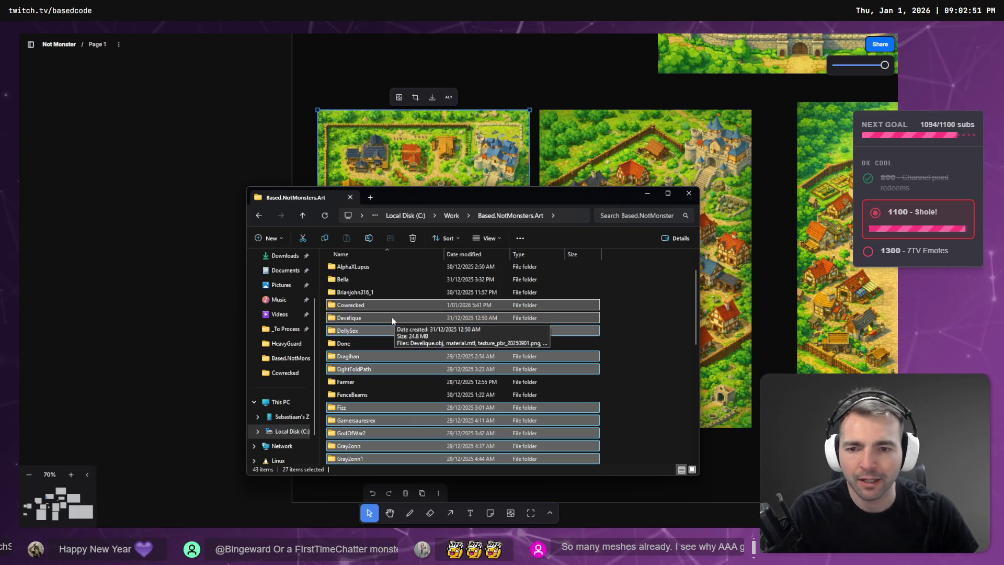
{"action": "left_click", "coordinate": [362, 293], "text": "ctrl"}
{"action": "left_click", "coordinate": [359, 280], "text": "ctrl"}
{"action": "scroll", "coordinate": [366, 301], "scroll_direction": "up", "scroll_amount": 1}
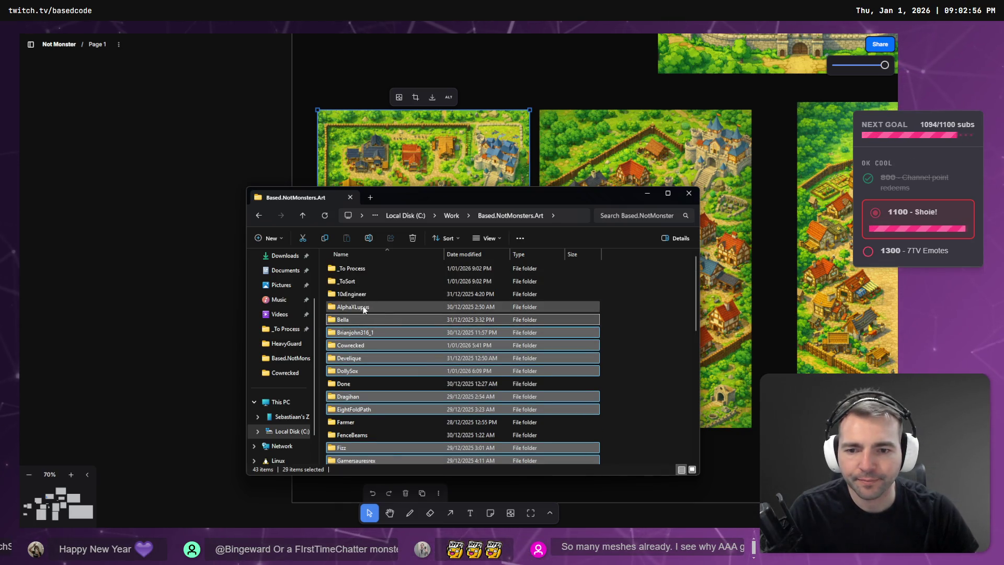
{"action": "left_click", "coordinate": [366, 294], "text": "ctrl"}
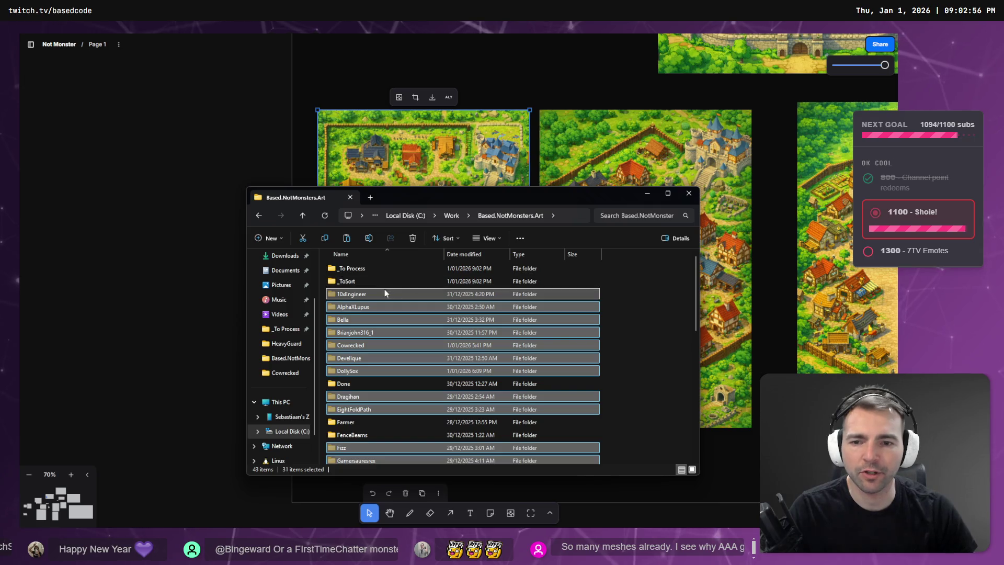
{"action": "left_click", "coordinate": [379, 270], "text": "ctrl"}
{"action": "scroll", "coordinate": [357, 282], "scroll_direction": "down", "scroll_amount": 9}
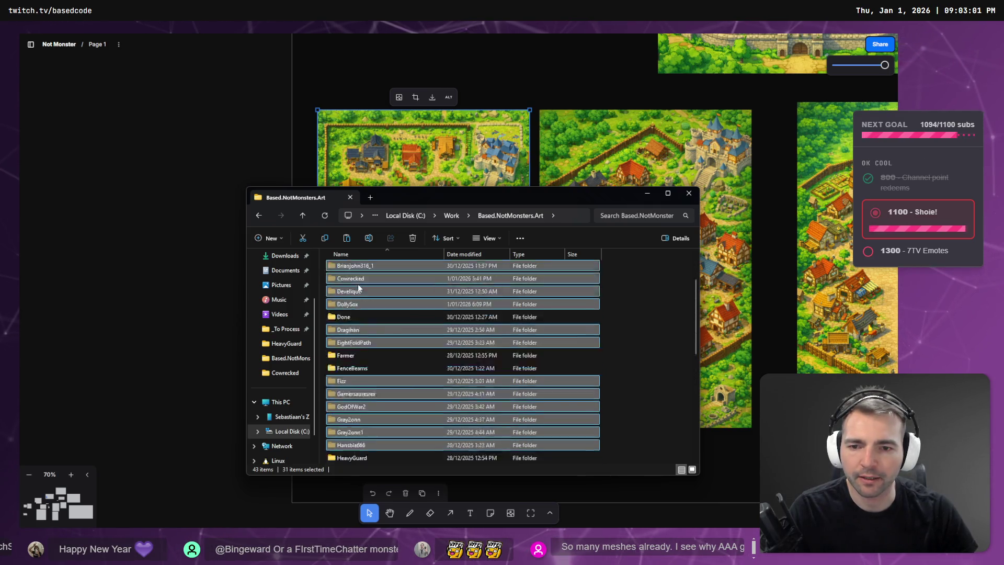
Step: Check the Statues folder's contents, then delete the empty New folder
{"action": "double_click", "coordinate": [361, 458]}
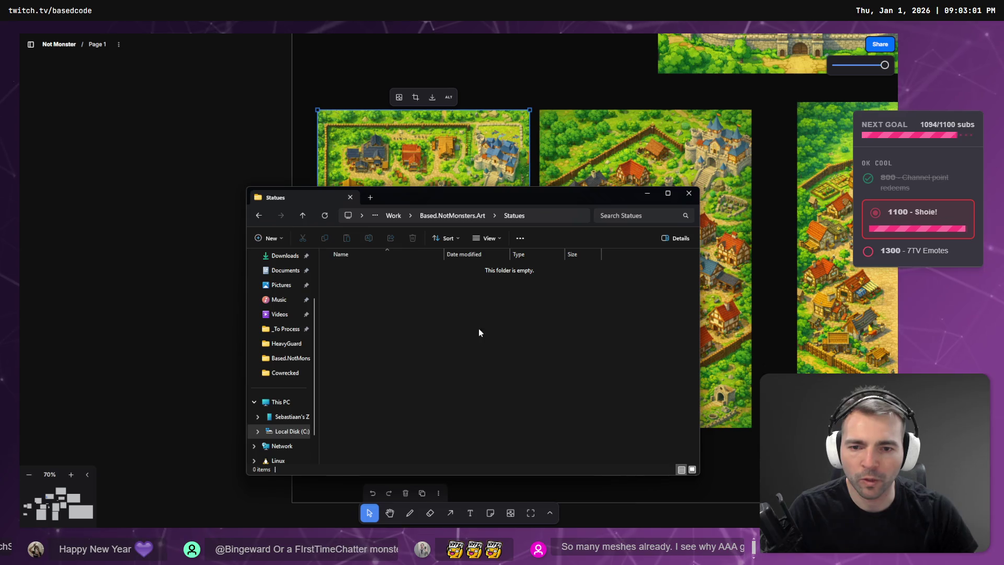
{"action": "left_click", "coordinate": [445, 216]}
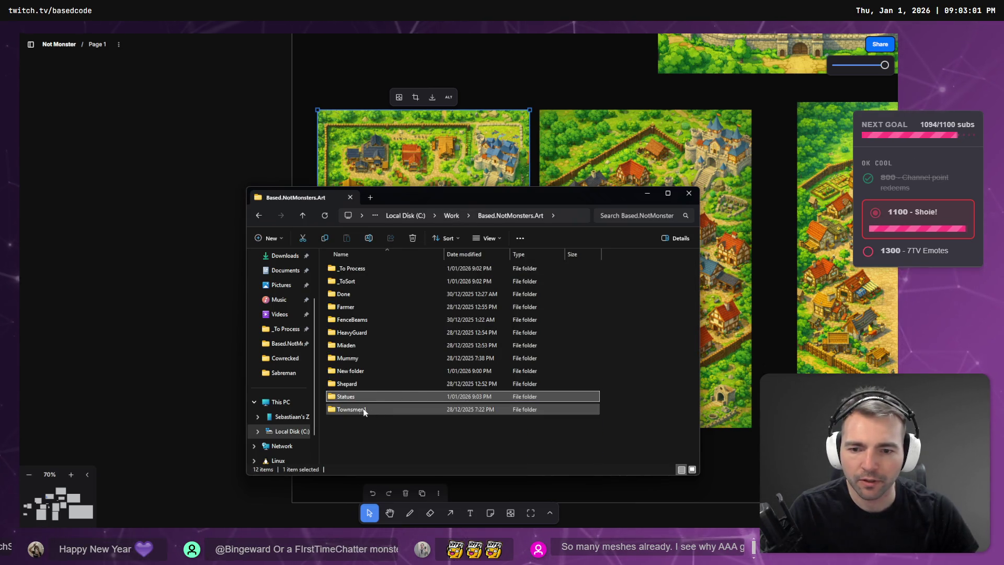
{"action": "left_click", "coordinate": [350, 385]}
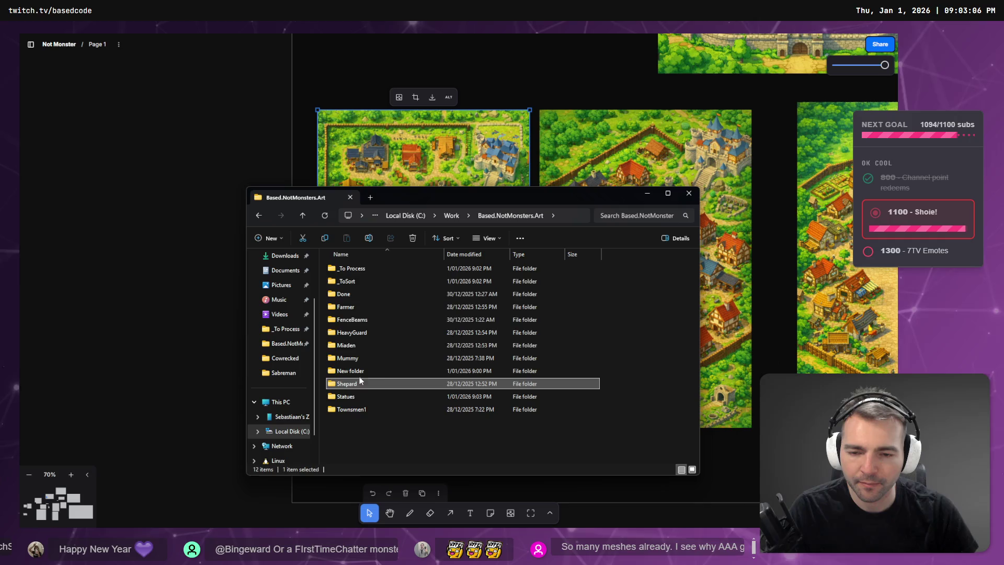
{"action": "double_click", "coordinate": [348, 371]}
{"action": "left_click", "coordinate": [463, 219]}
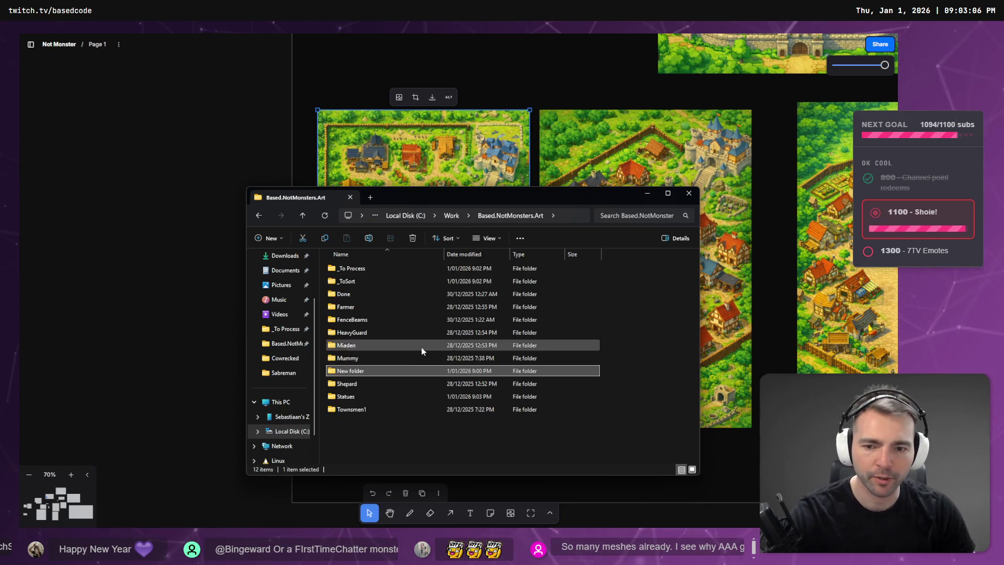
{"action": "key", "text": "Delete"}
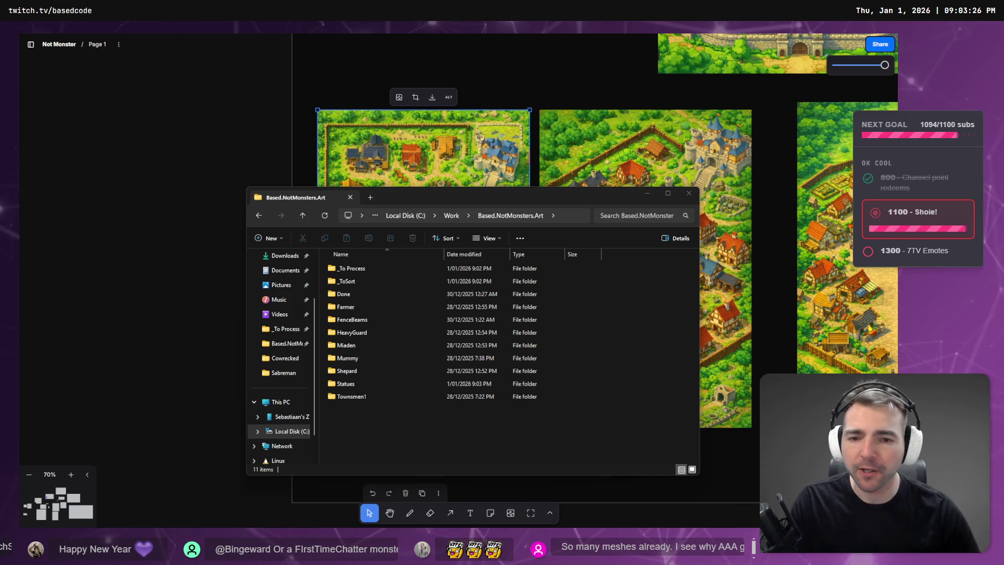
Step: Minimize Explorer, zoom the tldraw canvas out to 33% on the Town Layout frame, then return to Godot
{"action": "left_click", "coordinate": [516, 183]}
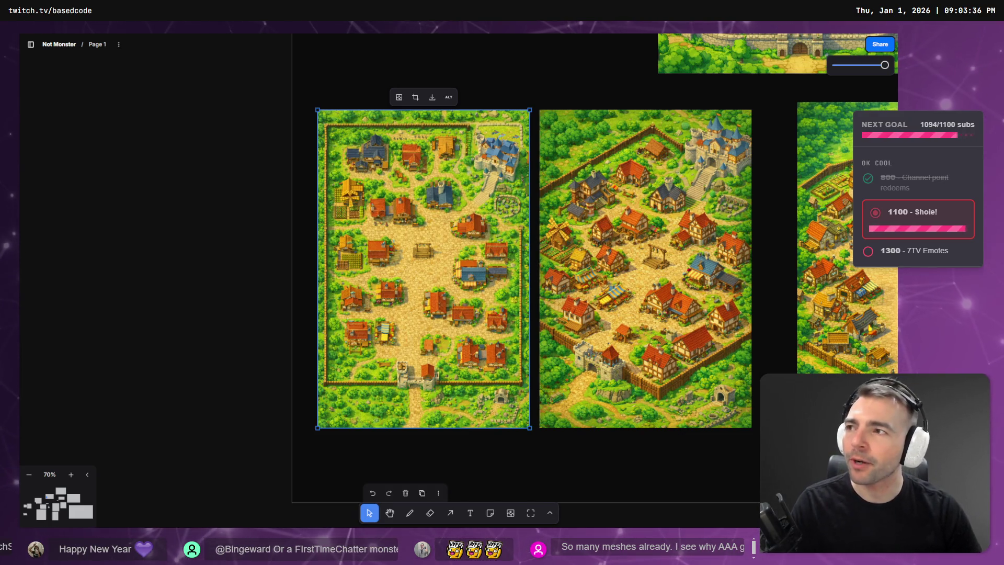
{"action": "left_click", "coordinate": [264, 231]}
{"action": "scroll", "coordinate": [524, 323], "scroll_direction": "down", "scroll_amount": 5}
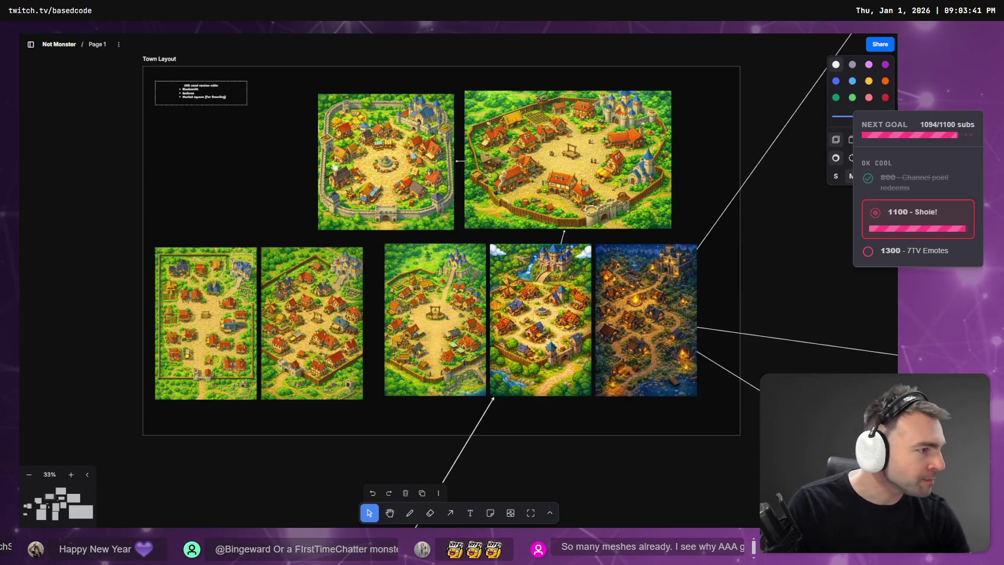
{"action": "key", "text": "alt+Tab"}
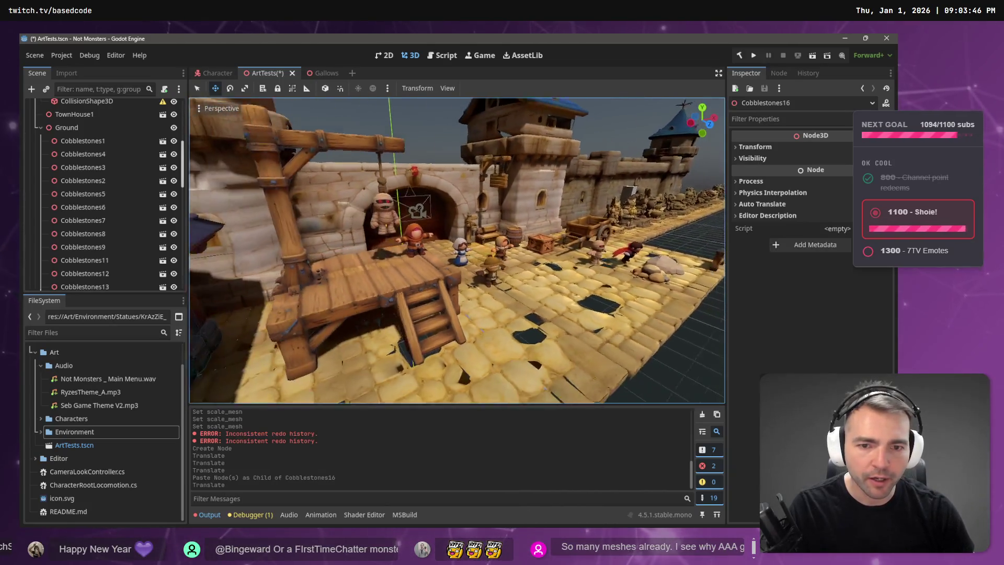
Step: Bring File Explorer back and reopen the _To Process folder
{"action": "key", "text": "alt+Tab"}
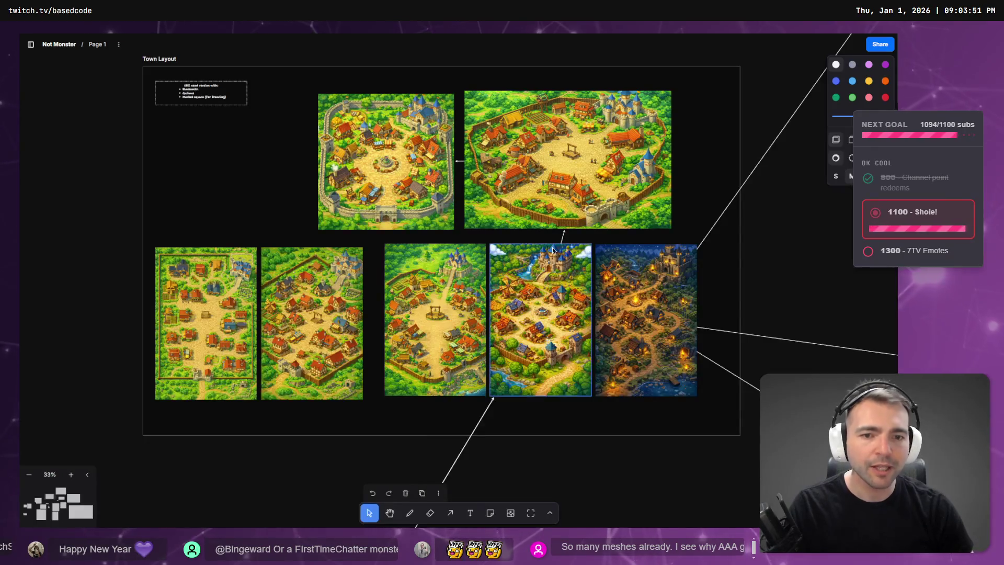
{"action": "key", "text": "alt+Tab"}
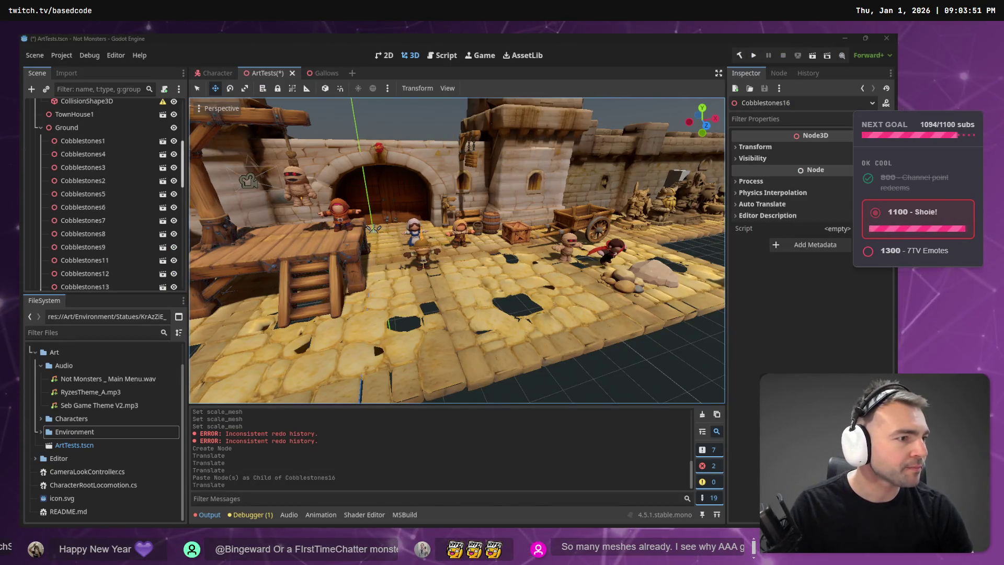
{"action": "key", "text": "alt+Tab"}
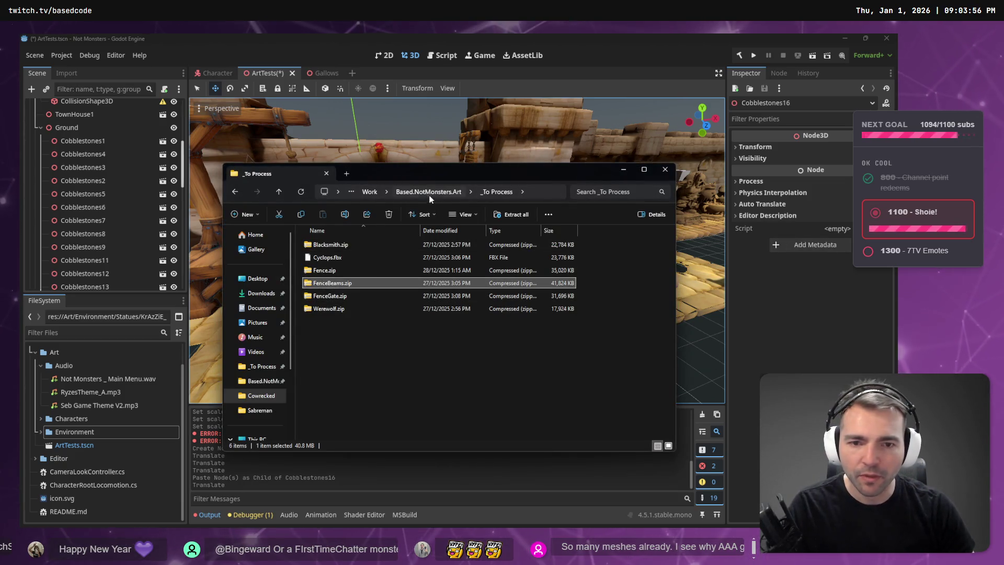
{"action": "left_click", "coordinate": [385, 330]}
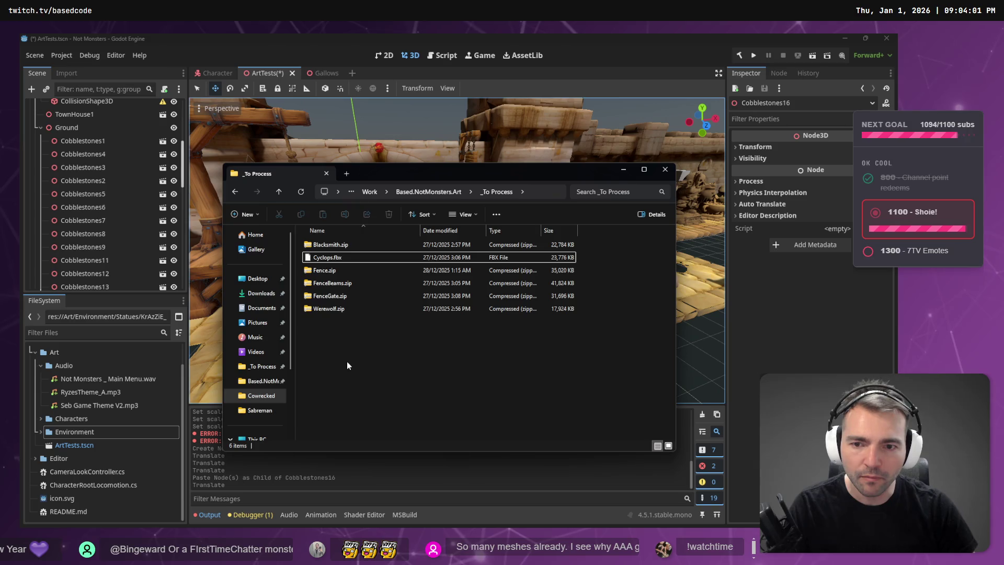
{"action": "left_click", "coordinate": [429, 191]}
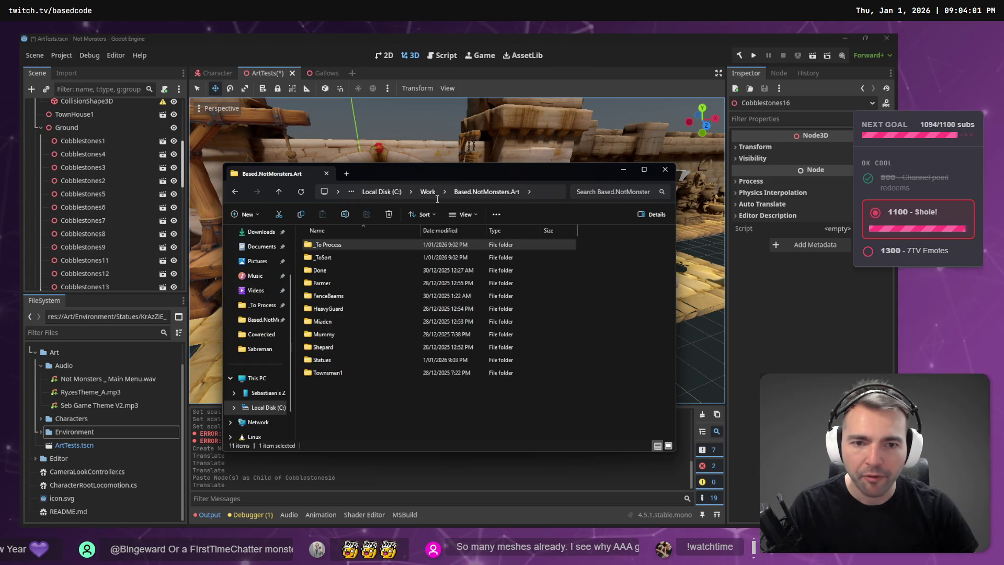
{"action": "double_click", "coordinate": [346, 244]}
Step: Create a folder named Cyclops beside Cyclops.fbx and select it
{"action": "key", "text": "ctrl+shift+n"}
{"action": "type", "text": "Cyclops"}
{"action": "key", "text": "Return"}
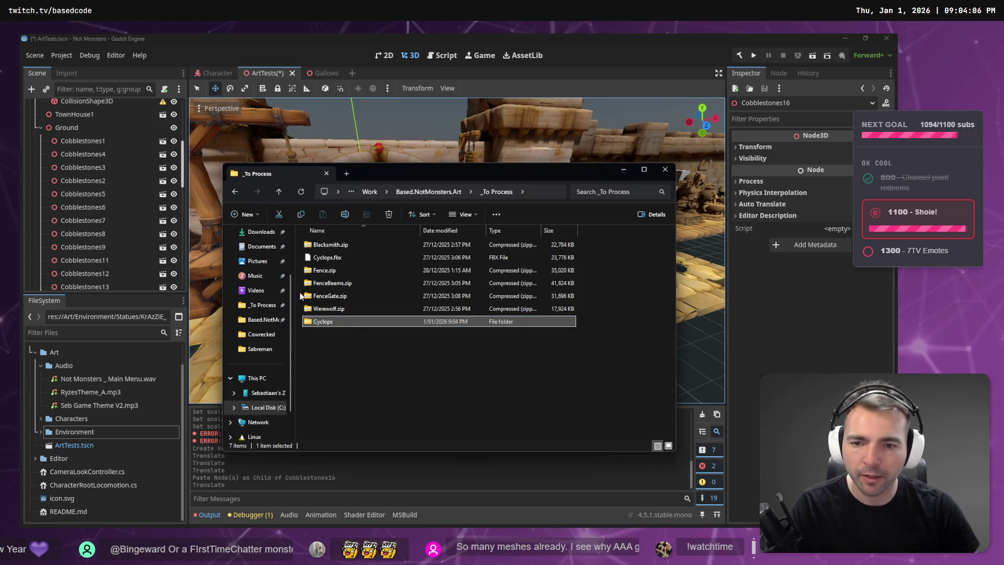
{"action": "left_click", "coordinate": [328, 259]}
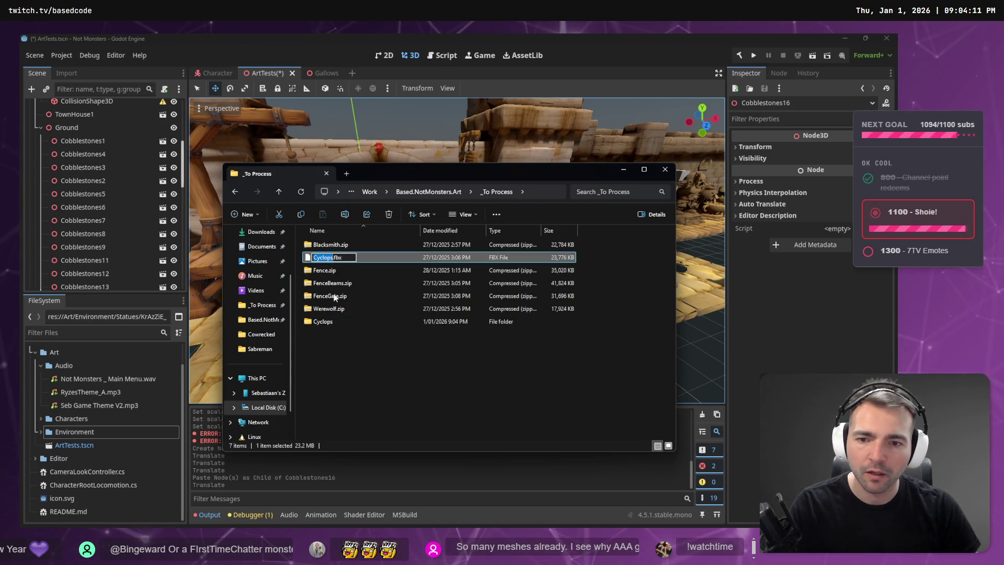
{"action": "left_click", "coordinate": [333, 322]}
{"action": "left_click", "coordinate": [364, 377]}
{"action": "left_click", "coordinate": [335, 323]}
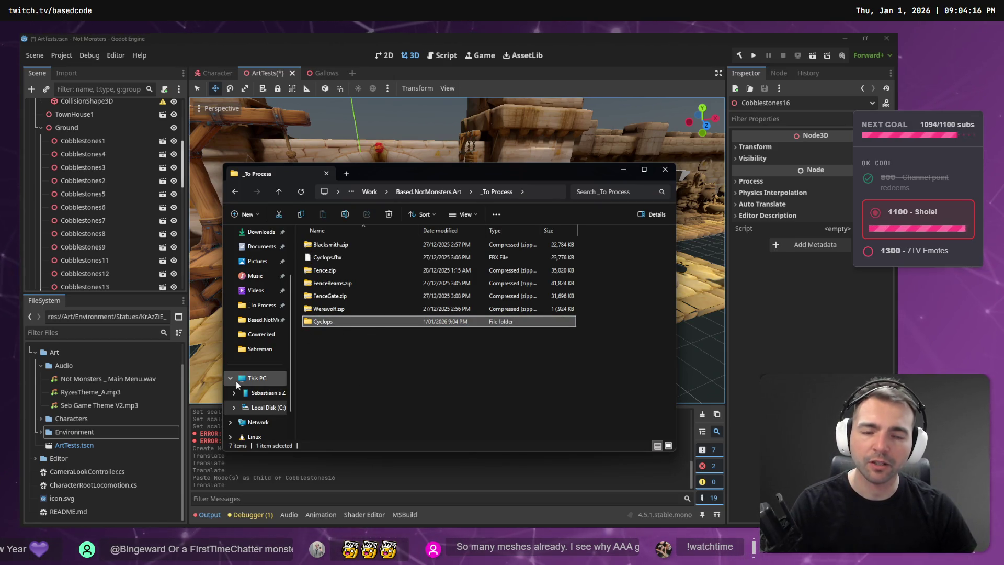
{"action": "left_click", "coordinate": [40, 418]}
Step: Select the res://Art/Characters folder in Godot's FileSystem dock
{"action": "scroll", "coordinate": [98, 454], "scroll_direction": "down", "scroll_amount": 3}
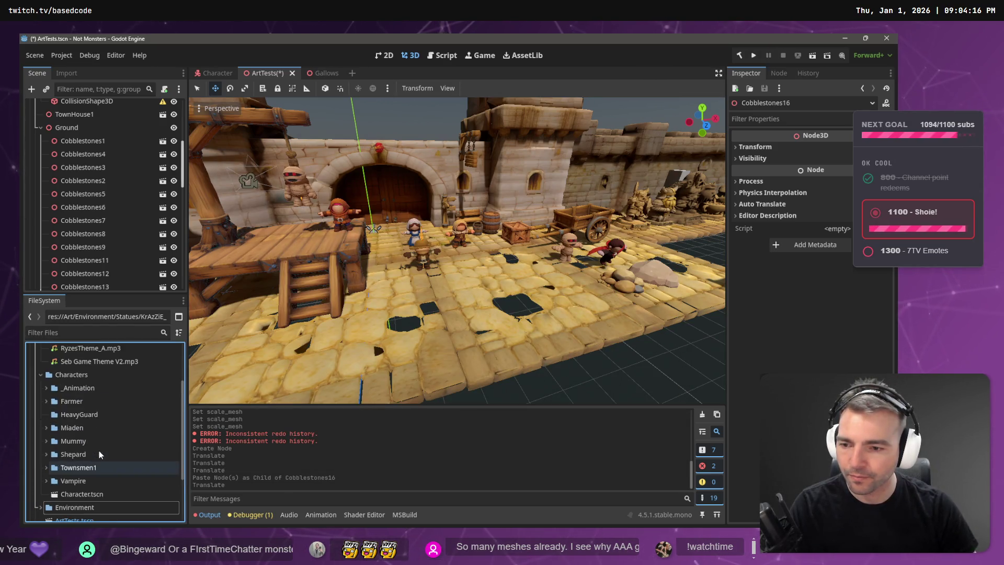
{"action": "scroll", "coordinate": [99, 450], "scroll_direction": "up", "scroll_amount": 3}
{"action": "key", "text": "alt+Tab"}
{"action": "mouse_move", "coordinate": [322, 321]}
{"action": "left_mouse_down"}
{"action": "mouse_move", "coordinate": [94, 377]}
{"action": "mouse_move", "coordinate": [95, 361]}
{"action": "mouse_move", "coordinate": [384, 43]}
{"action": "left_mouse_up"}
{"action": "left_click", "coordinate": [384, 44]}
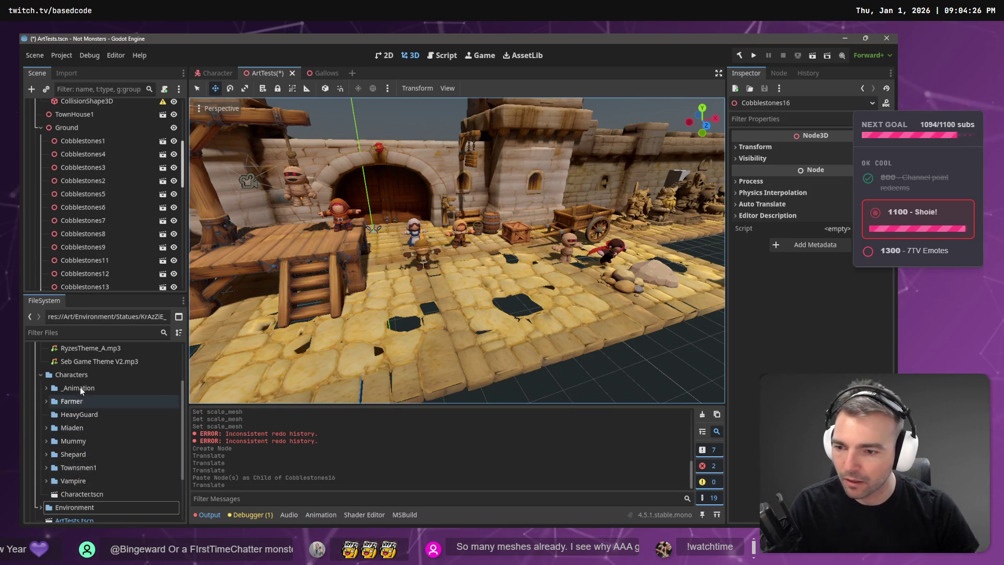
{"action": "key", "text": "alt+Tab"}
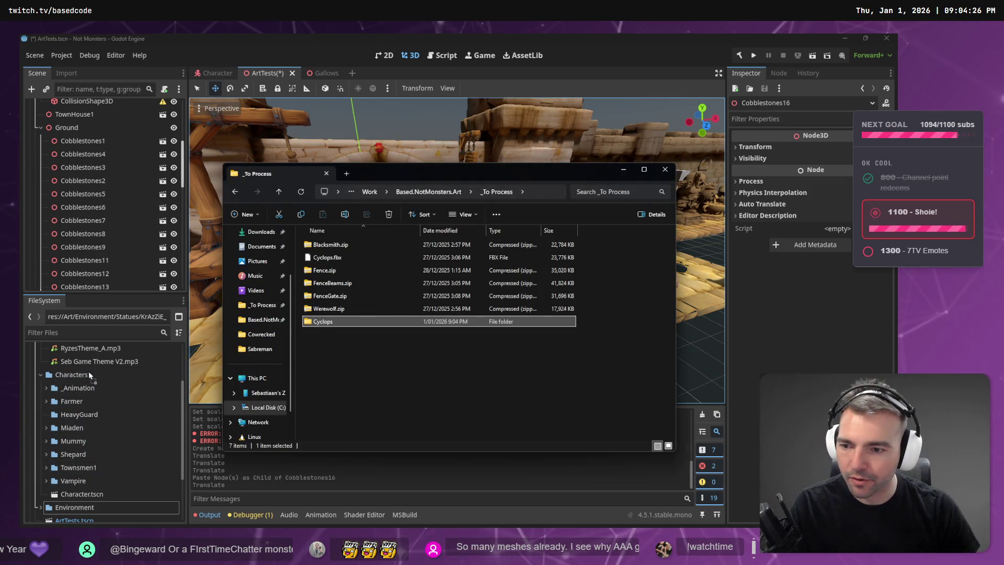
{"action": "left_click", "coordinate": [72, 374]}
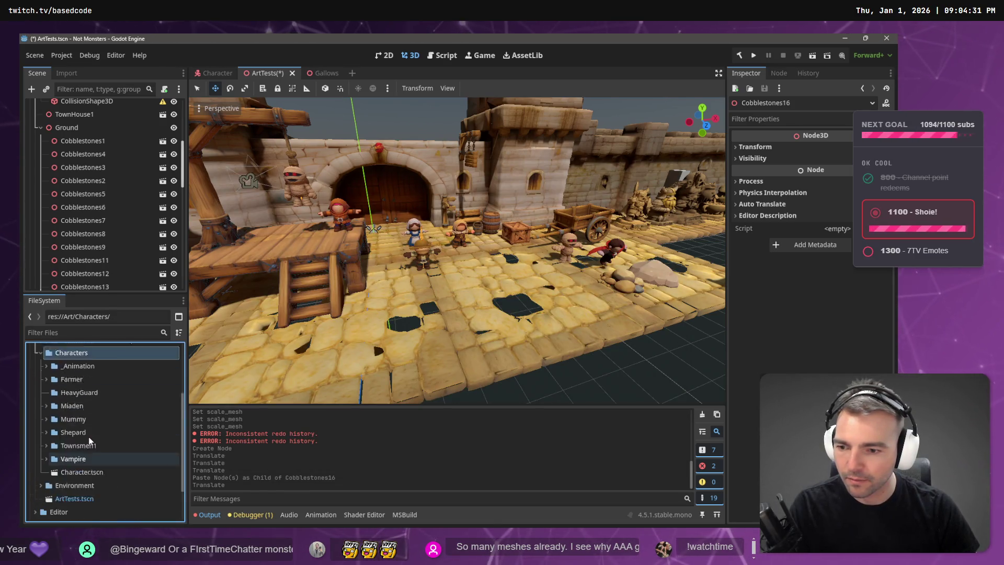
{"action": "key", "text": "alt+Tab"}
Step: Move Cyclops.fbx into the Cyclops folder and drop that folder onto Godot's Characters folder
{"action": "double_click", "coordinate": [350, 323]}
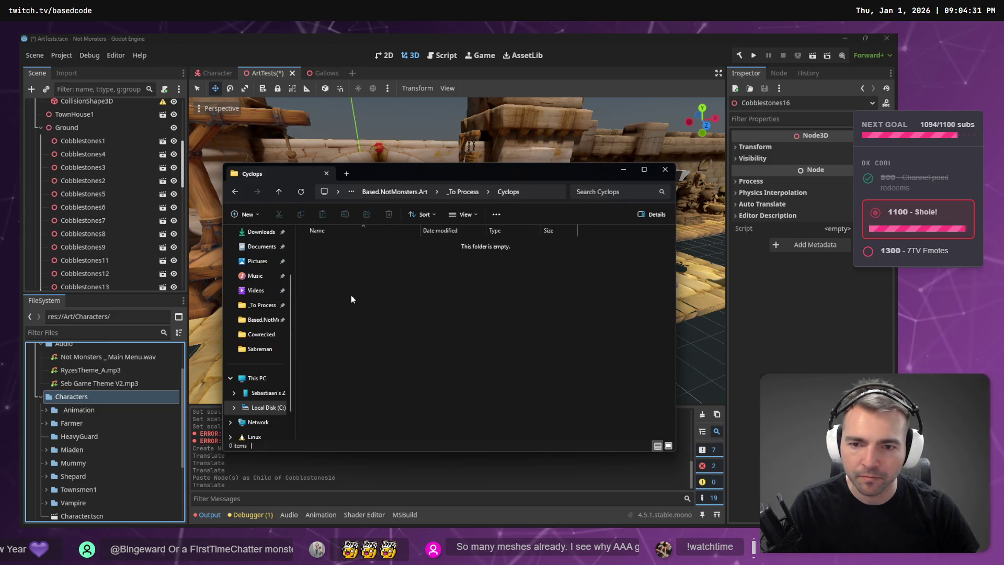
{"action": "left_click", "coordinate": [477, 194]}
{"action": "left_click", "coordinate": [385, 275]}
{"action": "left_click_drag", "start_coordinate": [386, 276], "coordinate": [346, 246]}
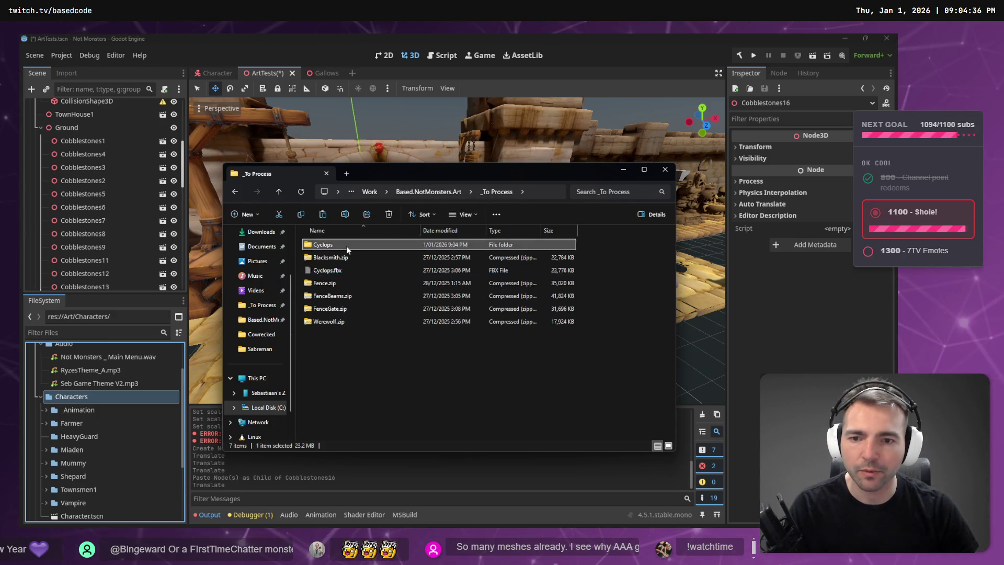
{"action": "double_click", "coordinate": [347, 246]}
{"action": "left_click", "coordinate": [463, 192]}
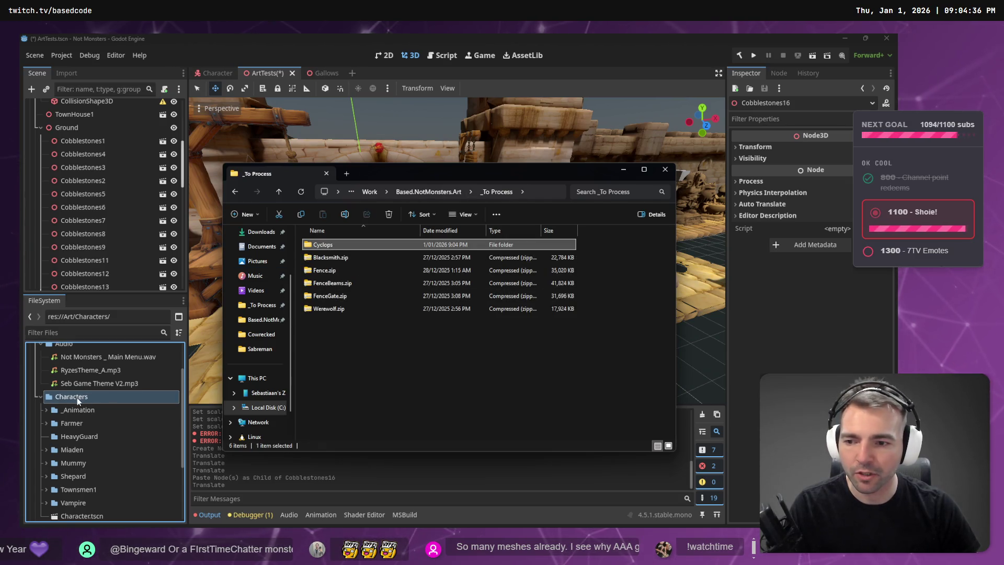
{"action": "left_click_drag", "start_coordinate": [75, 400], "coordinate": [75, 401]}
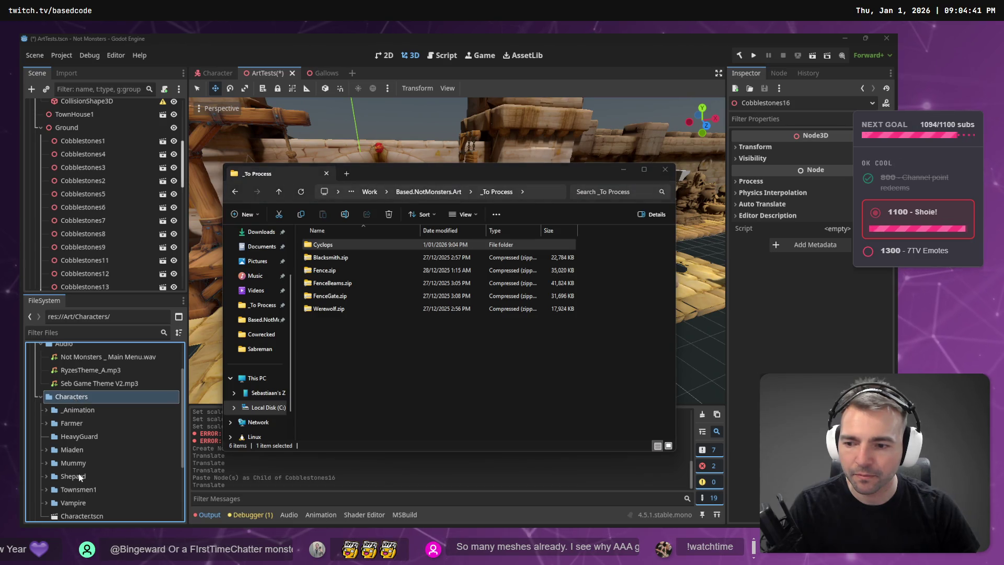
{"action": "left_click", "coordinate": [623, 170]}
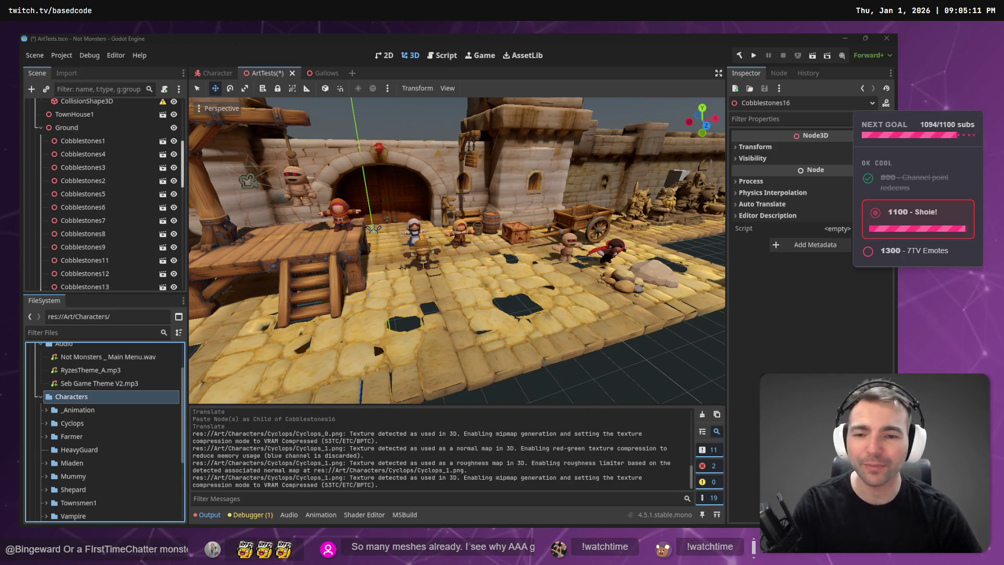
Step: Drag Cyclops.fbx from Characters/Cyclops into the town square viewport
{"action": "scroll", "coordinate": [46, 418], "scroll_direction": "down", "scroll_amount": 1}
{"action": "left_click", "coordinate": [46, 402]}
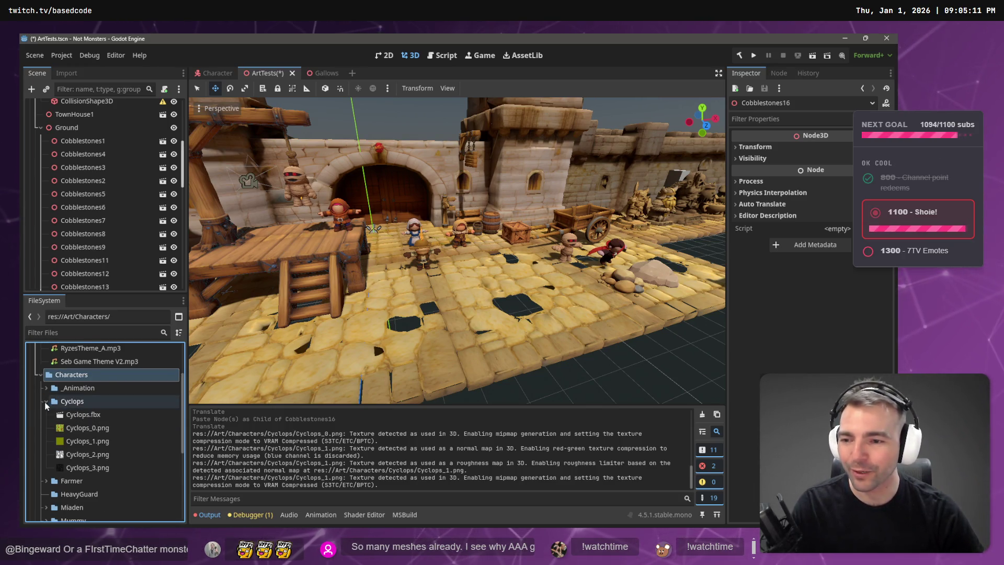
{"action": "left_click", "coordinate": [84, 415]}
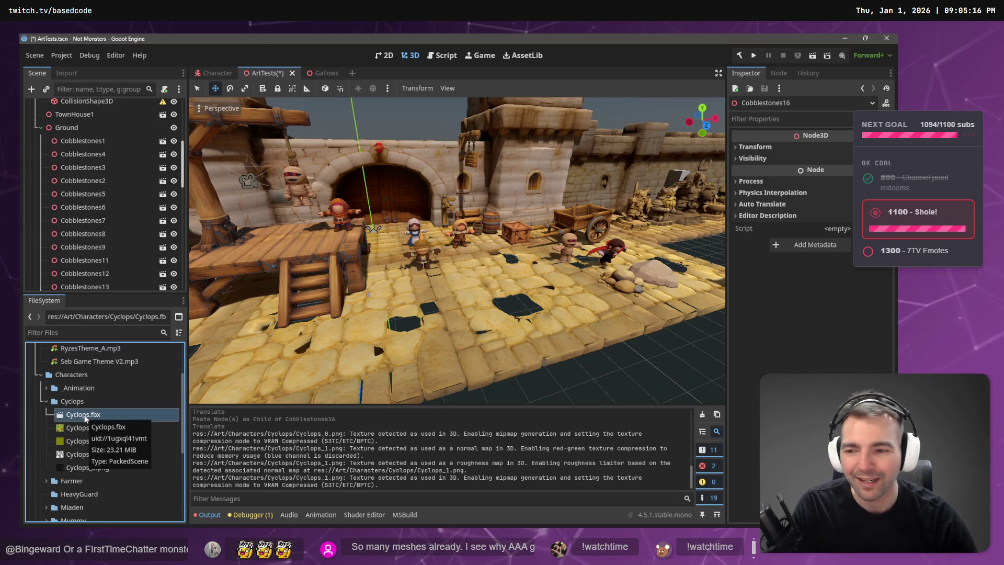
{"action": "mouse_move", "coordinate": [85, 418]}
{"action": "left_mouse_down"}
{"action": "mouse_move", "coordinate": [79, 390]}
{"action": "mouse_move", "coordinate": [94, 273]}
{"action": "mouse_move", "coordinate": [105, 413]}
{"action": "mouse_move", "coordinate": [500, 304]}
{"action": "mouse_move", "coordinate": [468, 271]}
{"action": "left_mouse_up"}
Step: Fly the view around the square with WASD to inspect the Cyclops among the villagers
{"action": "key", "text": "Escape"}
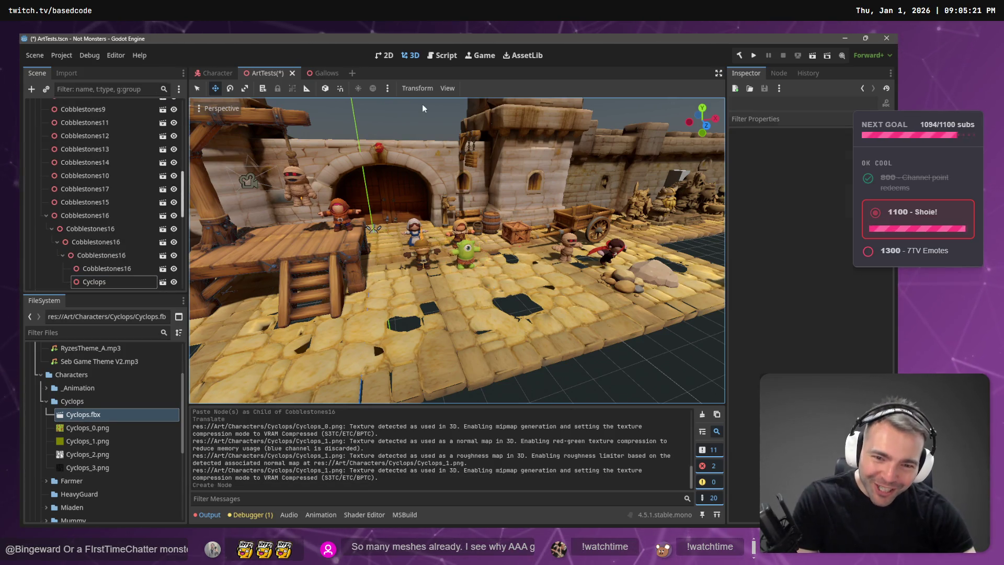
{"action": "scroll", "coordinate": [473, 270], "scroll_direction": "up", "scroll_amount": 3}
{"action": "key", "text": "w"}
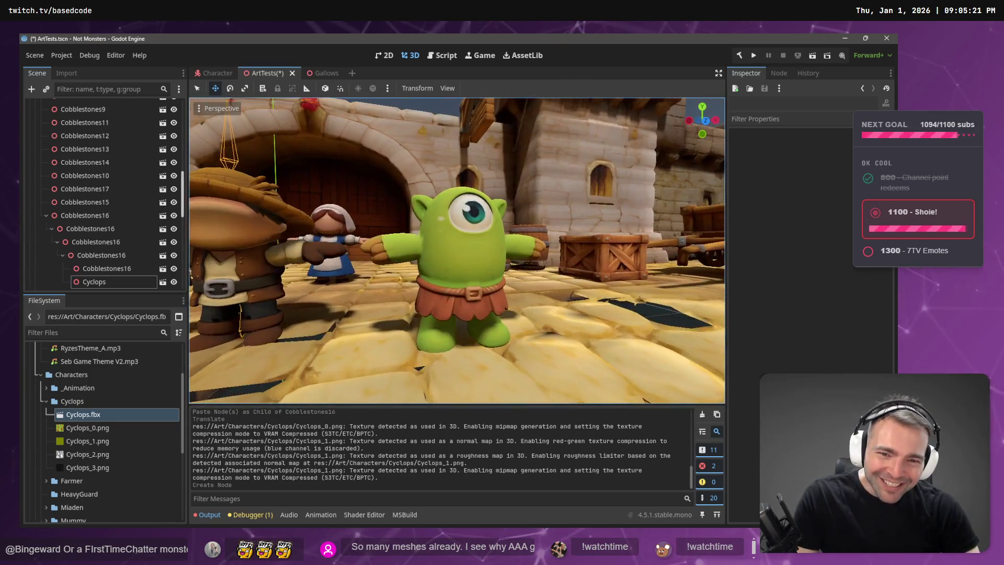
{"action": "key", "text": "w"}
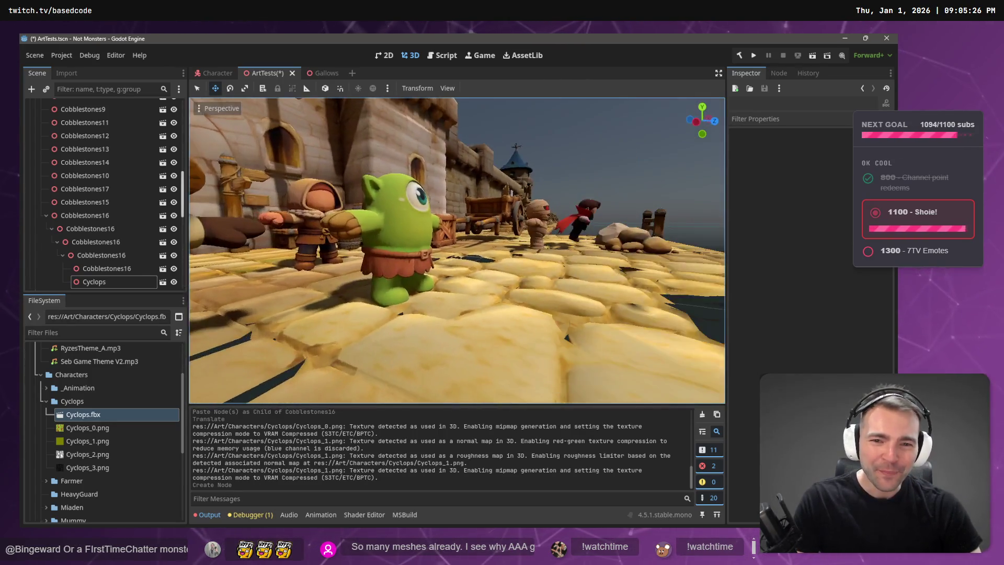
{"action": "key", "text": "s"}
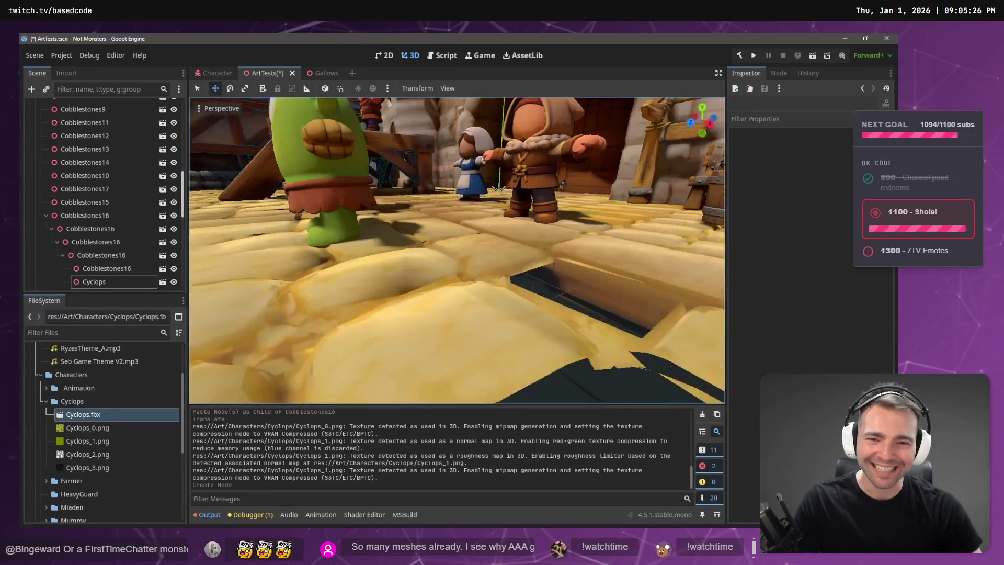
{"action": "key", "text": "s"}
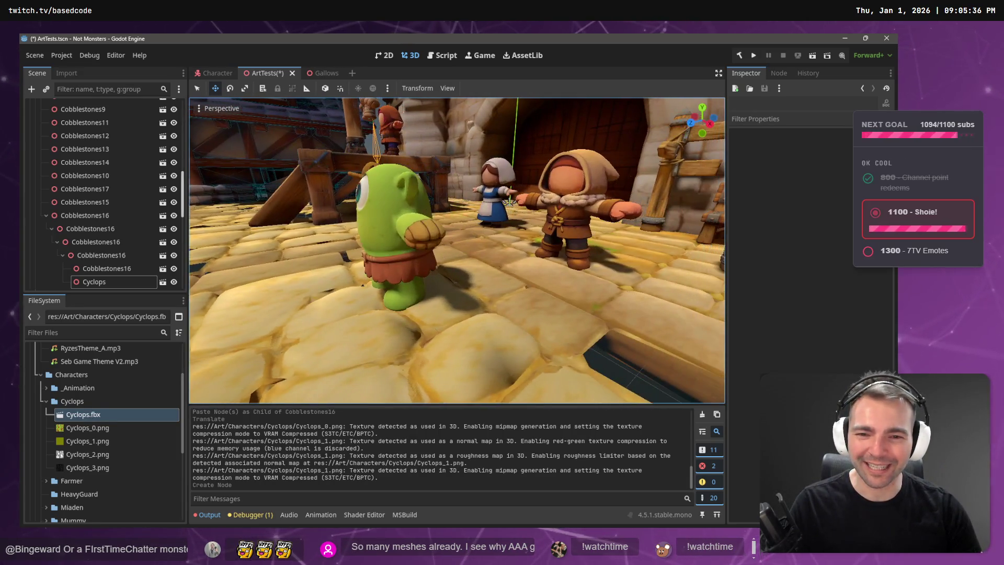
{"action": "key", "text": "a"}
{"action": "key", "text": "w"}
{"action": "key", "text": "s"}
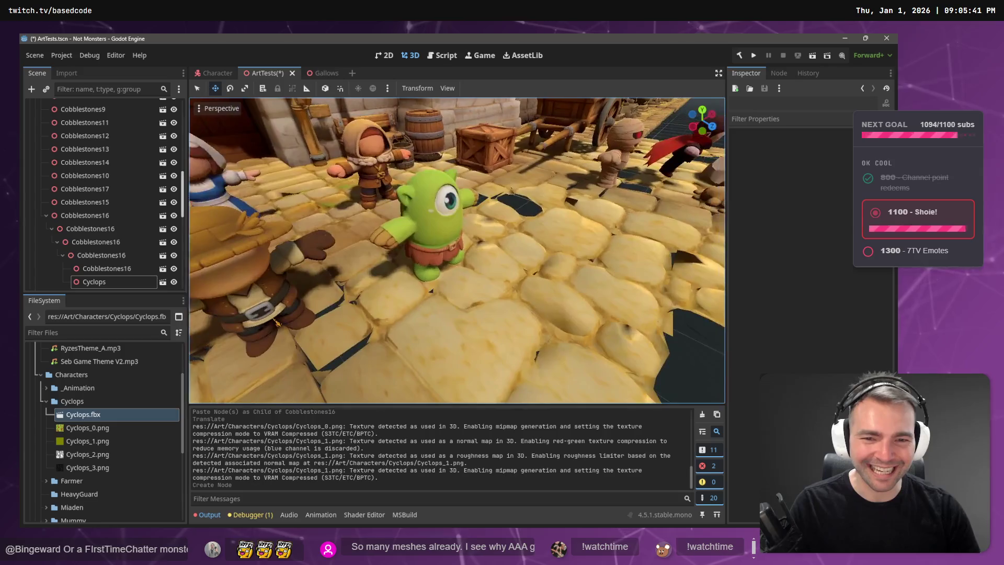
{"action": "key", "text": "w"}
{"action": "key", "text": "w"}
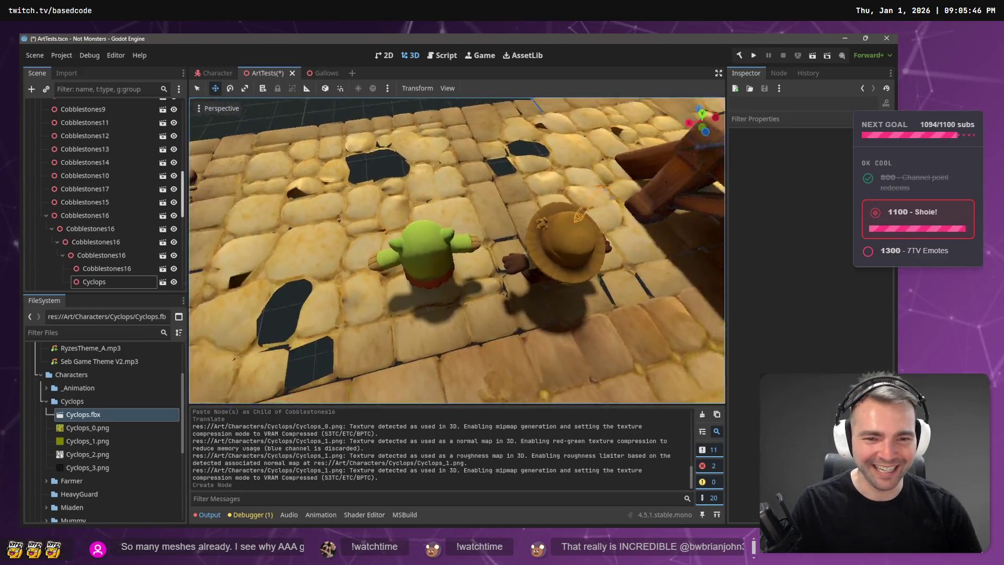
{"action": "key", "text": "s"}
{"action": "key", "text": "w"}
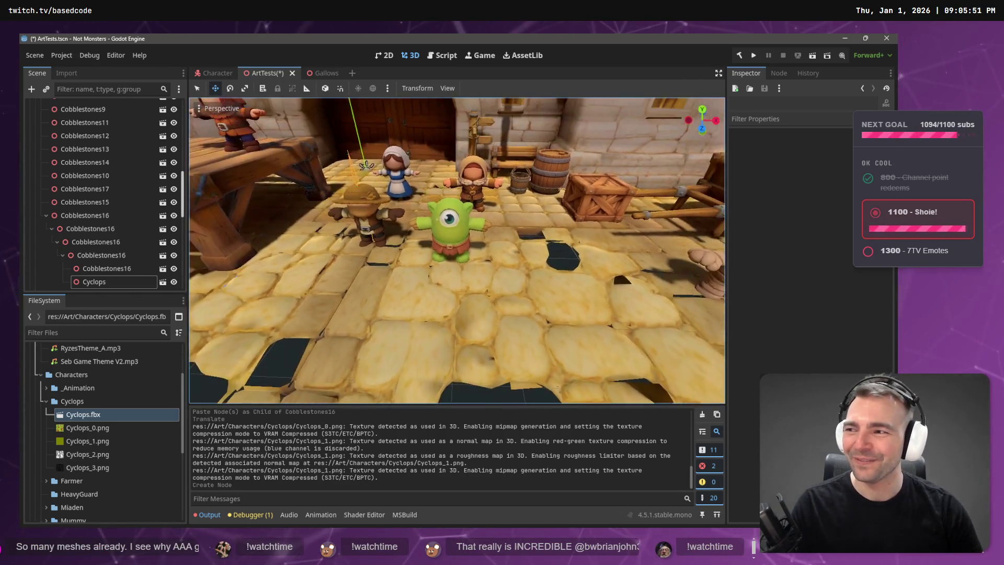
{"action": "key", "text": "a"}
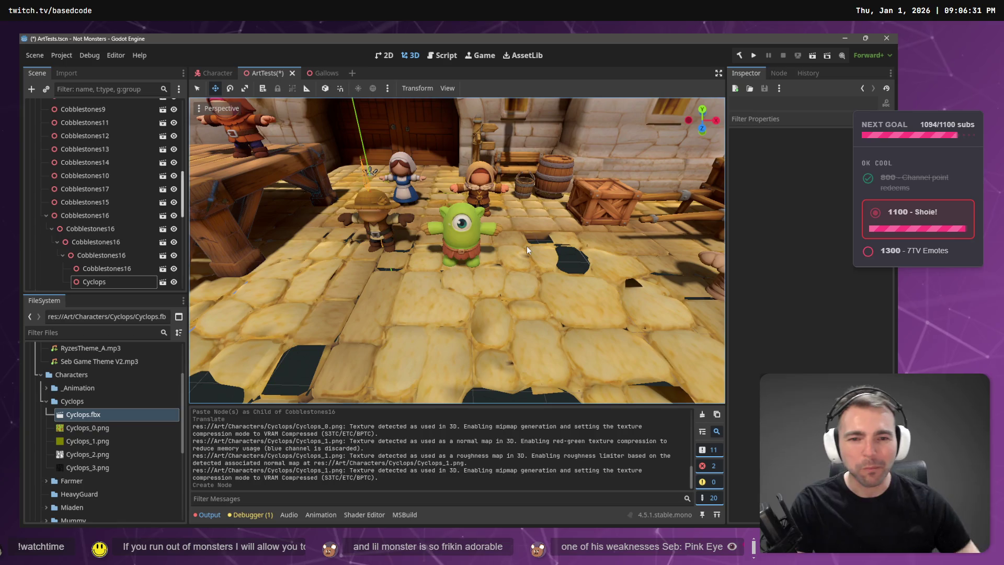
Step: Put the Cyclops under the Characters node and slide it along X beside the mummy
{"action": "left_click", "coordinate": [468, 242]}
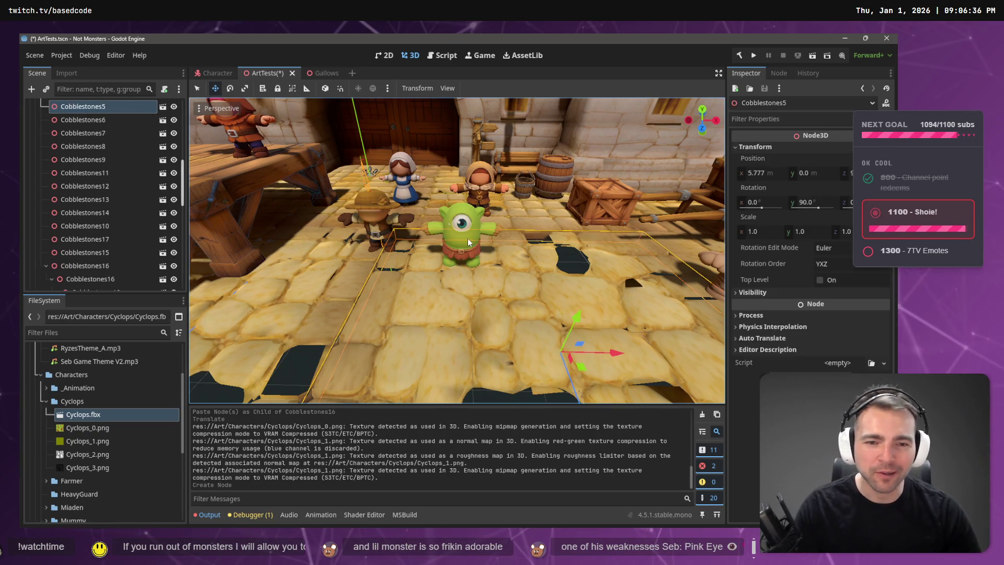
{"action": "left_click", "coordinate": [465, 220]}
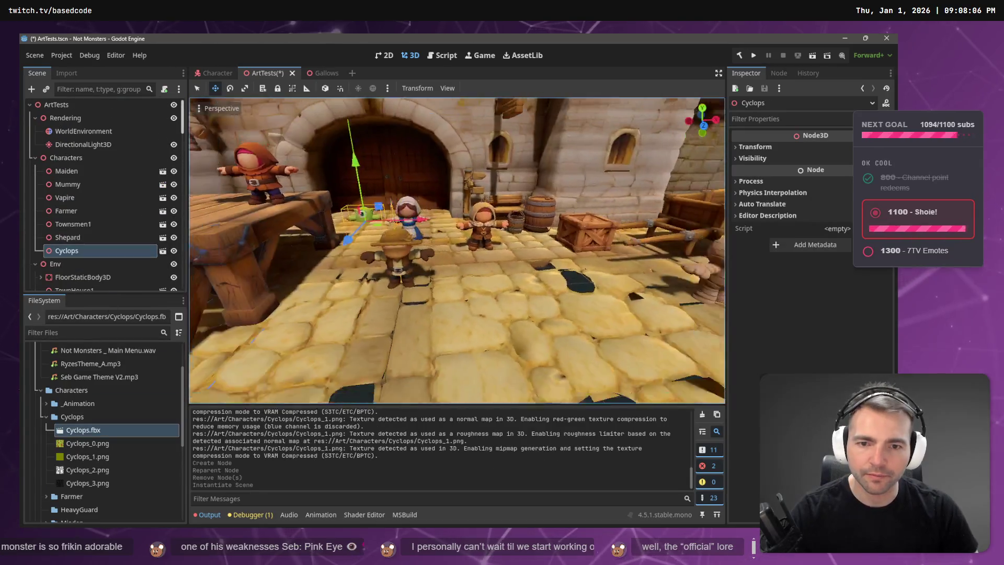
{"action": "left_click_drag", "start_coordinate": [418, 216], "coordinate": [416, 208]}
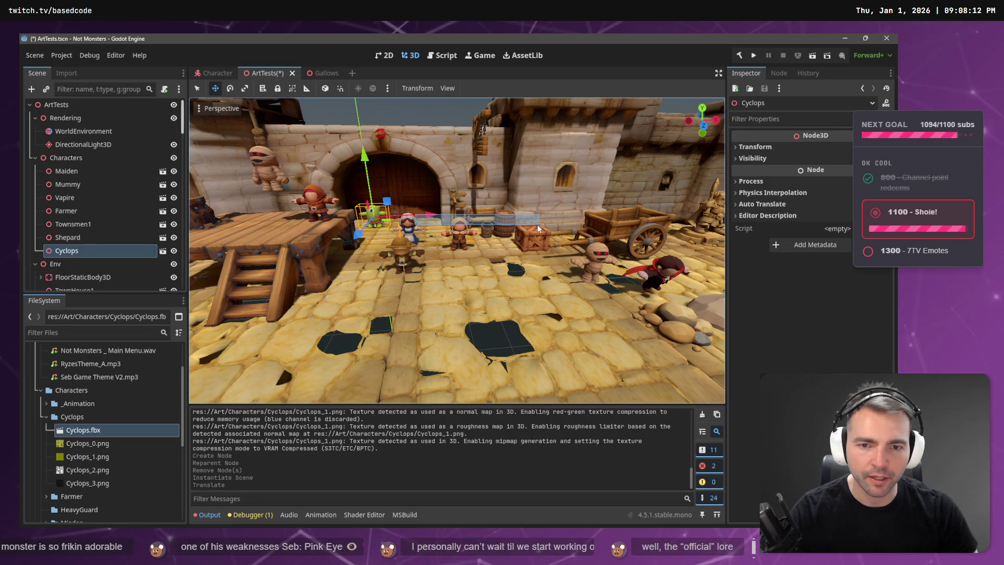
{"action": "key", "text": "Escape"}
{"action": "left_click", "coordinate": [99, 251]}
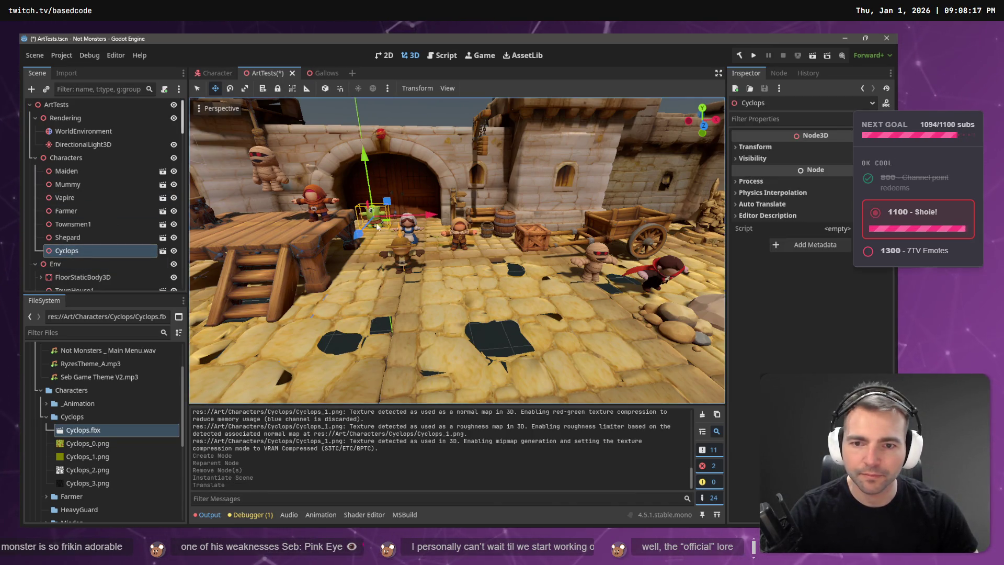
{"action": "mouse_move", "coordinate": [360, 237]}
{"action": "left_mouse_down"}
{"action": "mouse_move", "coordinate": [609, 289]}
{"action": "mouse_move", "coordinate": [606, 313]}
{"action": "left_mouse_up"}
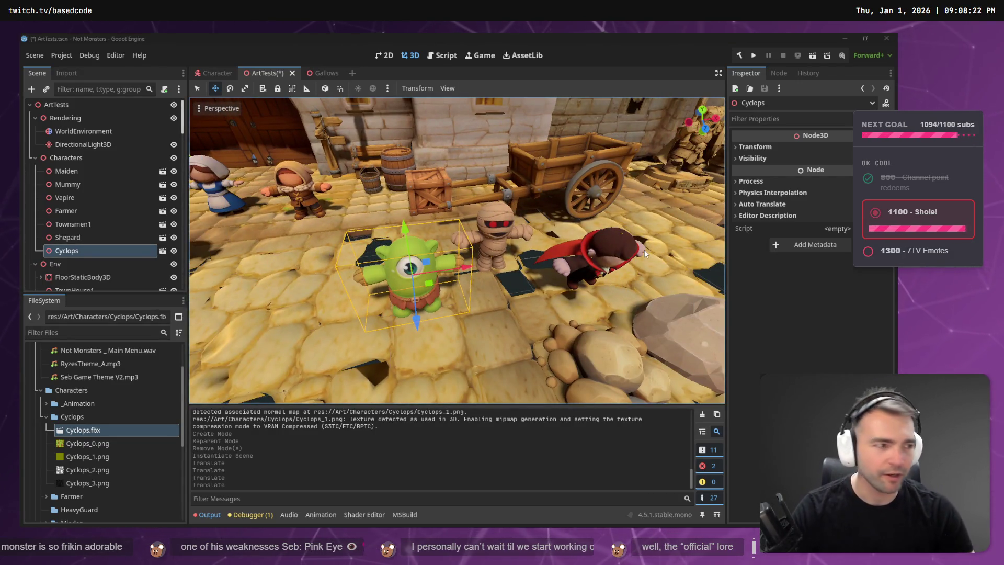
{"action": "key", "text": "alt+Tab"}
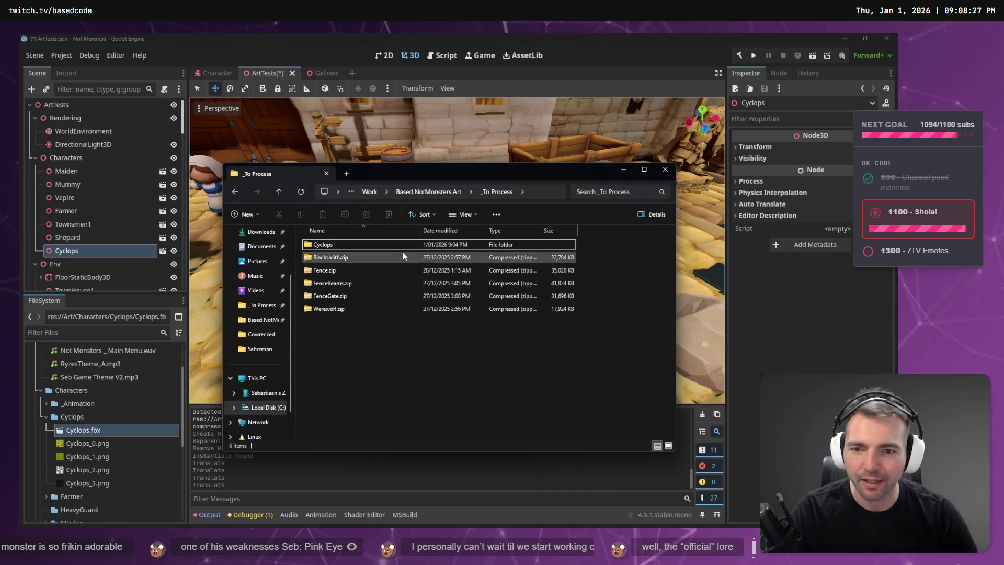
Step: Paste the Cyclops folder into Based.NotMonsters.Art, then reopen _To Process
{"action": "left_click", "coordinate": [434, 192]}
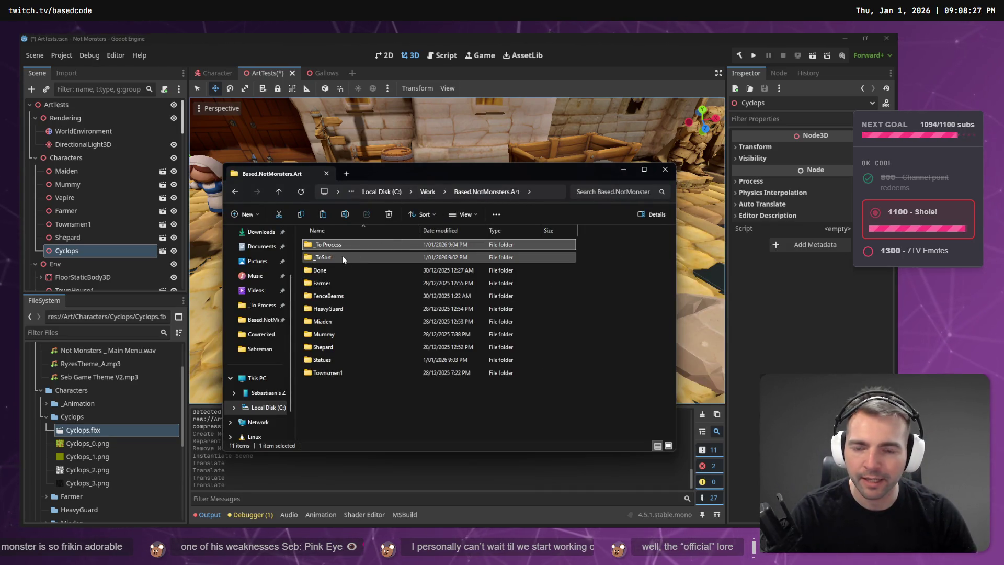
{"action": "left_click", "coordinate": [342, 406]}
{"action": "key", "text": "ctrl+v"}
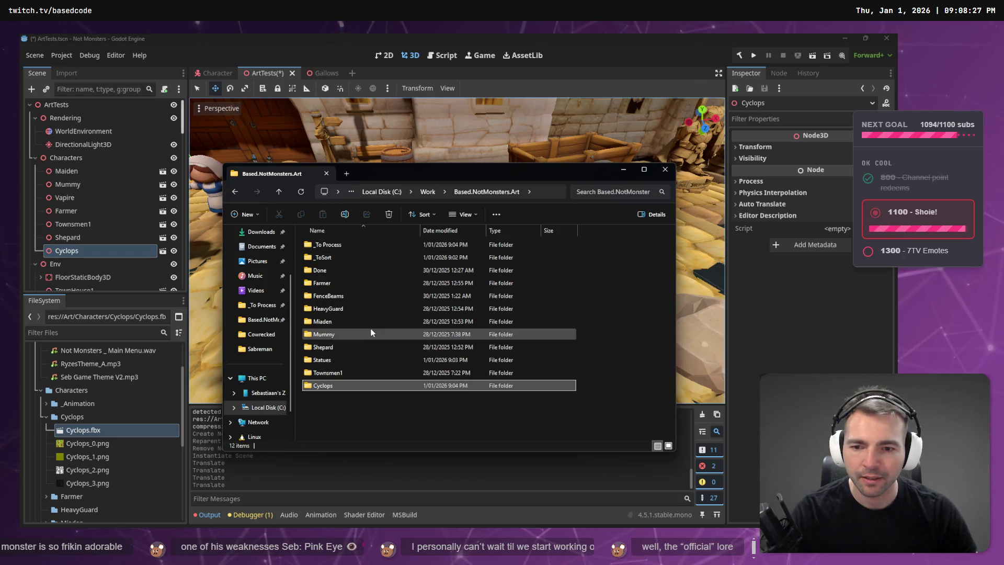
{"action": "double_click", "coordinate": [344, 245]}
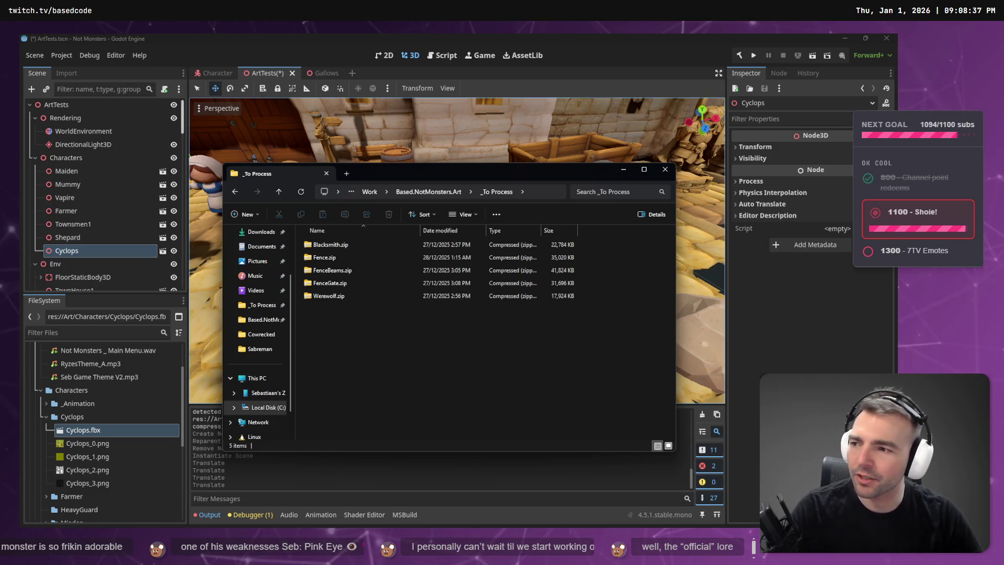
{"action": "double_click", "coordinate": [349, 246]}
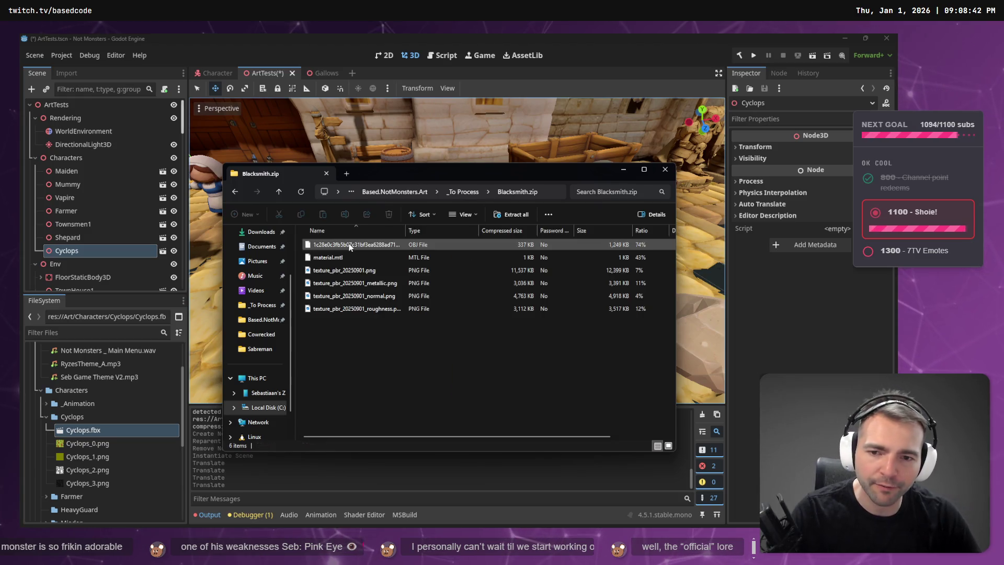
{"action": "left_click", "coordinate": [466, 193]}
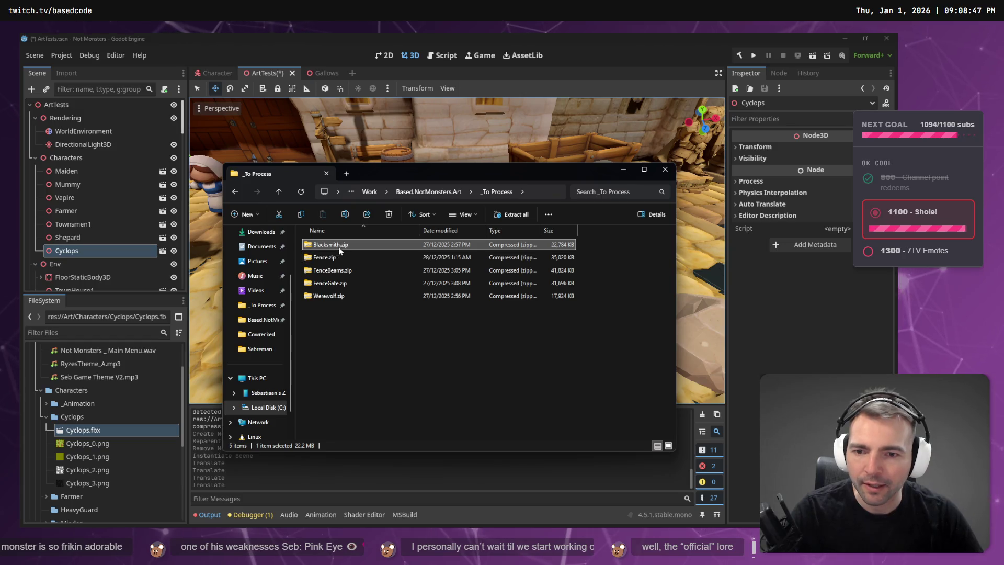
Step: Extract Werewolf.zip into a Werewolf folder and rename its .obj model to Werewolf.obj
{"action": "left_click", "coordinate": [331, 297]}
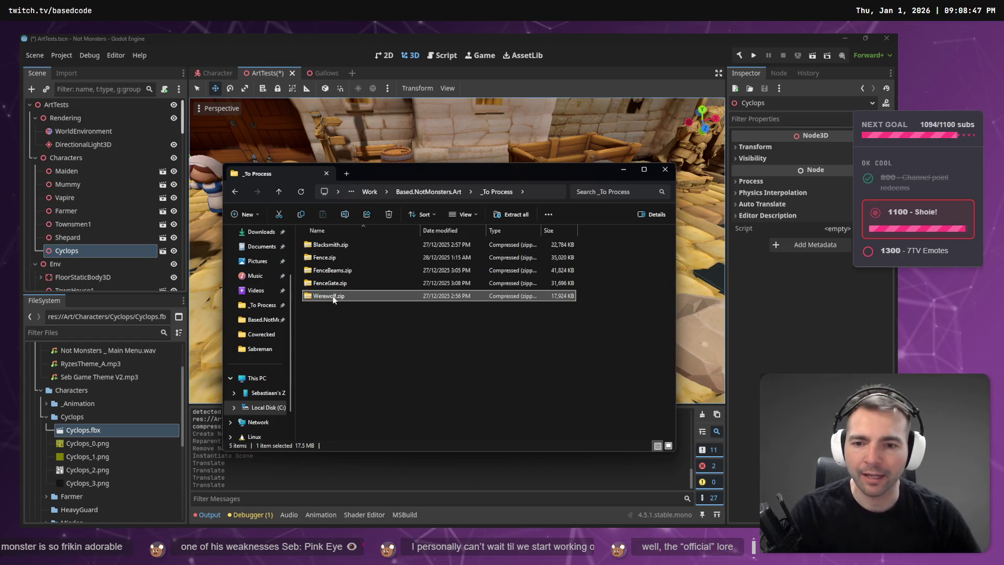
{"action": "right_click", "coordinate": [333, 297]}
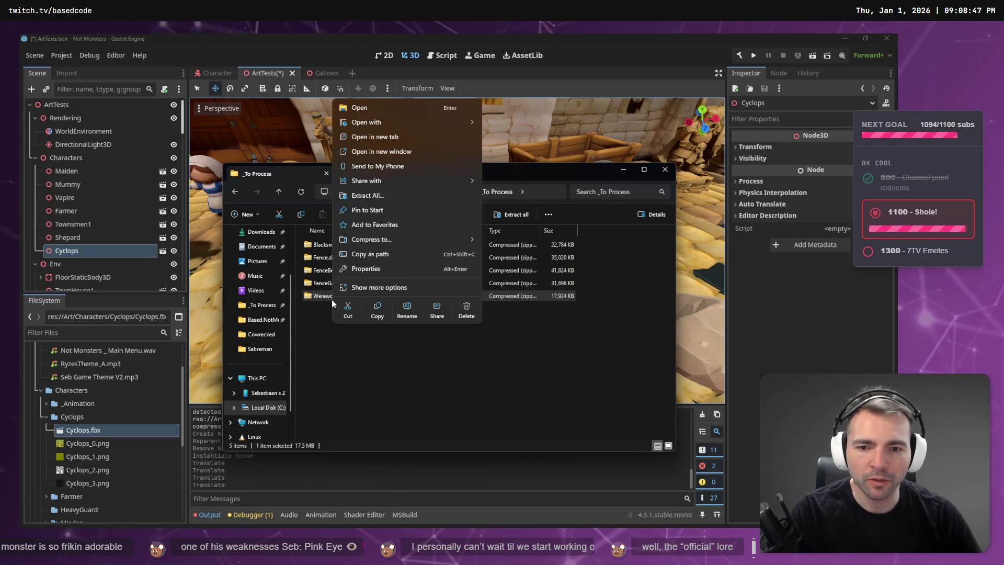
{"action": "left_click", "coordinate": [424, 200]}
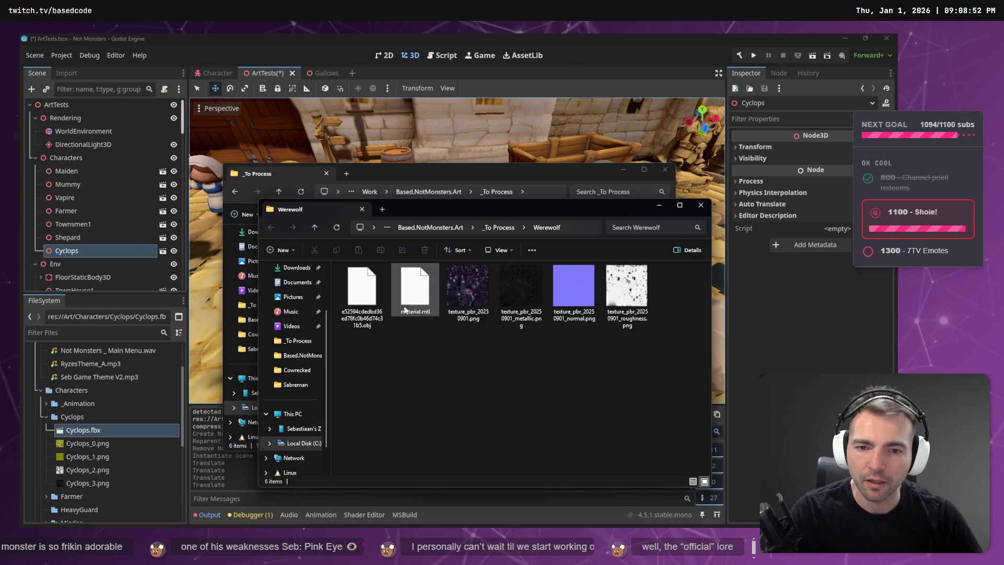
{"action": "left_click", "coordinate": [569, 228]}
{"action": "double_click", "coordinate": [569, 228]}
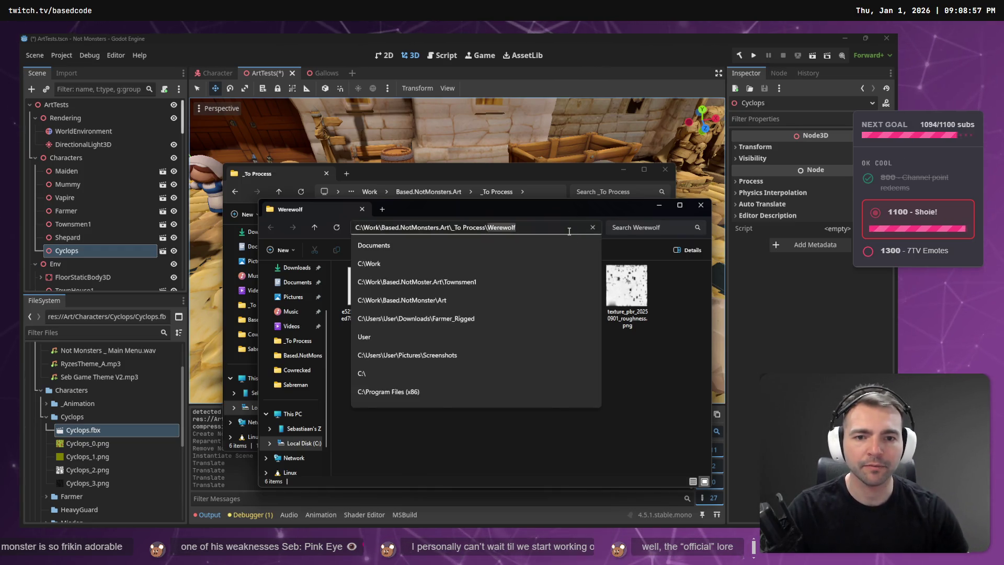
{"action": "key", "text": "Escape"}
{"action": "left_click", "coordinate": [362, 290]}
{"action": "key", "text": "F2"}
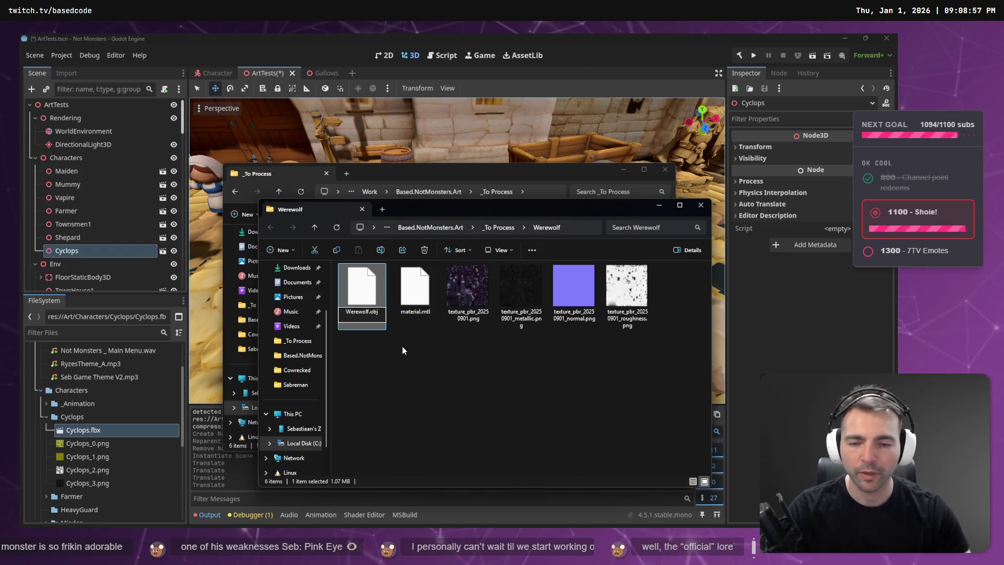
{"action": "left_click", "coordinate": [403, 346]}
{"action": "left_click", "coordinate": [500, 228]}
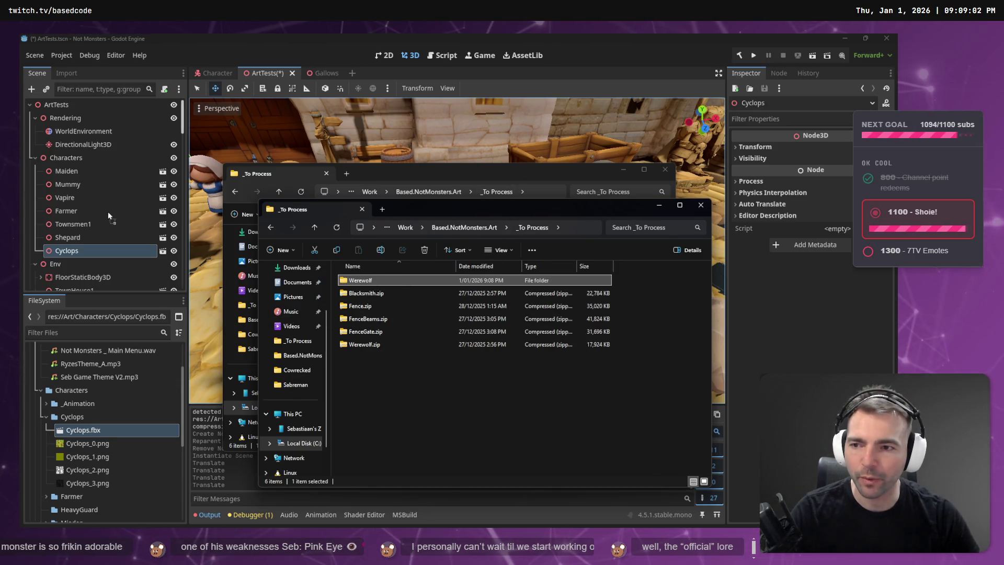
{"action": "left_click", "coordinate": [73, 395]}
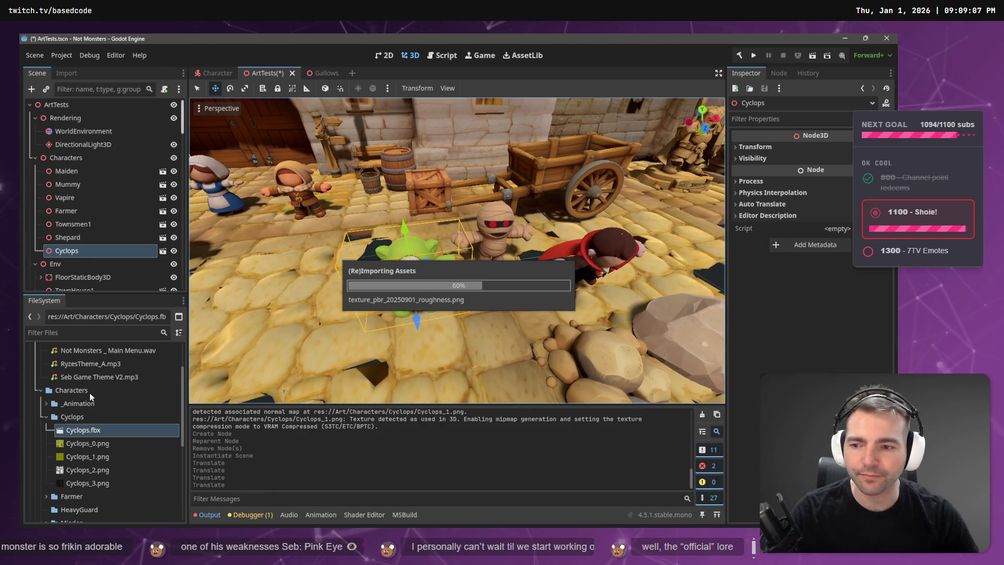
Step: Drop the Werewolf model from the Werewolf folder into the ArtTests scene
{"action": "left_click", "coordinate": [45, 416]}
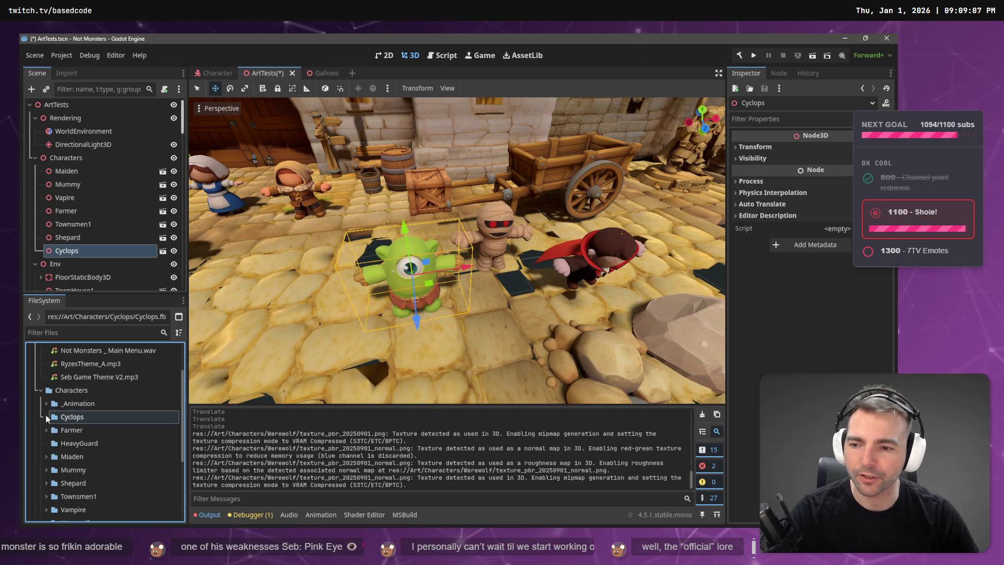
{"action": "left_click", "coordinate": [45, 417]}
{"action": "scroll", "coordinate": [58, 434], "scroll_direction": "down", "scroll_amount": 3}
{"action": "left_click", "coordinate": [68, 435]}
{"action": "left_click", "coordinate": [46, 434]}
{"action": "mouse_move", "coordinate": [83, 501]}
{"action": "left_mouse_down"}
{"action": "mouse_move", "coordinate": [231, 420]}
{"action": "mouse_move", "coordinate": [330, 303]}
{"action": "mouse_move", "coordinate": [328, 283]}
{"action": "mouse_move", "coordinate": [545, 259]}
{"action": "mouse_move", "coordinate": [546, 245]}
{"action": "mouse_move", "coordinate": [523, 262]}
{"action": "mouse_move", "coordinate": [544, 255]}
{"action": "left_mouse_up"}
Step: Move the Werewolf beside the cart wheel, then deselect it and zoom toward the cart
{"action": "left_click_drag", "start_coordinate": [616, 236], "coordinate": [626, 218]}
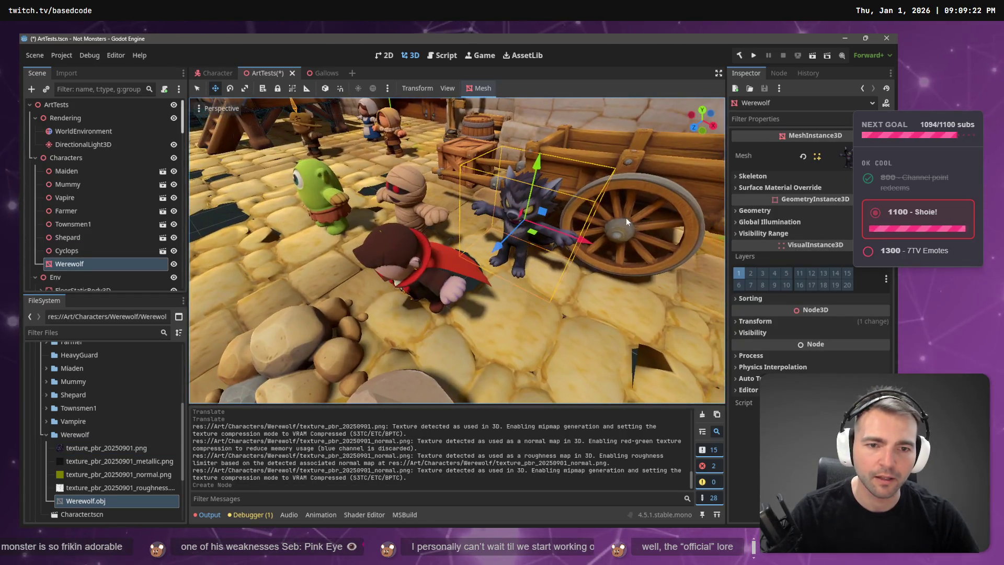
{"action": "left_click_drag", "start_coordinate": [524, 223], "coordinate": [568, 274]}
{"action": "scroll", "coordinate": [457, 250], "scroll_direction": "down", "scroll_amount": 5}
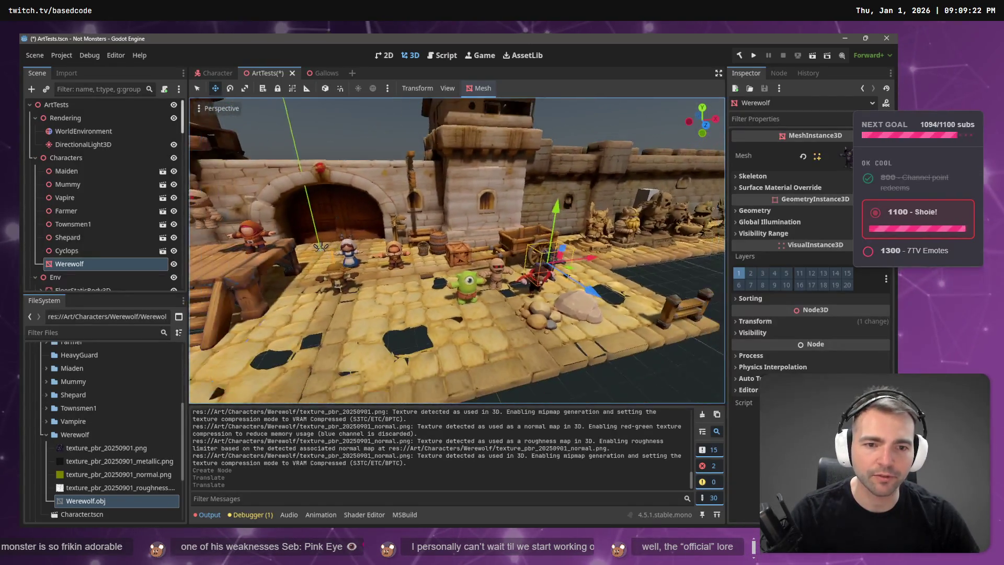
{"action": "key", "text": "Escape"}
{"action": "scroll", "coordinate": [457, 250], "scroll_direction": "up", "scroll_amount": 4}
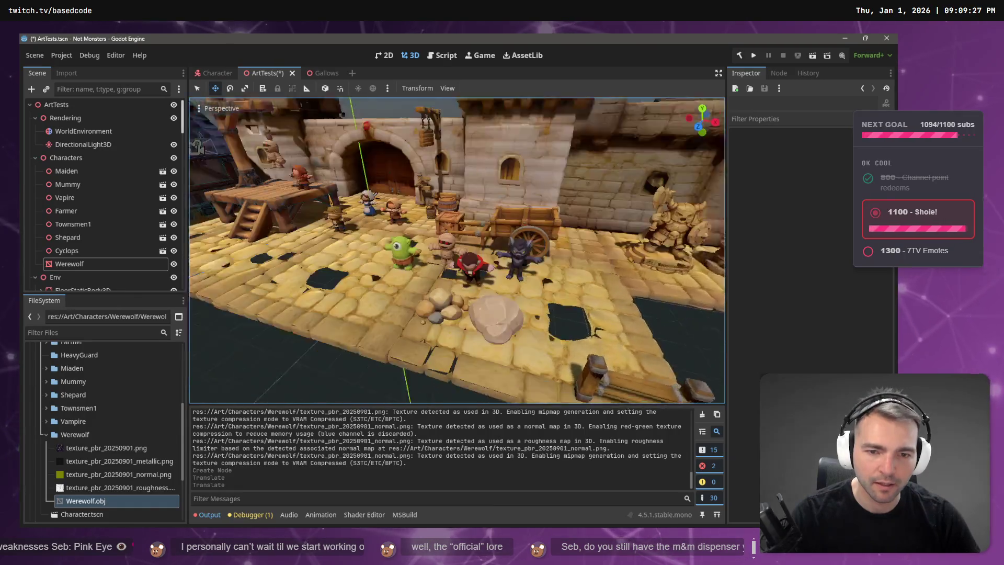
{"action": "scroll", "coordinate": [640, 285], "scroll_direction": "up", "scroll_amount": 3}
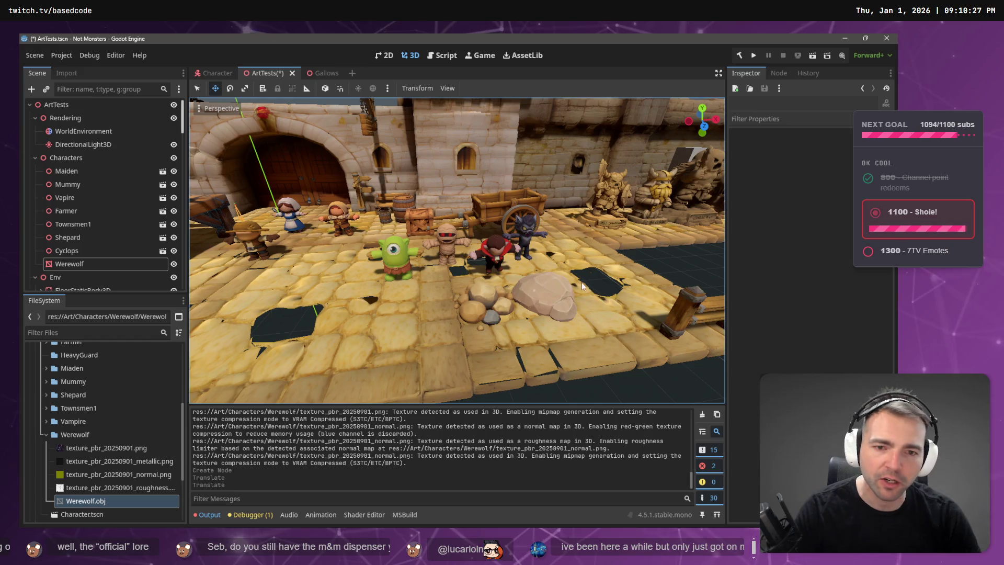
Step: Fly into the courtyard and inspect the Gallows, CittyGate and Cobblestones4 objects
{"action": "left_click_drag", "start_coordinate": [590, 286], "coordinate": [368, 257]}
{"action": "left_click", "coordinate": [344, 233]}
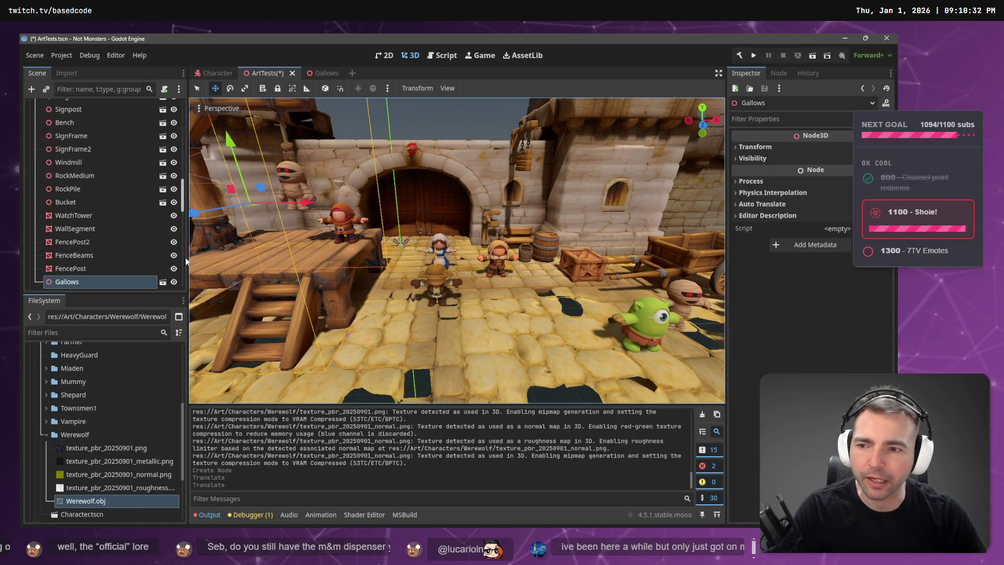
{"action": "left_click", "coordinate": [344, 224]}
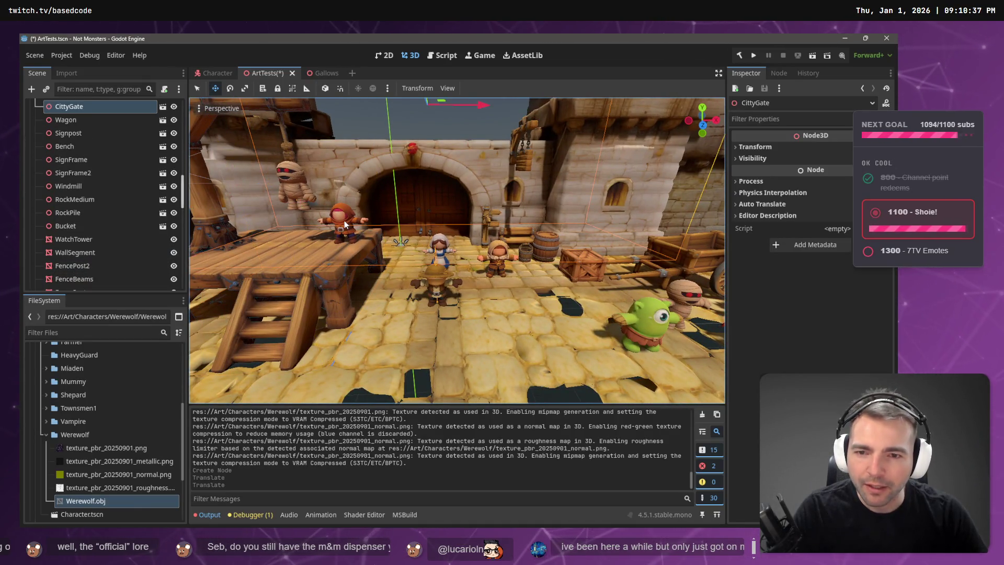
{"action": "scroll", "coordinate": [365, 227], "scroll_direction": "up", "scroll_amount": 5}
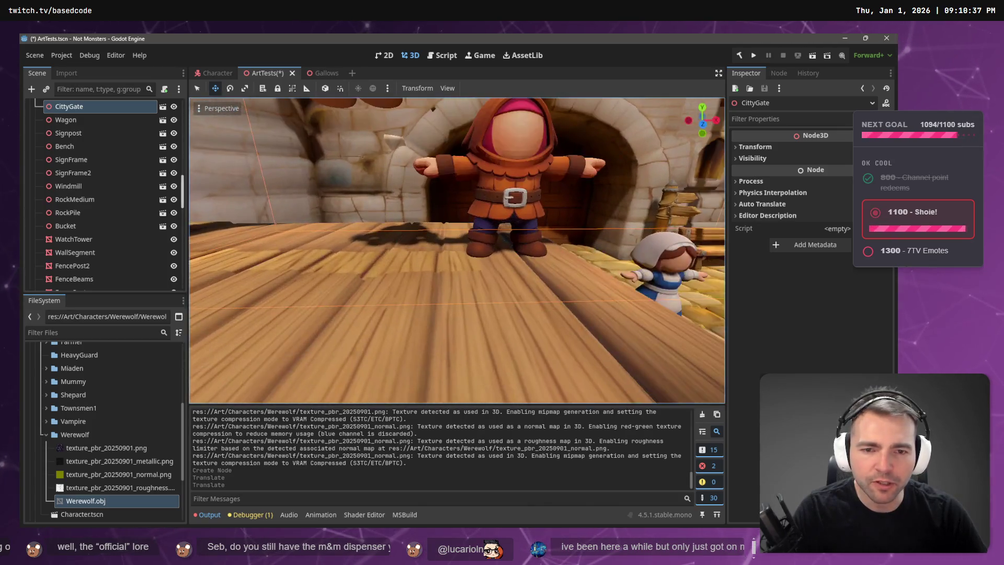
{"action": "scroll", "coordinate": [466, 262], "scroll_direction": "down", "scroll_amount": 3}
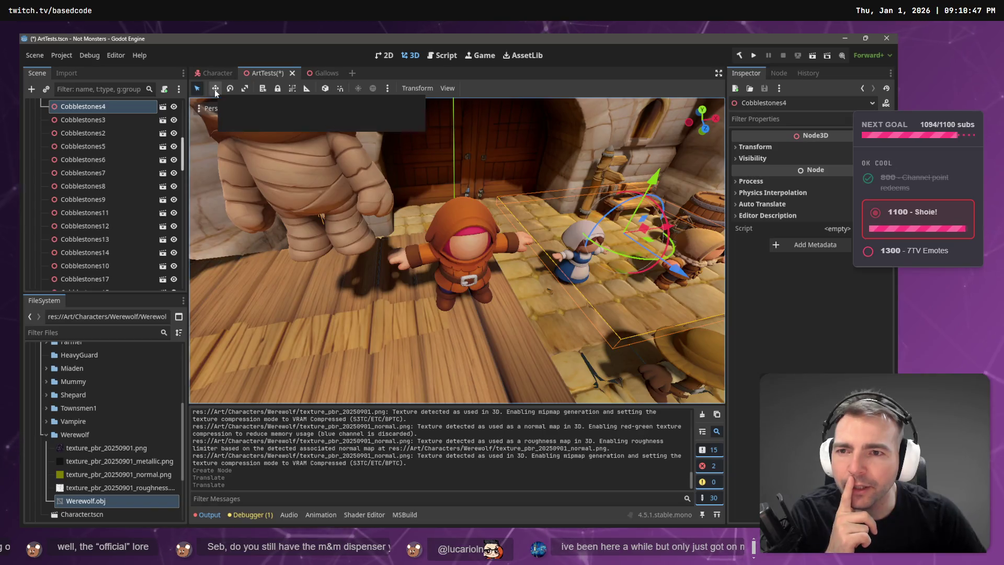
{"action": "left_click", "coordinate": [199, 89]}
{"action": "left_click", "coordinate": [476, 272]}
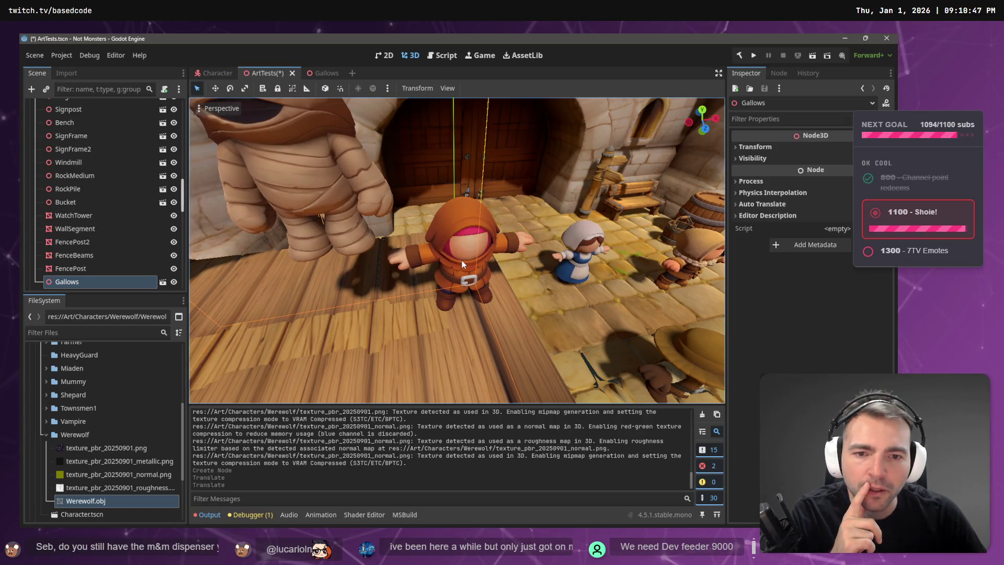
{"action": "left_click", "coordinate": [563, 271]}
{"action": "left_click", "coordinate": [464, 277]}
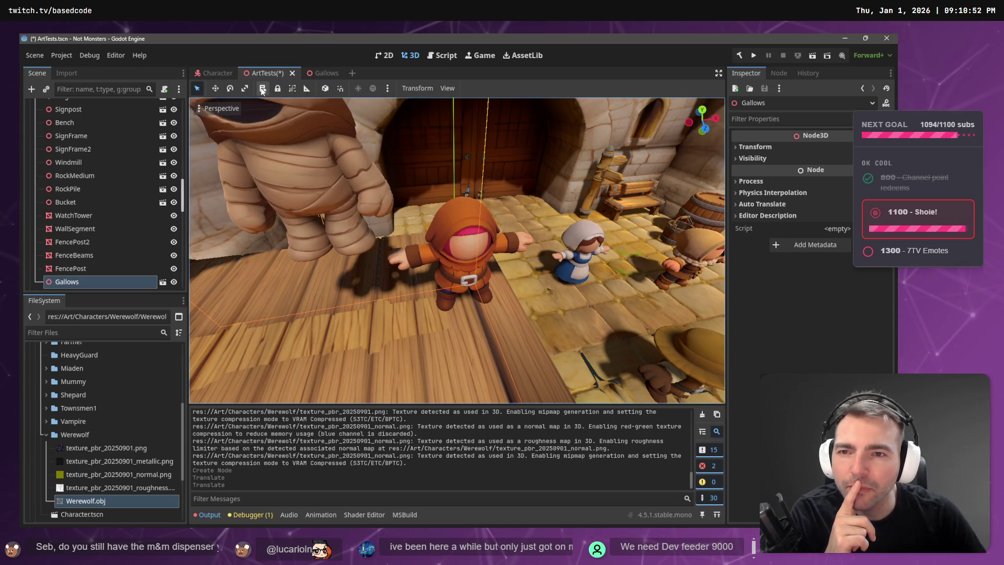
{"action": "scroll", "coordinate": [110, 170], "scroll_direction": "up", "scroll_amount": 5}
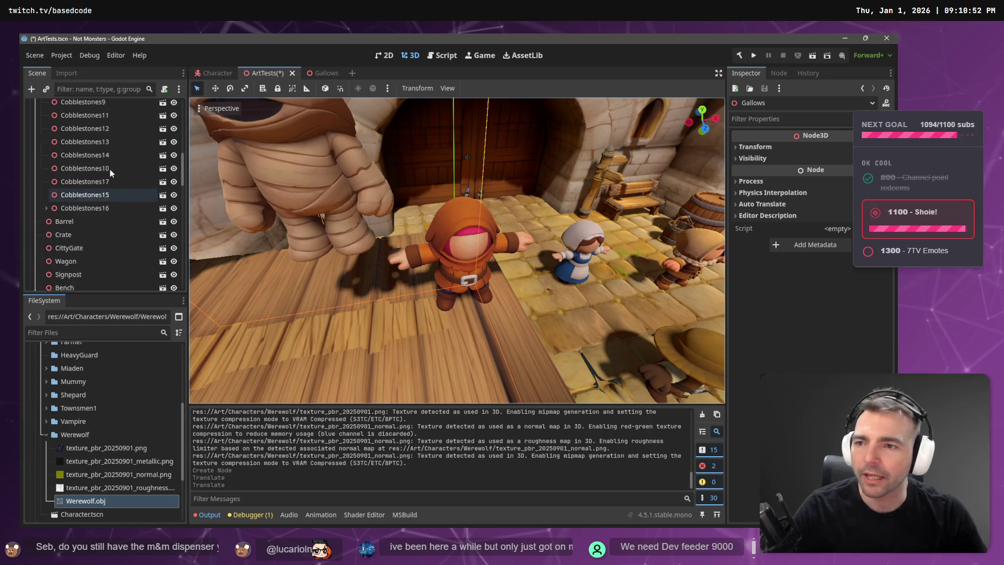
{"action": "scroll", "coordinate": [111, 168], "scroll_direction": "up", "scroll_amount": 5}
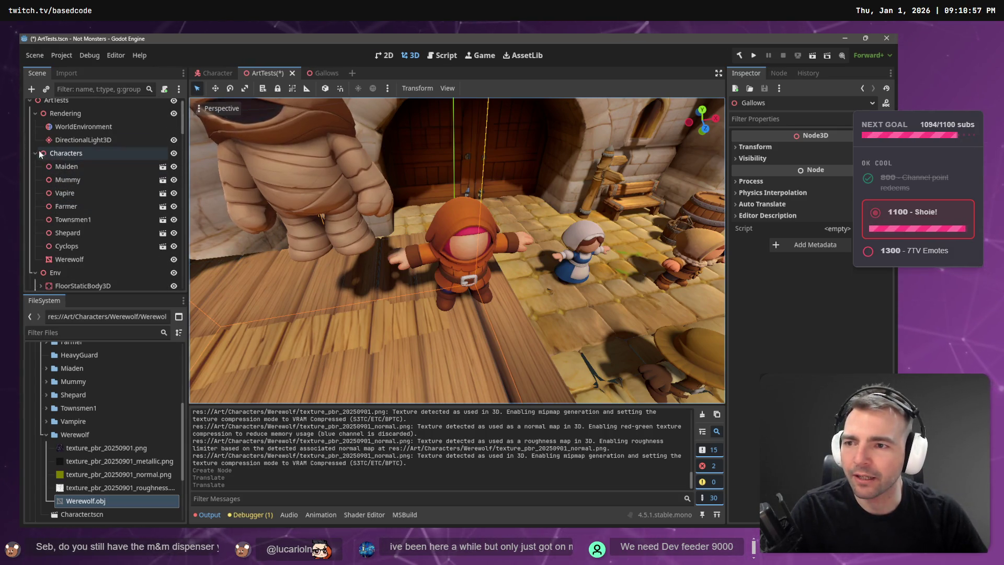
Step: Move Townsmen1 to the right in the courtyard and save the ArtTests scene
{"action": "left_click", "coordinate": [74, 219]}
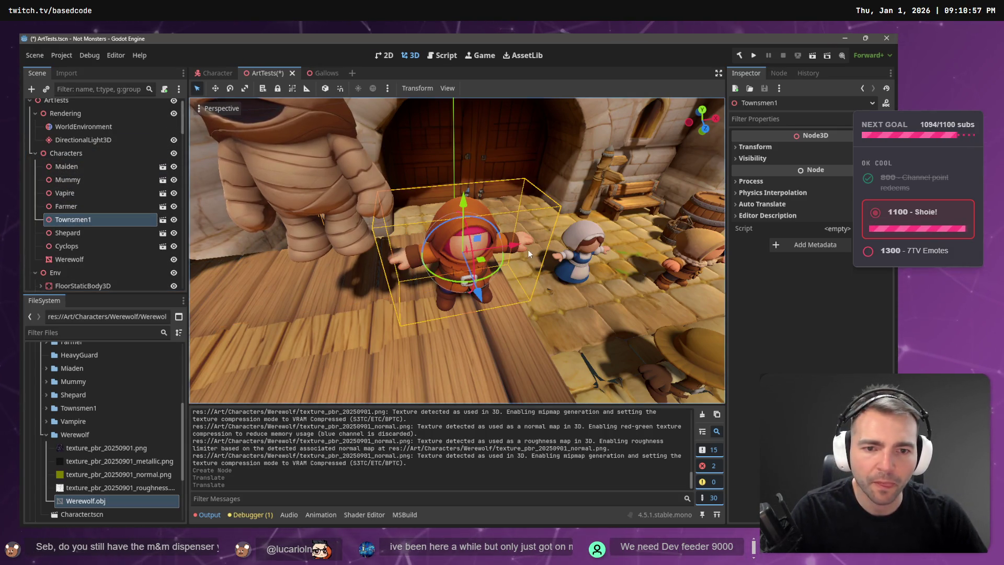
{"action": "mouse_move", "coordinate": [521, 246]}
{"action": "left_mouse_down"}
{"action": "mouse_move", "coordinate": [648, 230]}
{"action": "mouse_move", "coordinate": [598, 220]}
{"action": "mouse_move", "coordinate": [606, 297]}
{"action": "left_mouse_up"}
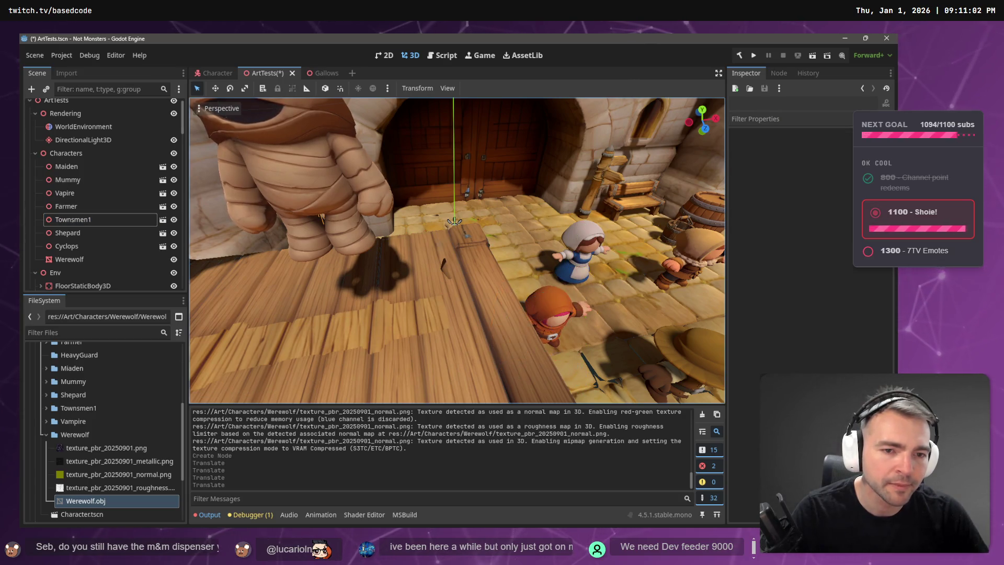
{"action": "scroll", "coordinate": [457, 251], "scroll_direction": "down", "scroll_amount": 5}
{"action": "mouse_move", "coordinate": [457, 251]}
{"action": "left_mouse_down"}
{"action": "mouse_move", "coordinate": [457, 230]}
{"action": "mouse_move", "coordinate": [515, 290]}
{"action": "left_mouse_up"}
{"action": "key", "text": "ctrl+s"}
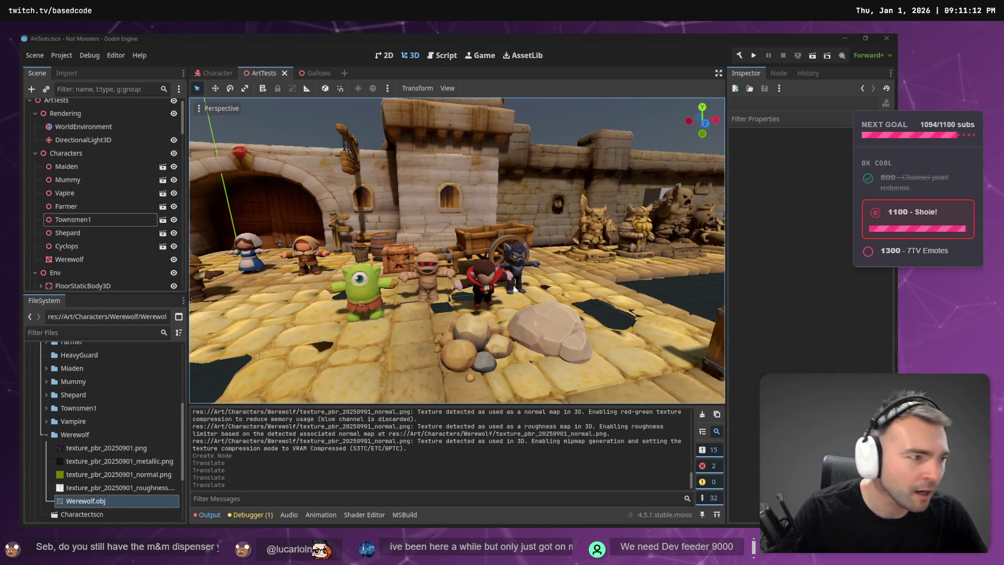
{"action": "key", "text": "alt+Tab"}
Step: Open the _To Process folder and look over its zip archives, Blacksmith.zip through Werewolf.zip
{"action": "left_click", "coordinate": [408, 277]}
{"action": "left_click", "coordinate": [458, 228]}
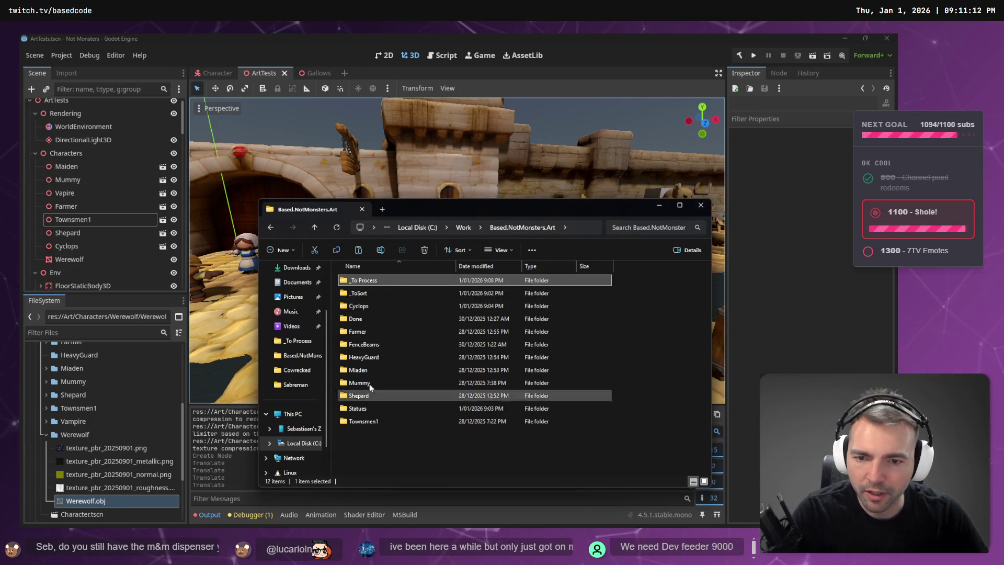
{"action": "left_click", "coordinate": [386, 434]}
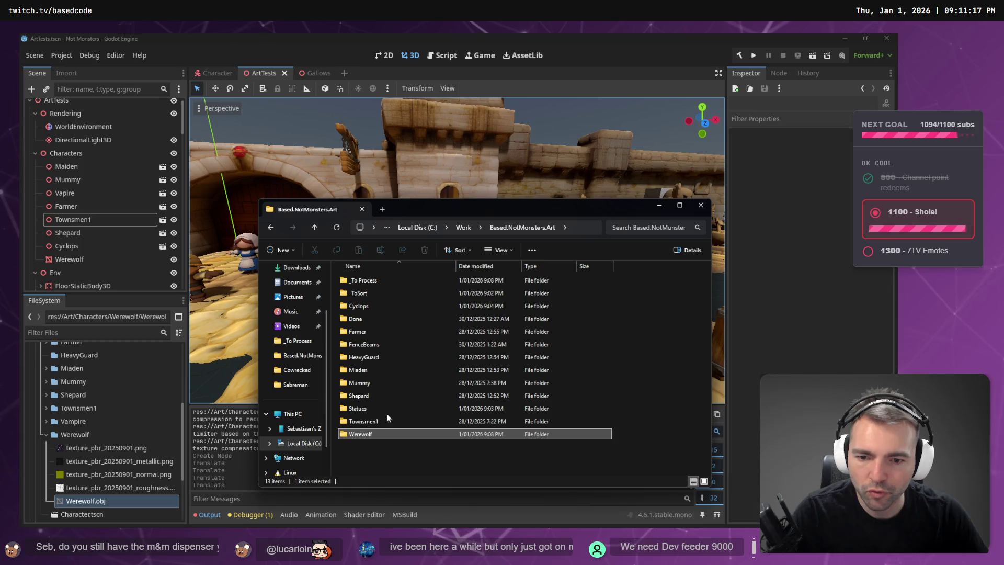
{"action": "double_click", "coordinate": [376, 281]}
{"action": "left_click", "coordinate": [382, 283]}
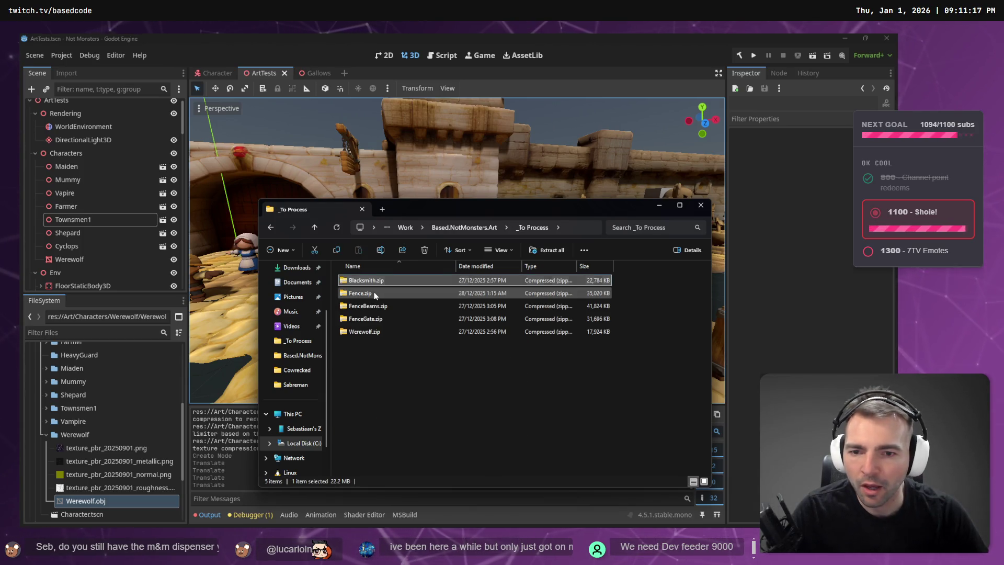
{"action": "left_click", "coordinate": [379, 306]}
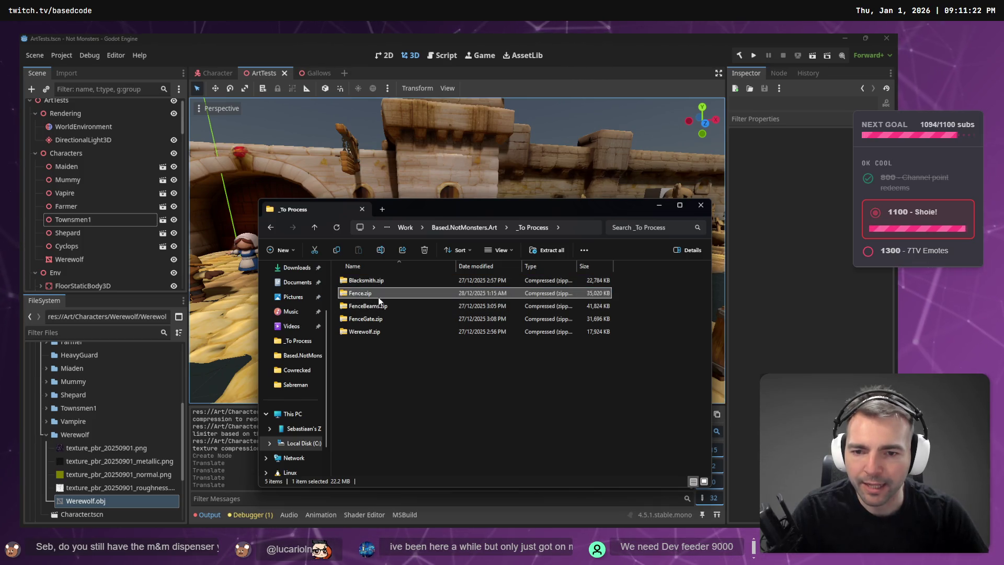
{"action": "left_click", "coordinate": [381, 319]}
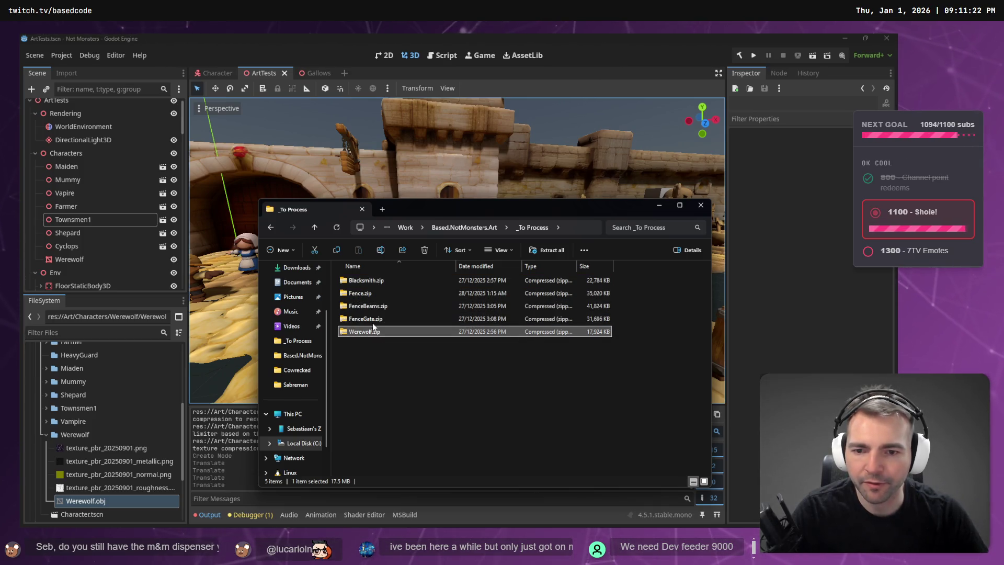
{"action": "left_click", "coordinate": [367, 330]}
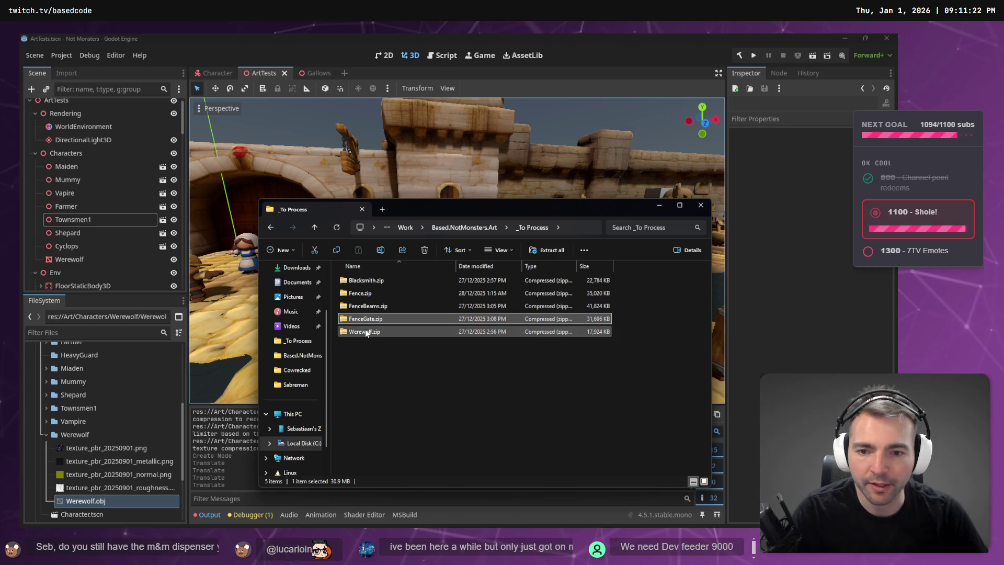
Step: Check the Werewolf folder's files, then return to the _To Process folder
{"action": "left_click", "coordinate": [476, 225]}
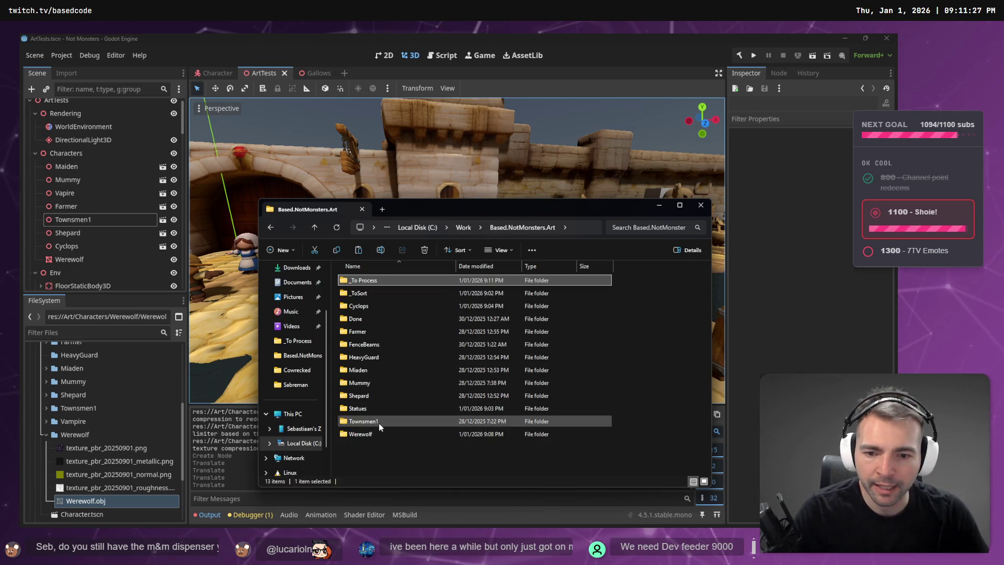
{"action": "double_click", "coordinate": [361, 432]}
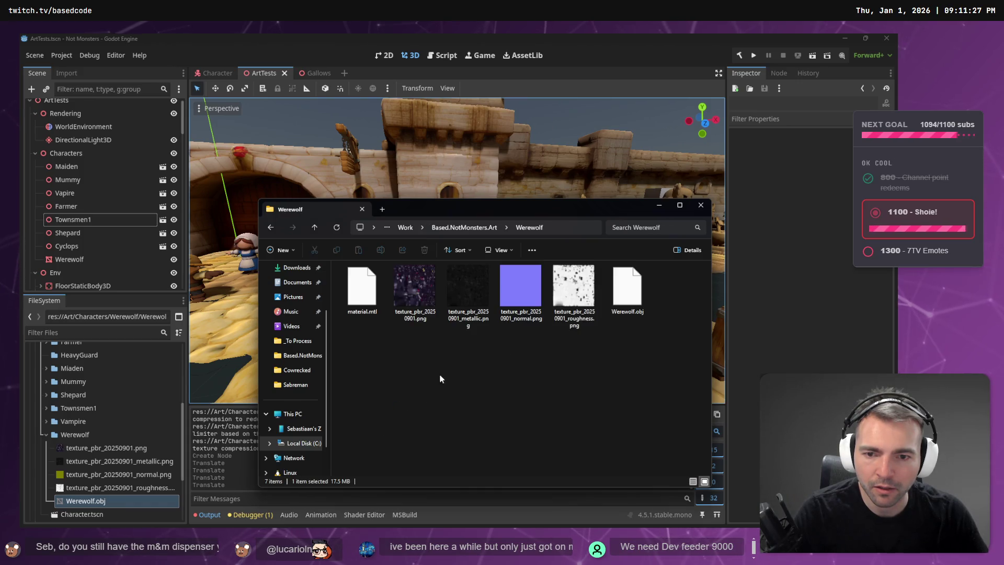
{"action": "left_click", "coordinate": [468, 228]}
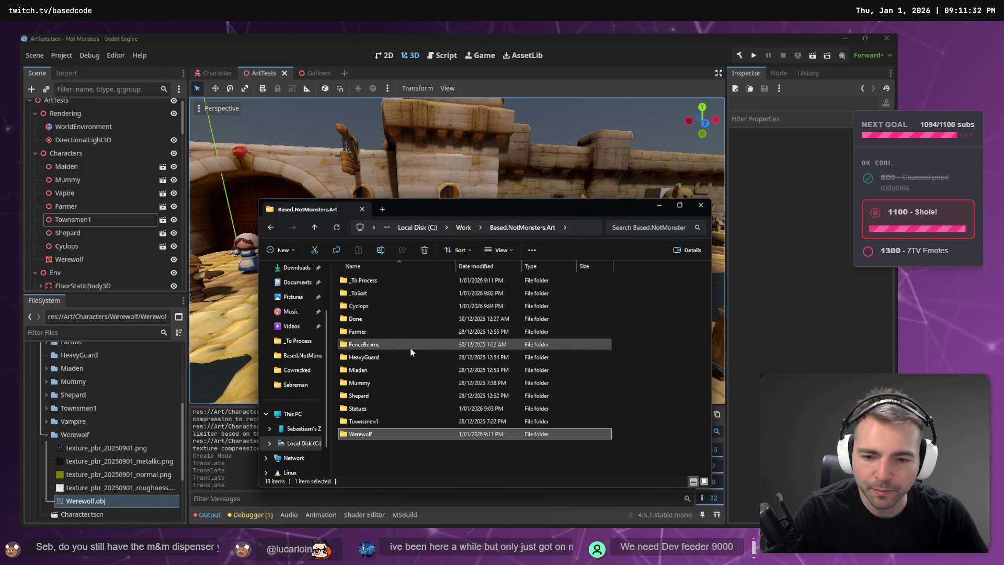
{"action": "double_click", "coordinate": [375, 282]}
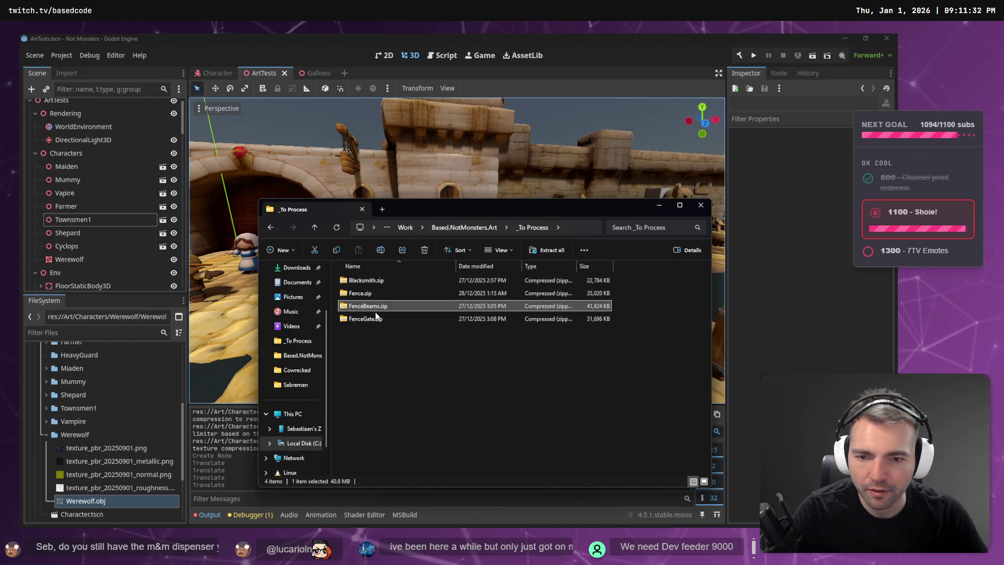
{"action": "left_click", "coordinate": [375, 308]}
Step: Extract FenceGate.zip and rename its unnamed model file to FenceGate.obj
{"action": "left_click_drag", "start_coordinate": [373, 319], "coordinate": [390, 360]}
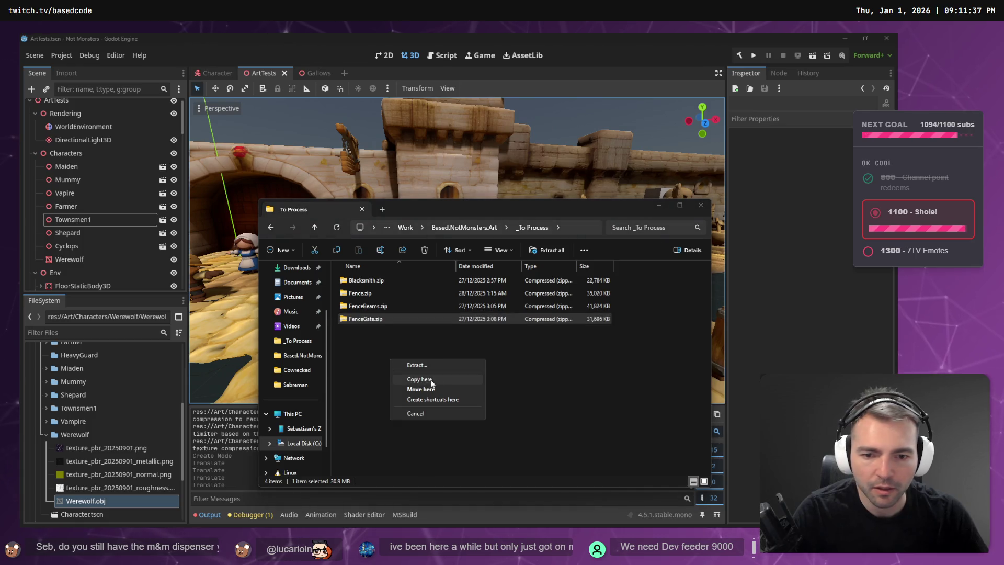
{"action": "left_click", "coordinate": [445, 365]}
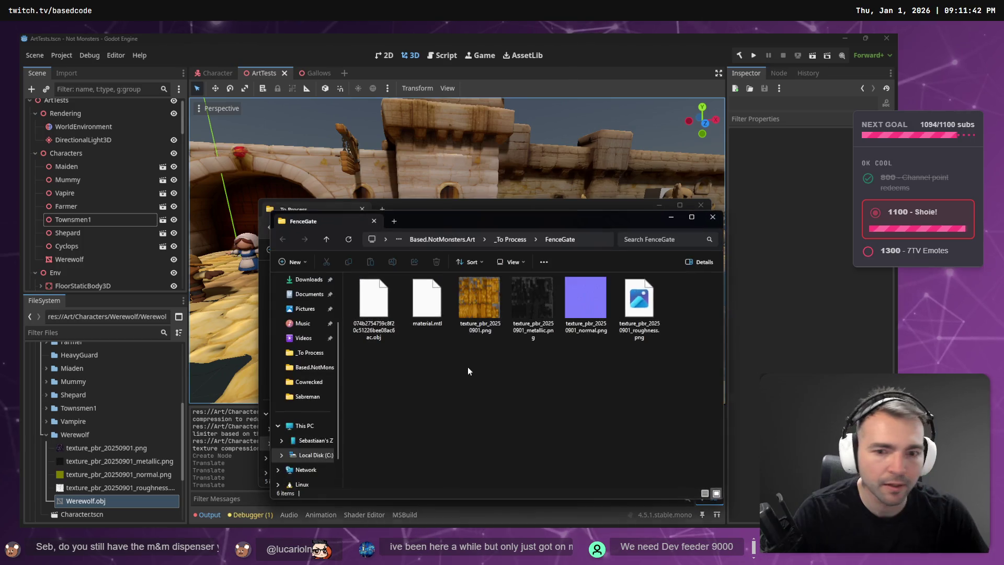
{"action": "left_click", "coordinate": [374, 309]}
{"action": "left_click", "coordinate": [535, 245]}
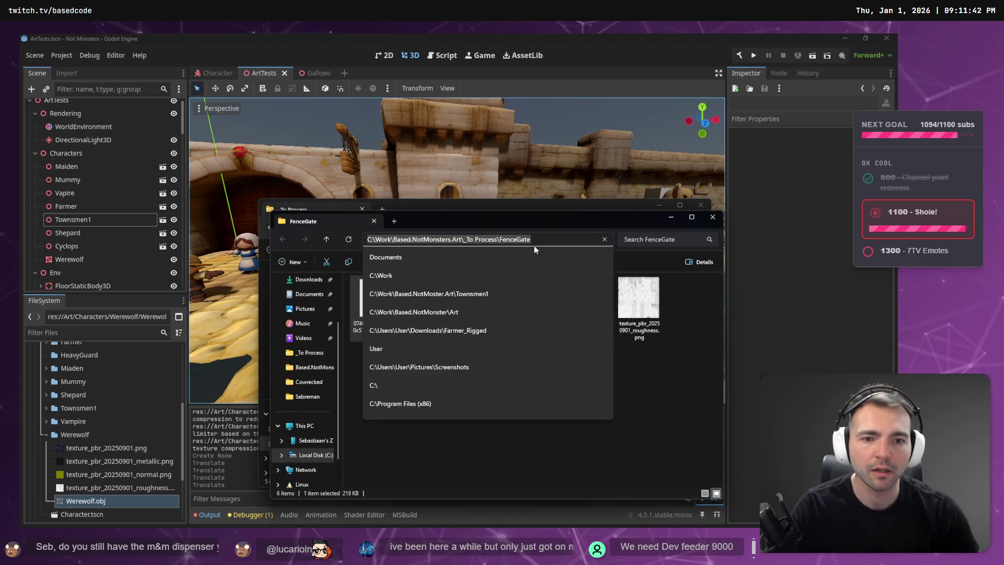
{"action": "key", "text": "Escape"}
{"action": "key", "text": "F2"}
{"action": "type", "text": "FenceGate.obj"}
{"action": "key", "text": "Return"}
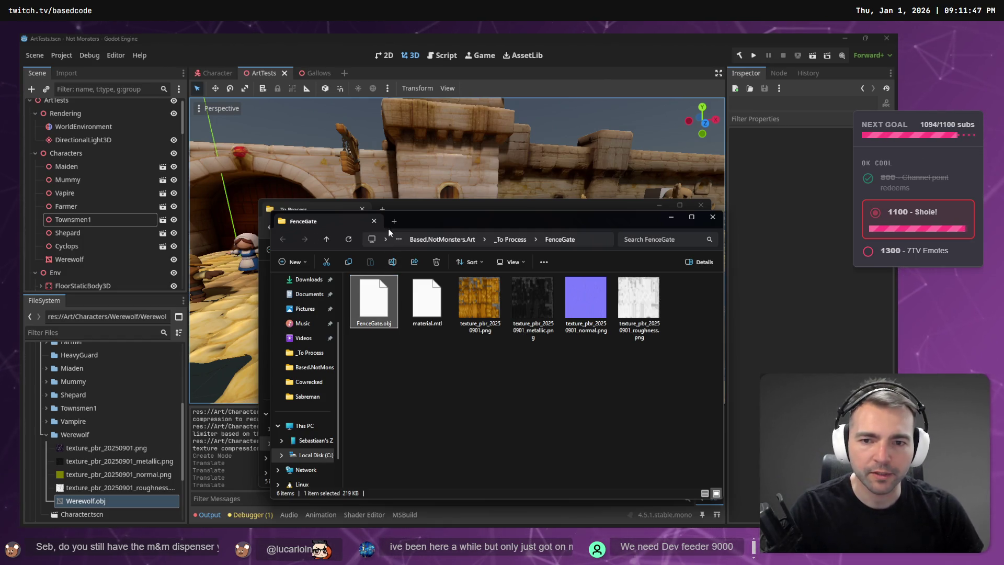
Step: Drag the FenceGate folder into Godot's project files and collapse the Werewolf folder
{"action": "left_click_drag", "start_coordinate": [560, 241], "coordinate": [134, 431]}
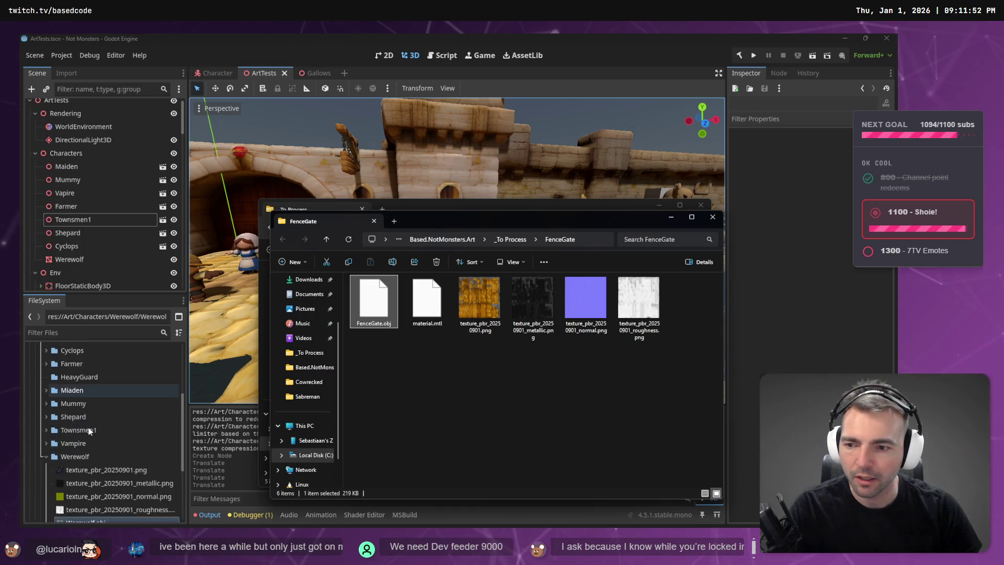
{"action": "scroll", "coordinate": [67, 429], "scroll_direction": "down", "scroll_amount": 1}
{"action": "left_click", "coordinate": [45, 434]}
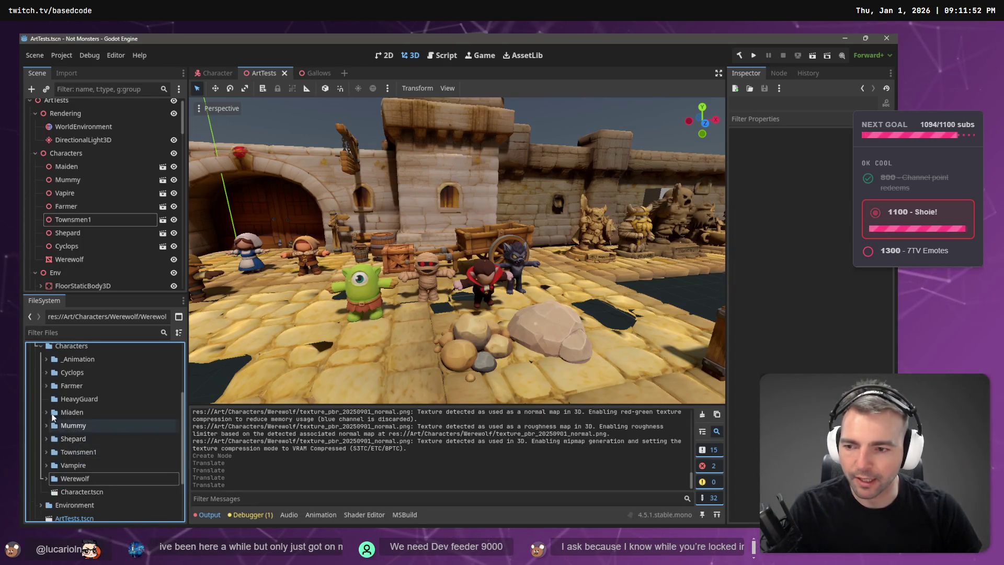
Step: Collapse the Characters and Audio folders and expand the Environment asset folder
{"action": "scroll", "coordinate": [46, 418], "scroll_direction": "up", "scroll_amount": 4}
{"action": "left_click", "coordinate": [39, 375]}
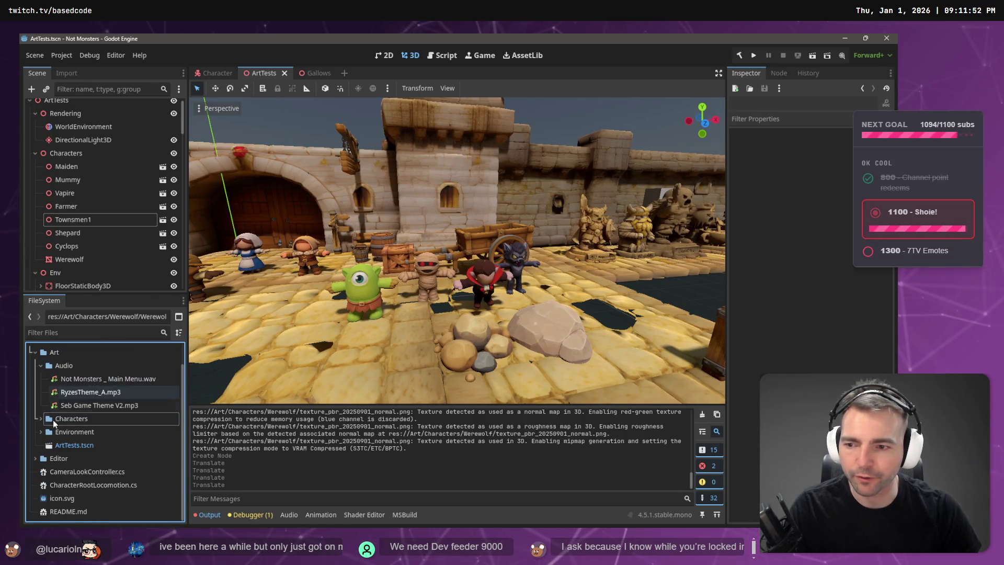
{"action": "left_click", "coordinate": [40, 368]}
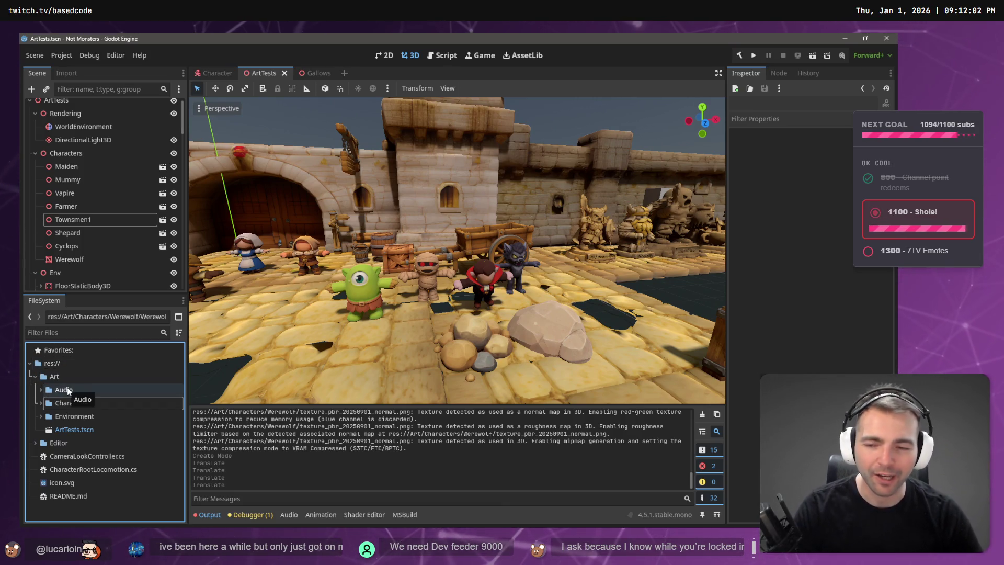
{"action": "left_click", "coordinate": [35, 442]}
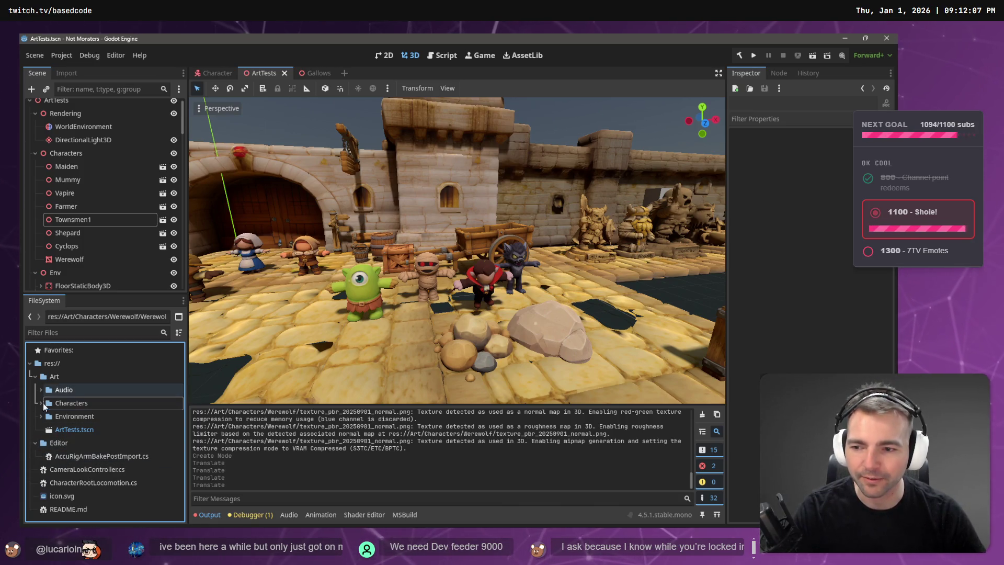
{"action": "left_click", "coordinate": [43, 415]}
{"action": "scroll", "coordinate": [46, 419], "scroll_direction": "down", "scroll_amount": 3}
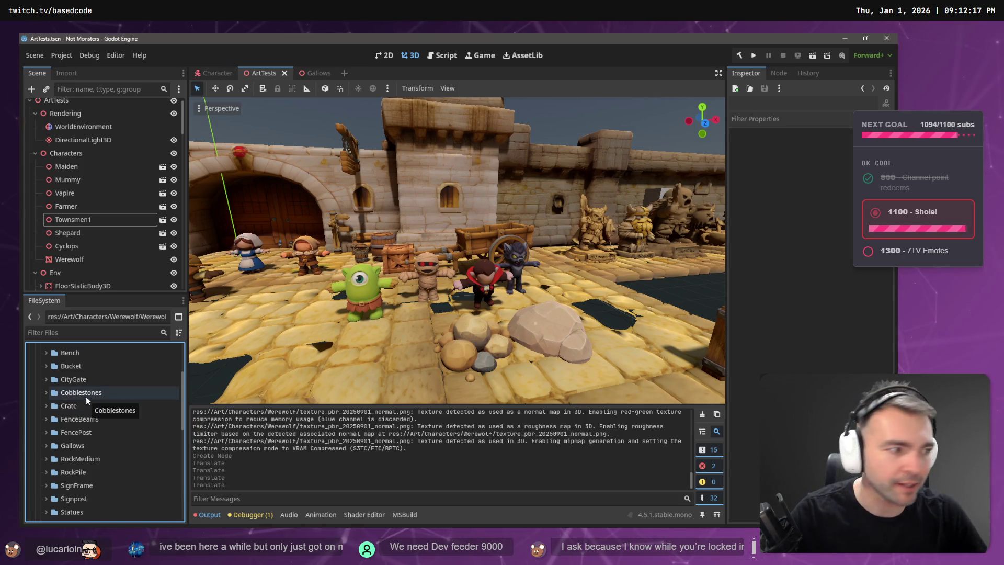
{"action": "scroll", "coordinate": [93, 419], "scroll_direction": "down", "scroll_amount": 3}
Step: Peek inside the Wagon folder, then bring up the Environment folder's context menu
{"action": "double_click", "coordinate": [73, 449]}
{"action": "left_click", "coordinate": [46, 450]}
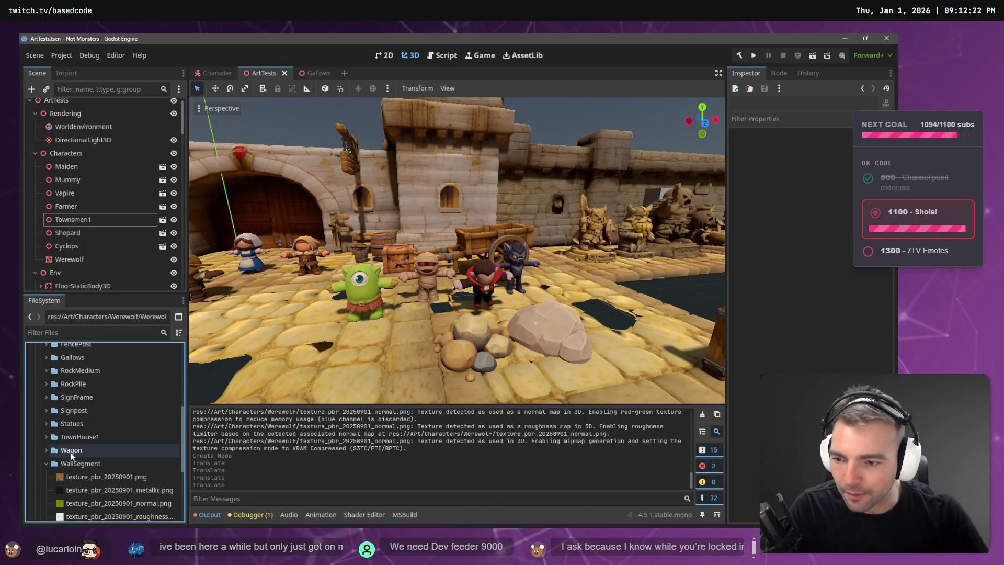
{"action": "scroll", "coordinate": [45, 463], "scroll_direction": "down", "scroll_amount": 2}
{"action": "scroll", "coordinate": [57, 469], "scroll_direction": "up", "scroll_amount": 4}
{"action": "key", "text": "alt+Tab"}
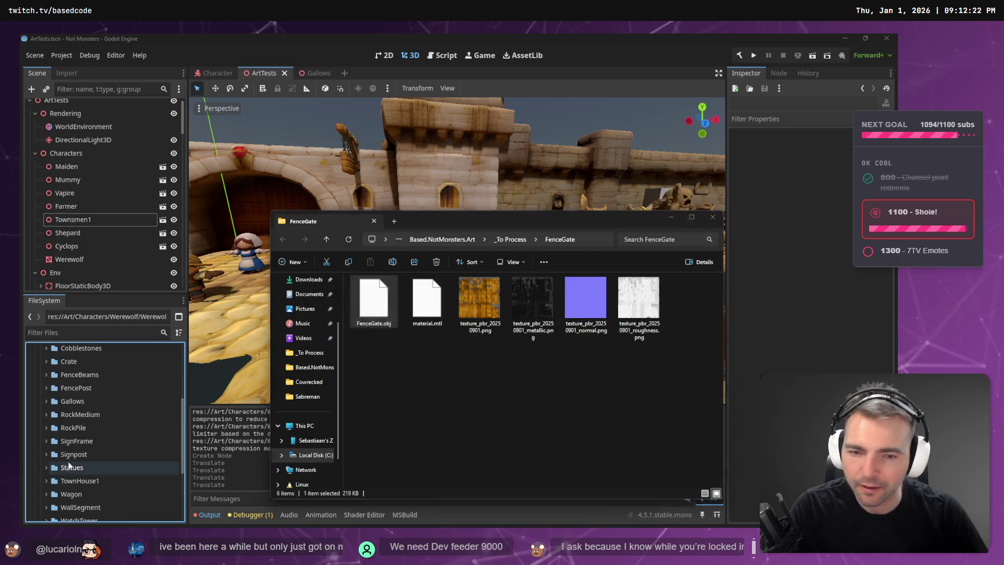
{"action": "key", "text": "alt+Tab"}
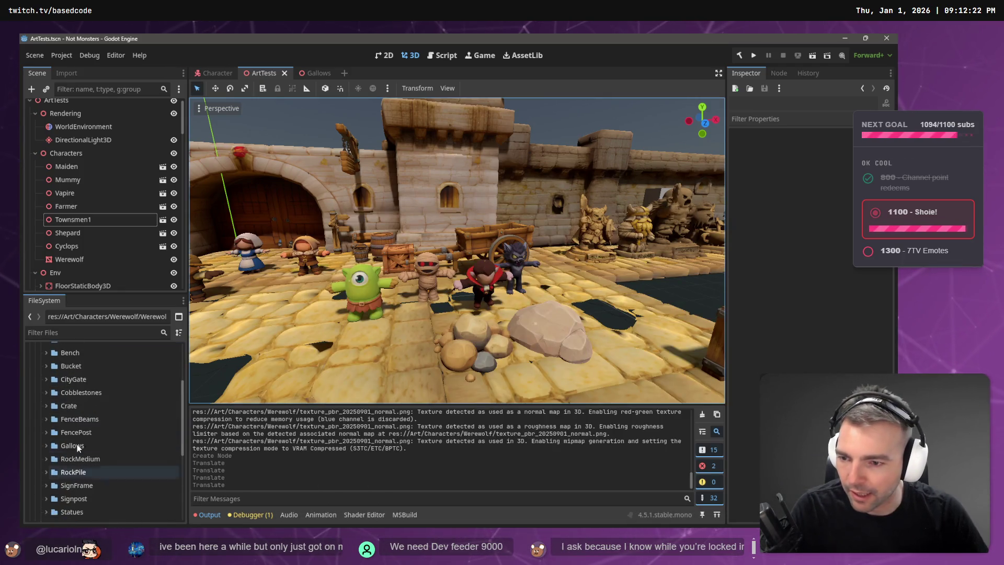
{"action": "left_click", "coordinate": [46, 417]}
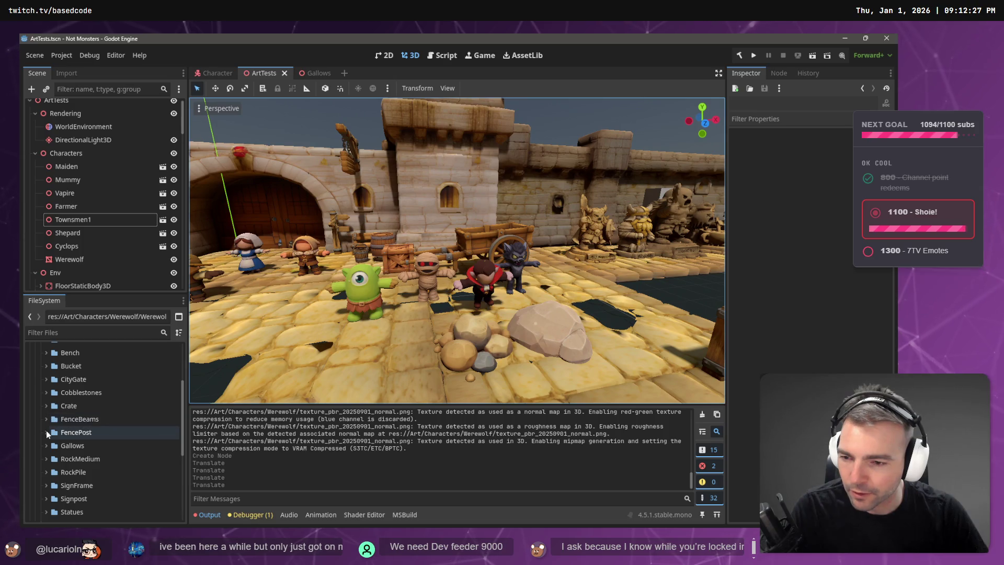
{"action": "scroll", "coordinate": [83, 419], "scroll_direction": "up", "scroll_amount": 2}
{"action": "right_click", "coordinate": [68, 370]}
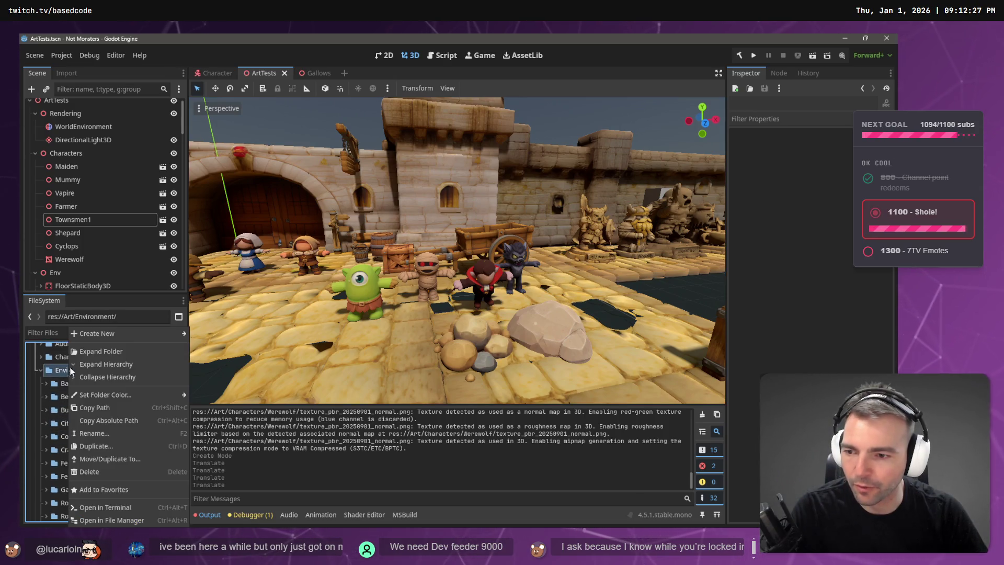
Step: Create a FenceGate folder under Environment and copy the six FenceGate files into it
{"action": "mouse_move", "coordinate": [137, 333]}
{"action": "type", "text": "FenceGate"}
{"action": "key", "text": "Return"}
{"action": "key", "text": "alt+Tab"}
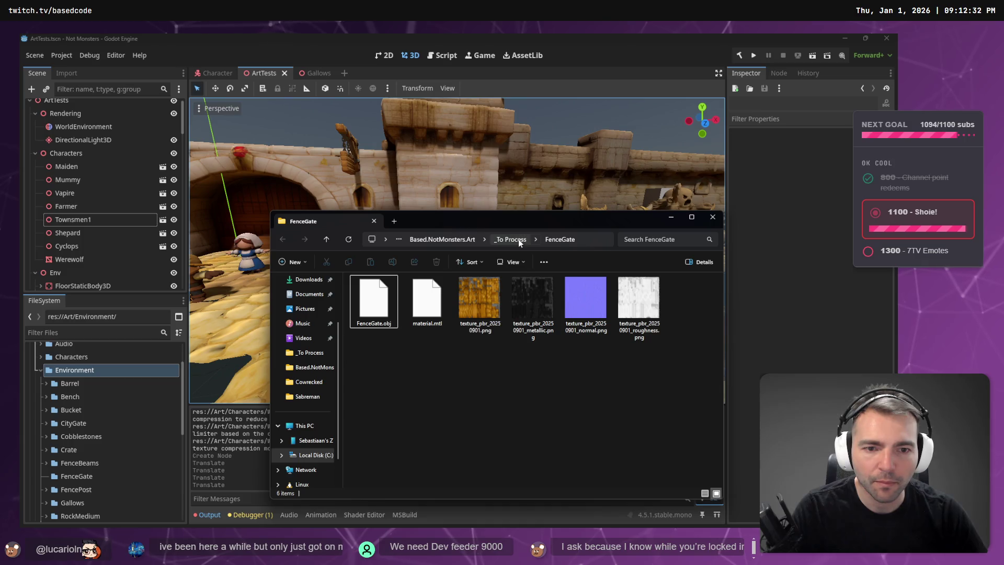
{"action": "left_click", "coordinate": [373, 298]}
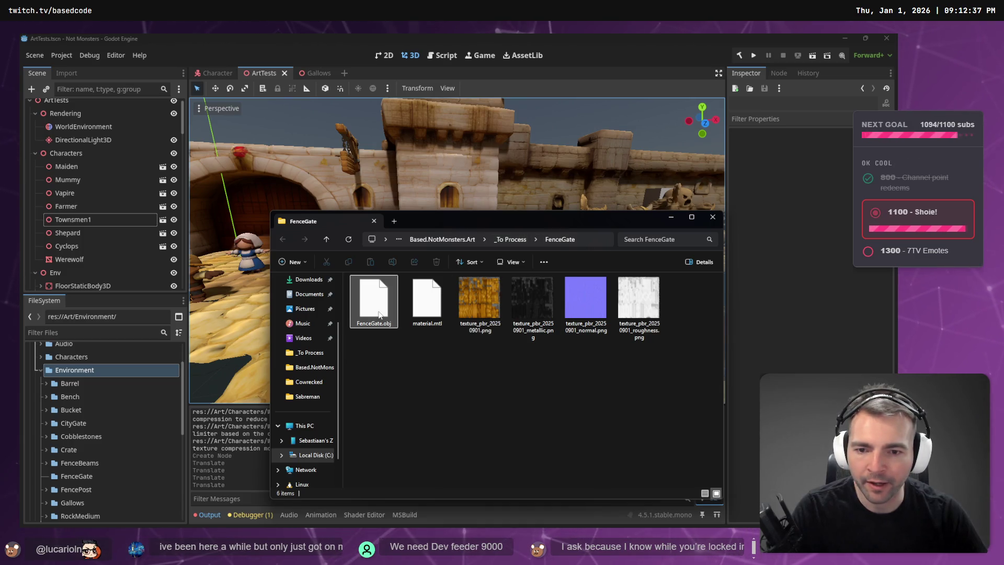
{"action": "left_click", "coordinate": [631, 320], "text": "shift"}
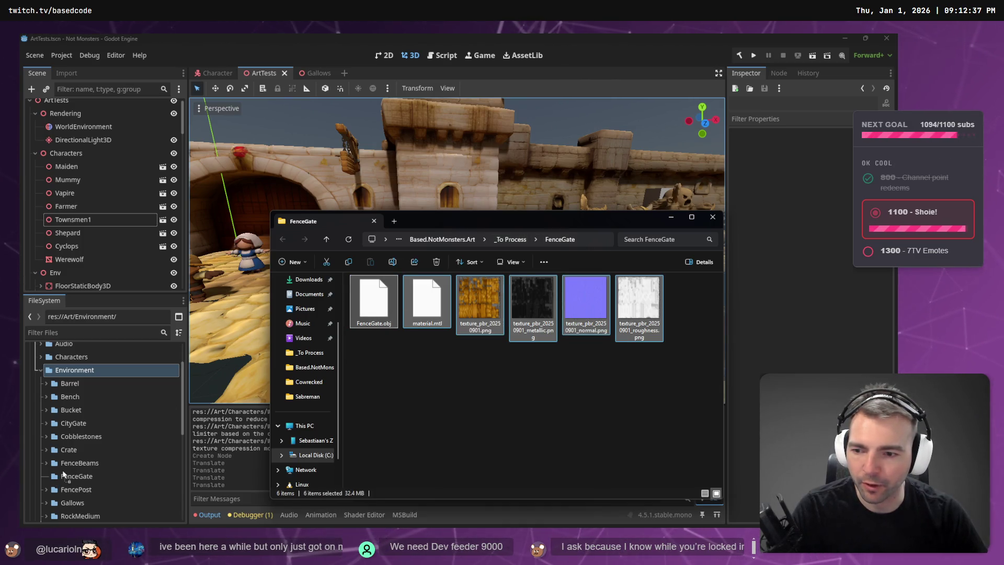
{"action": "left_click_drag", "start_coordinate": [67, 478], "coordinate": [67, 477]}
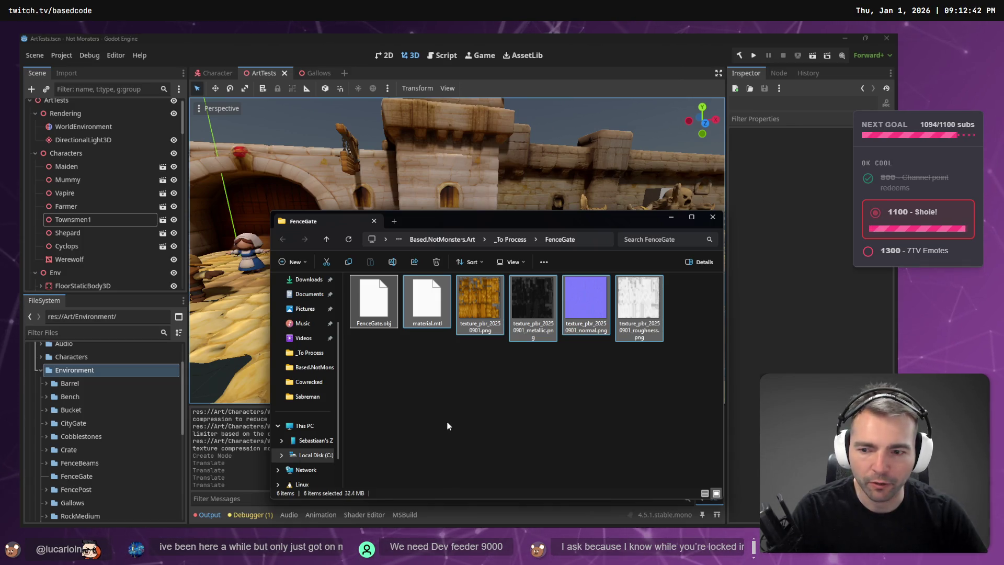
{"action": "left_click", "coordinate": [475, 402]}
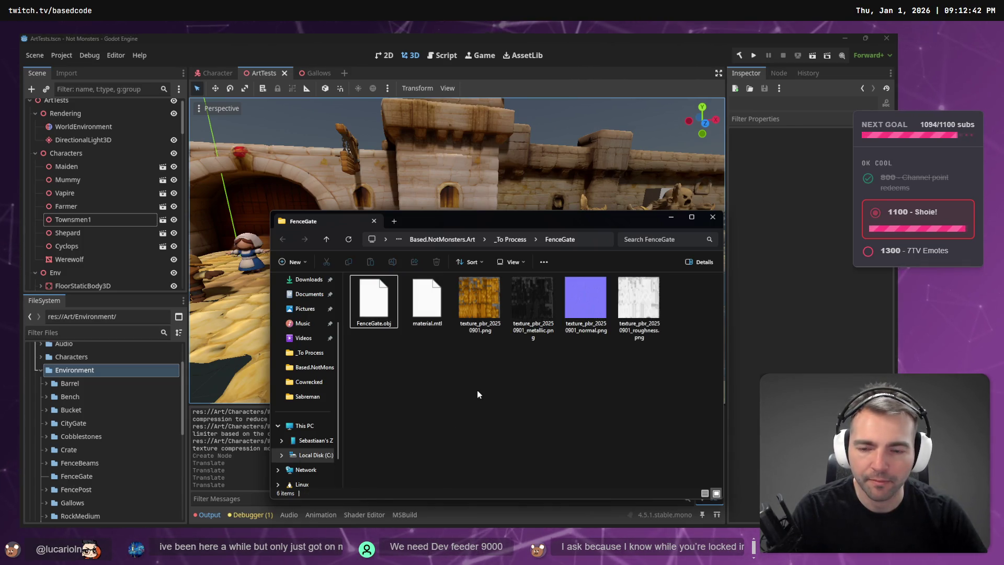
{"action": "key", "text": "alt+Tab"}
Step: Expand the new FenceGate folder and select FenceGate.obj
{"action": "left_click", "coordinate": [46, 462]}
{"action": "left_click", "coordinate": [44, 464]}
{"action": "left_click", "coordinate": [45, 473]}
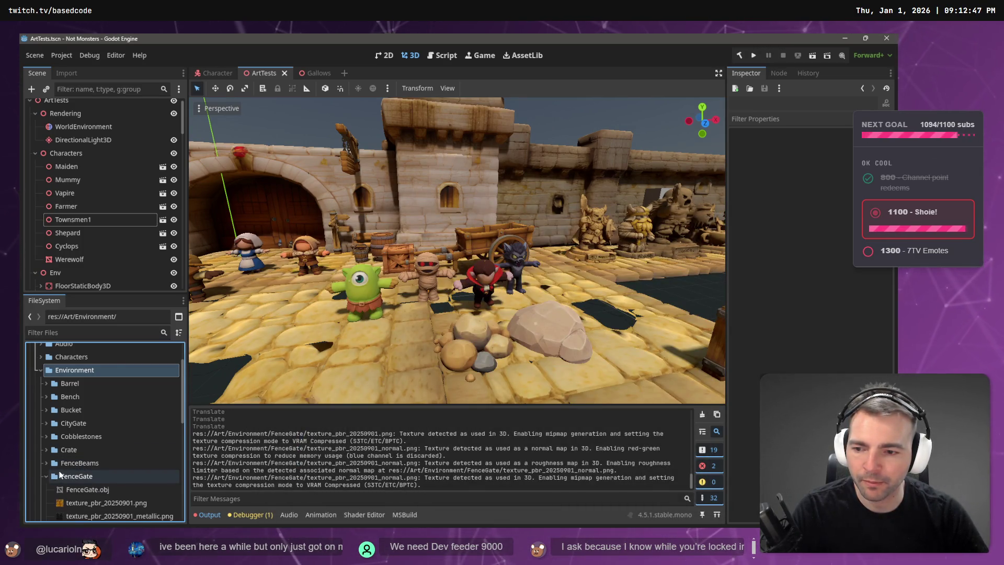
{"action": "scroll", "coordinate": [58, 470], "scroll_direction": "down", "scroll_amount": 1}
{"action": "left_click", "coordinate": [87, 469]}
Step: Drop FenceGate.obj into the scene and reimport it with mesh scale 2, 2, 2
{"action": "mouse_move", "coordinate": [87, 470]}
{"action": "left_mouse_down"}
{"action": "mouse_move", "coordinate": [509, 379]}
{"action": "mouse_move", "coordinate": [631, 378]}
{"action": "left_mouse_up"}
{"action": "left_click", "coordinate": [66, 72]}
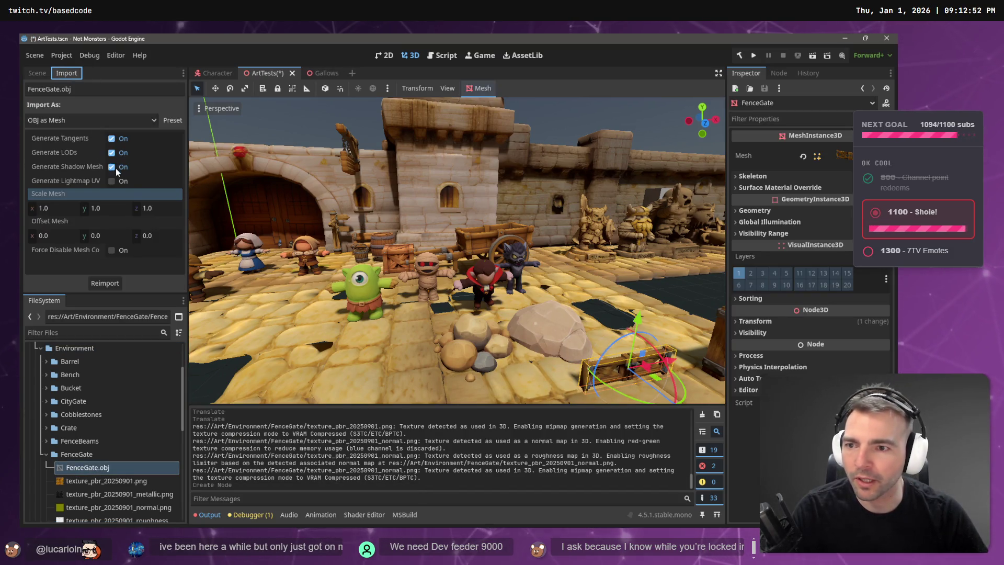
{"action": "left_click", "coordinate": [60, 208]}
{"action": "key", "text": "Tab"}
{"action": "type", "text": "2"}
{"action": "key", "text": "Tab"}
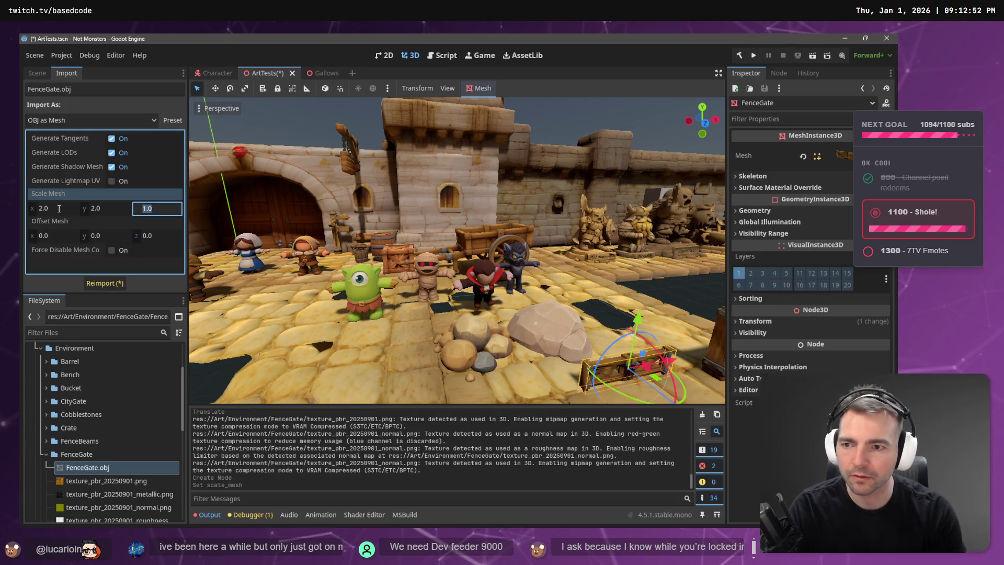
{"action": "left_click", "coordinate": [102, 281]}
Step: Position the fence gate at the courtyard's edge beside the fence beams
{"action": "key", "text": "w"}
{"action": "left_click_drag", "start_coordinate": [445, 262], "coordinate": [442, 231]}
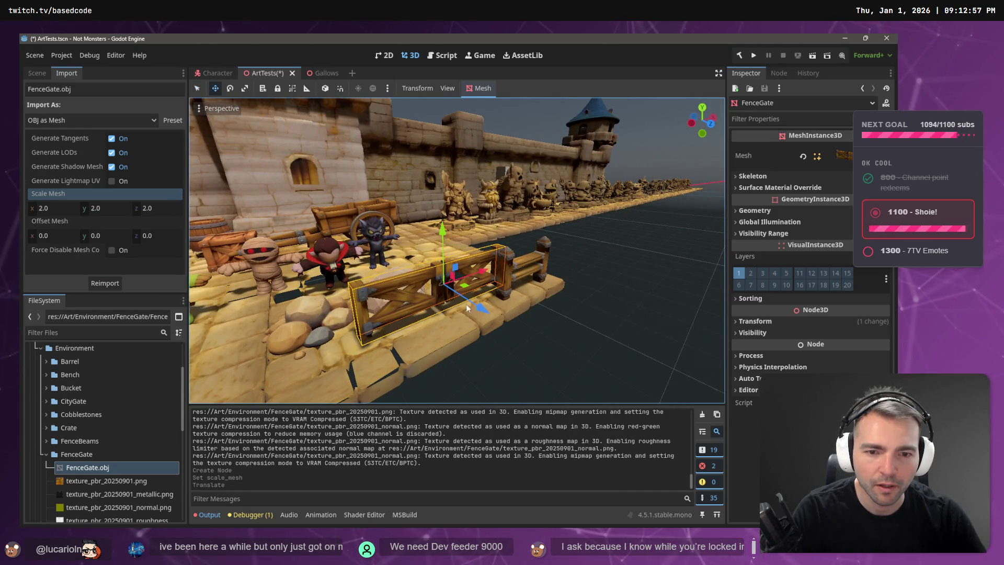
{"action": "left_click_drag", "start_coordinate": [475, 304], "coordinate": [483, 315]}
{"action": "left_click_drag", "start_coordinate": [488, 276], "coordinate": [477, 282]}
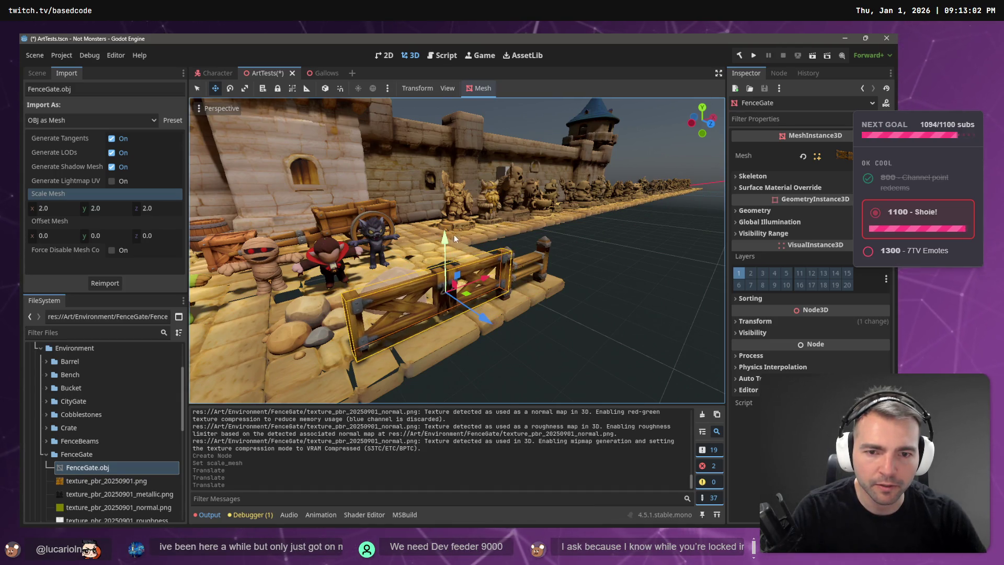
{"action": "left_click_drag", "start_coordinate": [447, 242], "coordinate": [446, 250]}
{"action": "left_click_drag", "start_coordinate": [469, 290], "coordinate": [478, 286]}
{"action": "left_click", "coordinate": [570, 287]}
{"action": "scroll", "coordinate": [570, 287], "scroll_direction": "up", "scroll_amount": 5}
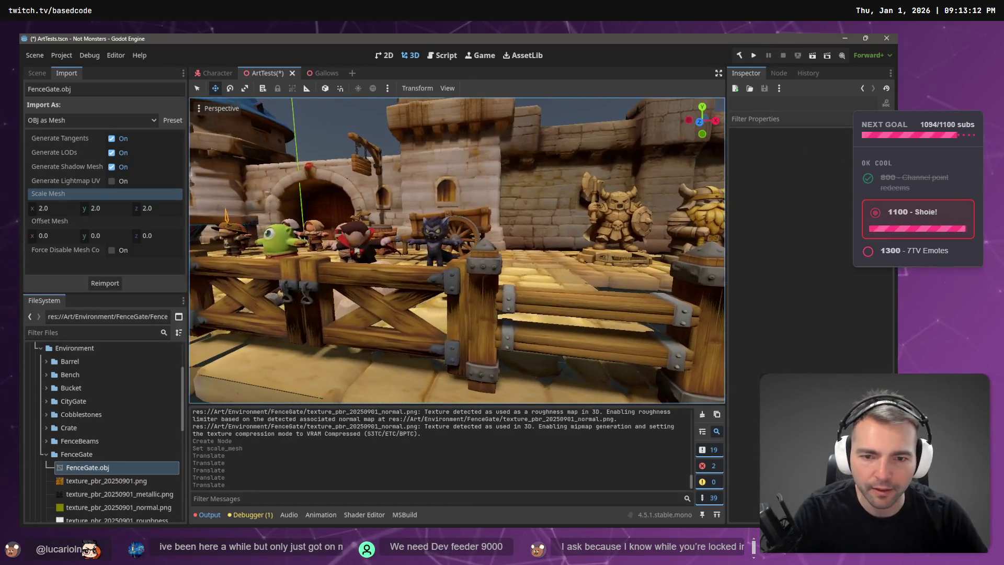
{"action": "scroll", "coordinate": [585, 294], "scroll_direction": "down", "scroll_amount": 5}
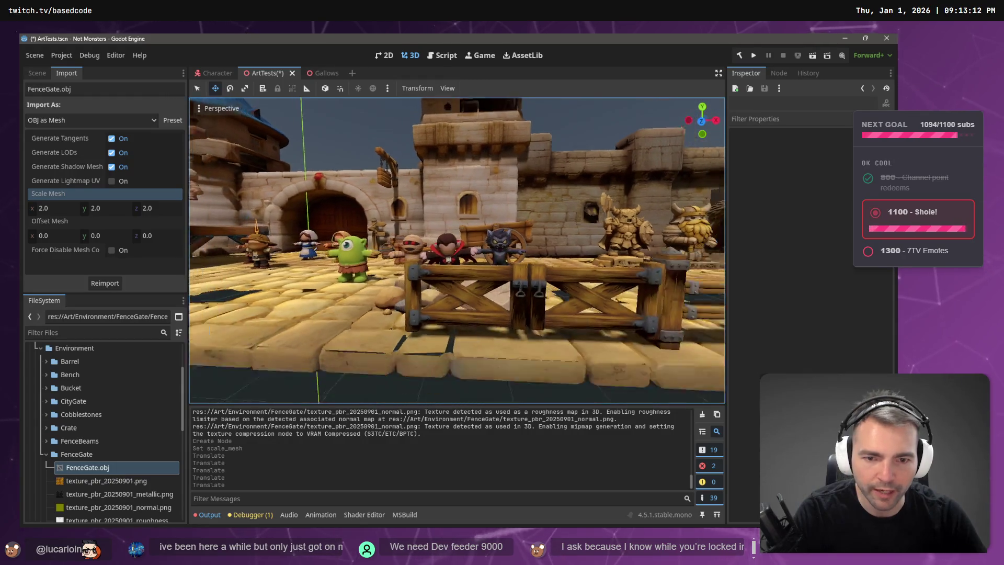
{"action": "left_click", "coordinate": [425, 285]}
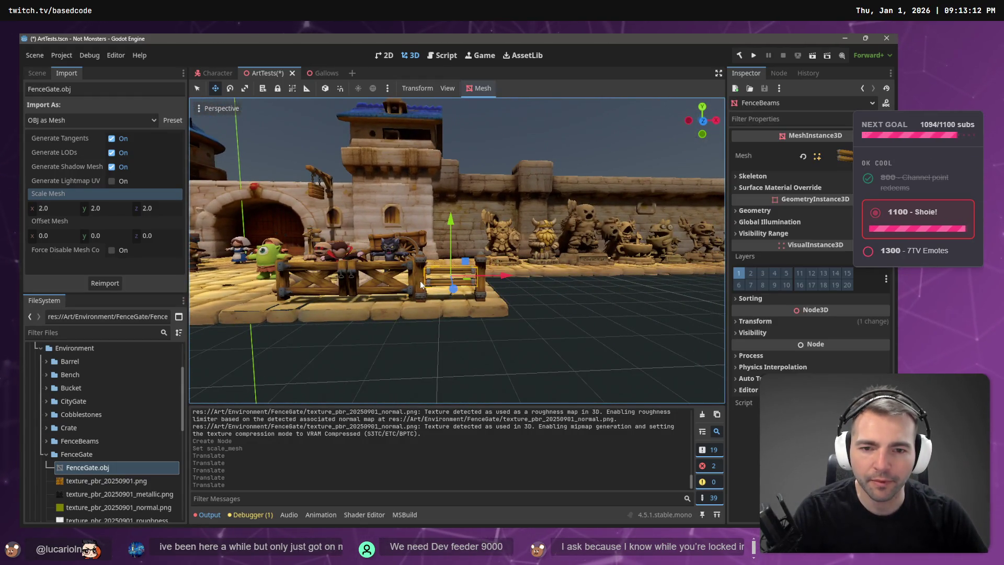
Step: Select the three fence pieces and try sliding them along X, then undo it
{"action": "left_click", "coordinate": [467, 283], "text": "shift"}
{"action": "left_click", "coordinate": [480, 275], "text": "shift"}
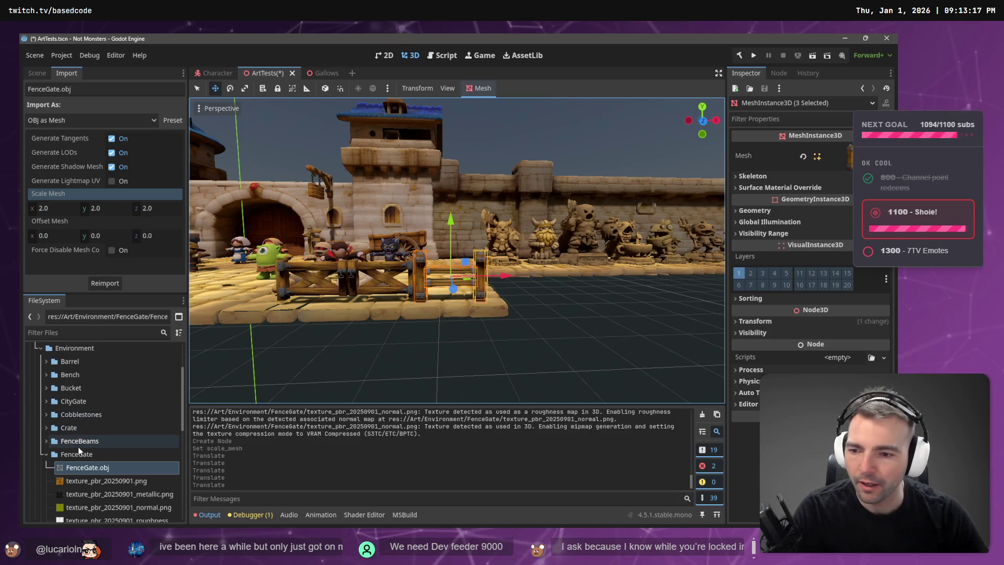
{"action": "left_click", "coordinate": [47, 73]}
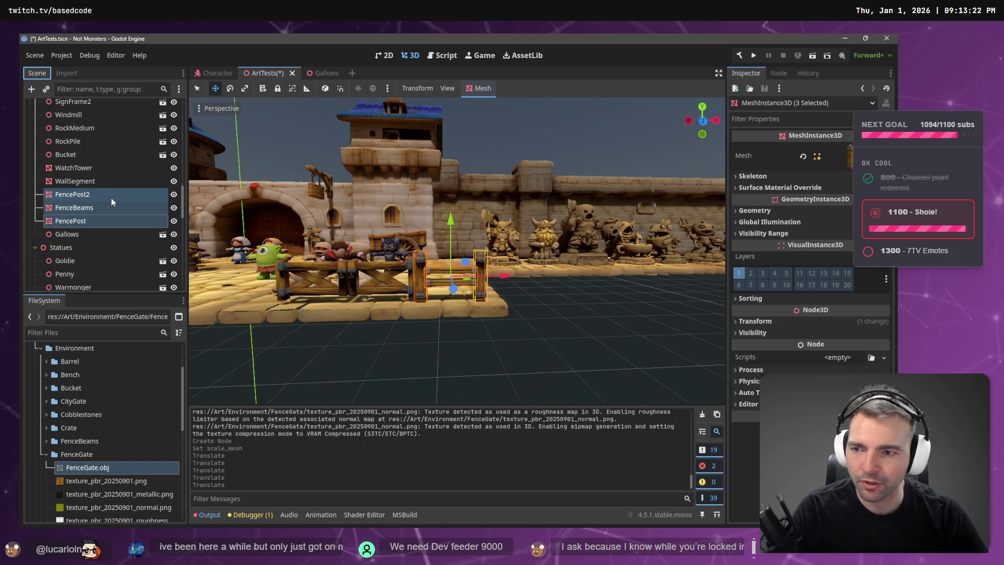
{"action": "left_click_drag", "start_coordinate": [507, 278], "coordinate": [435, 281]}
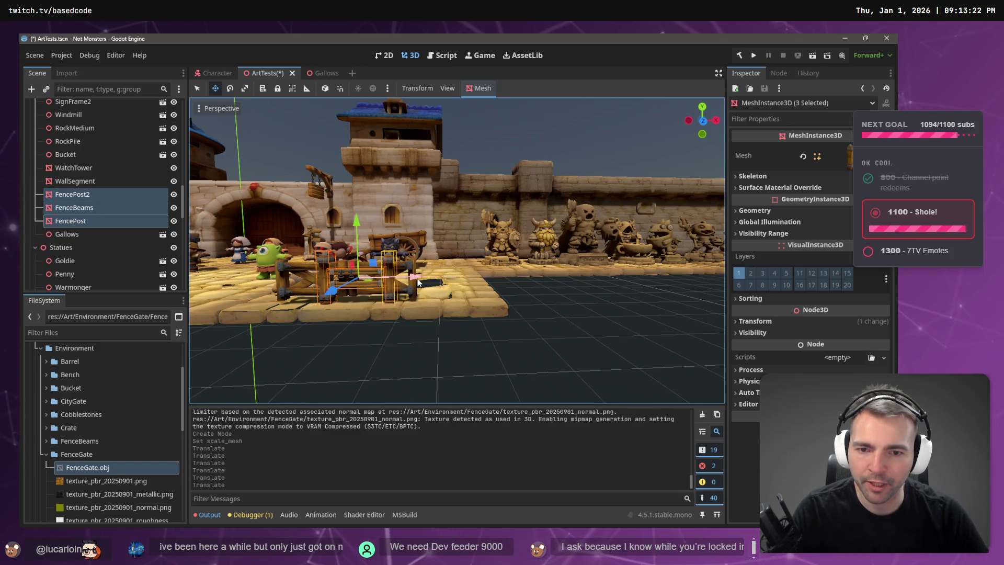
{"action": "key", "text": "ctrl+z"}
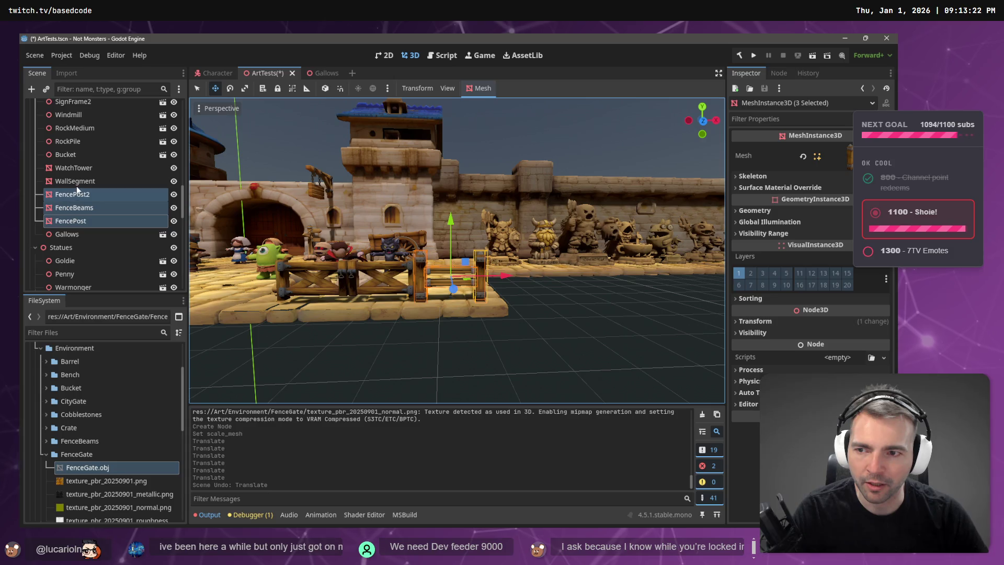
Step: Reparent FencePost2, FenceBeams and FencePost under a new Node3D renamed Fence
{"action": "left_click", "coordinate": [26, 198]}
{"action": "left_click", "coordinate": [71, 220], "text": "shift"}
{"action": "right_click", "coordinate": [85, 222]}
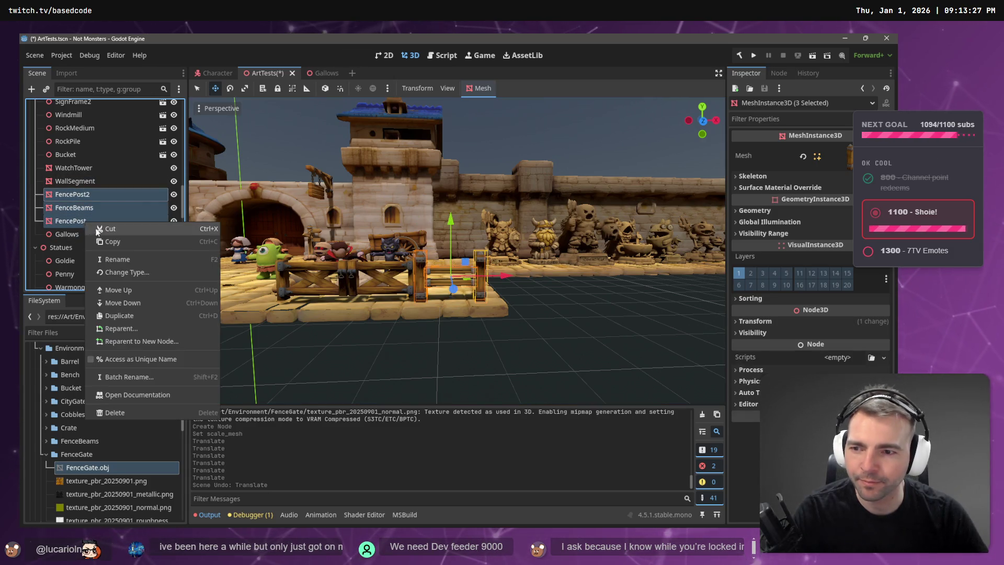
{"action": "left_click", "coordinate": [162, 340]}
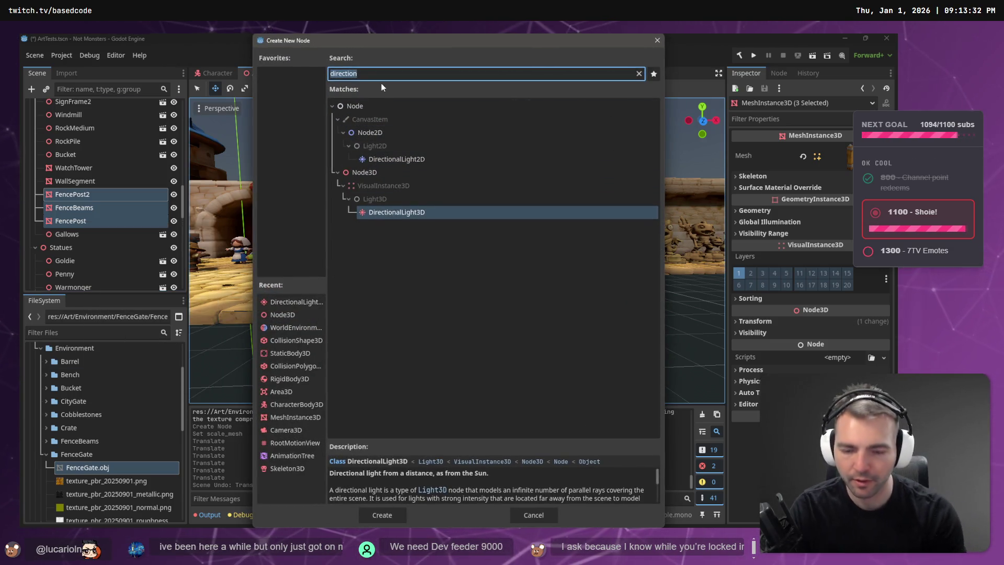
{"action": "type", "text": "3d"}
{"action": "key", "text": "Return"}
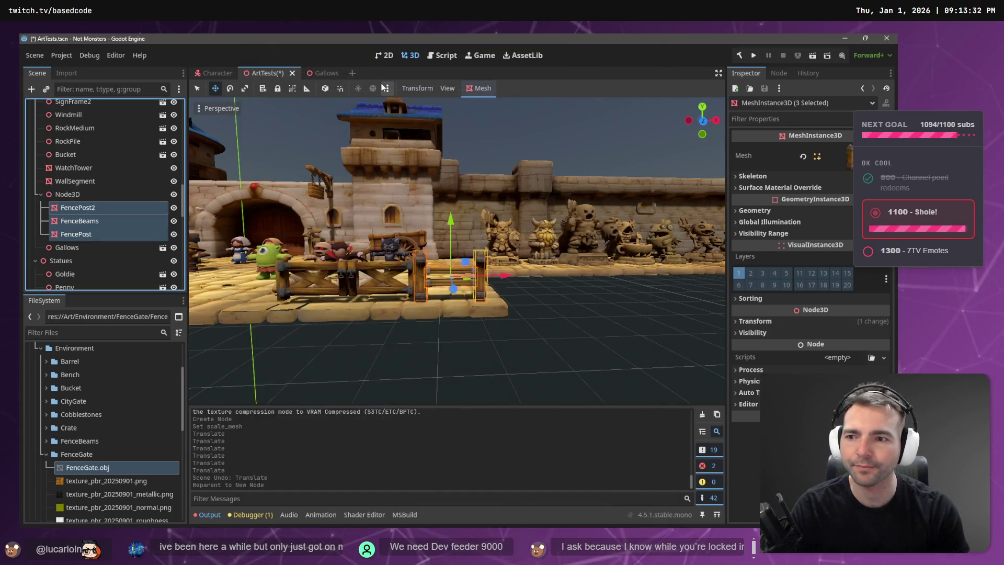
{"action": "double_click", "coordinate": [107, 198]}
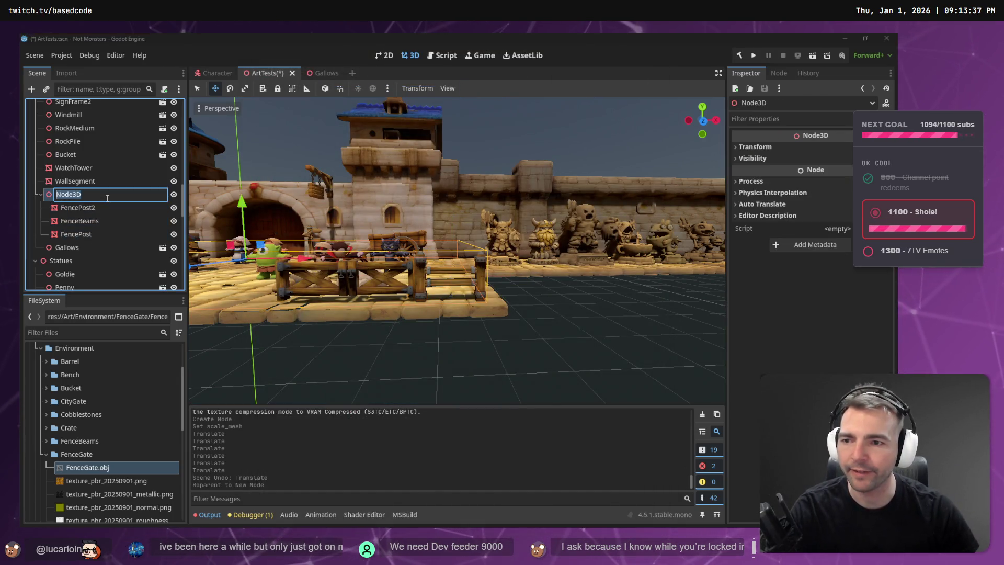
{"action": "type", "text": "Fence"}
{"action": "key", "text": "Return"}
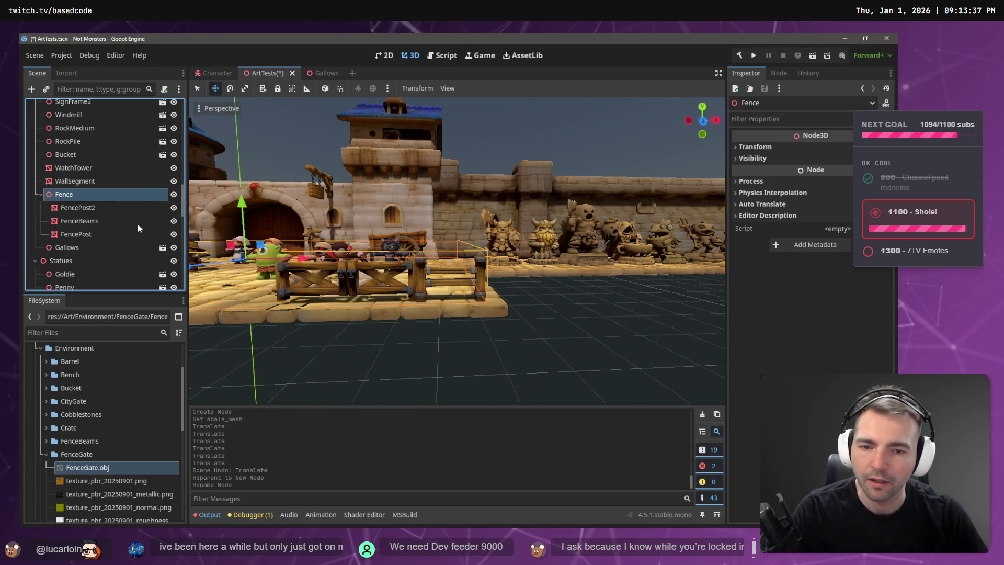
{"action": "left_click", "coordinate": [65, 234]}
{"action": "left_click", "coordinate": [82, 221], "text": "ctrl"}
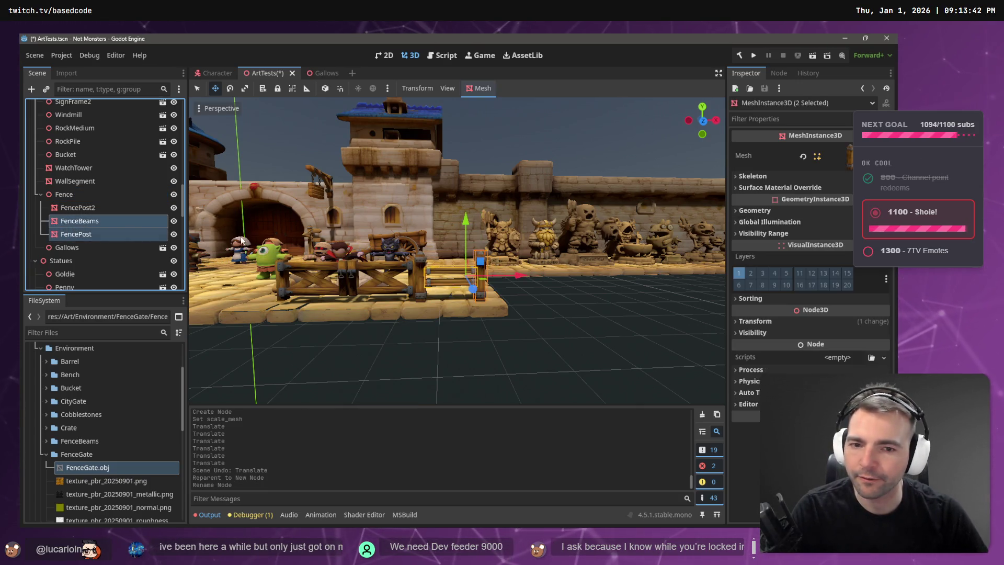
Step: Paste a fence copy inside Fence, move it, then undo both changes
{"action": "left_click", "coordinate": [83, 201]}
{"action": "key", "text": "ctrl+v"}
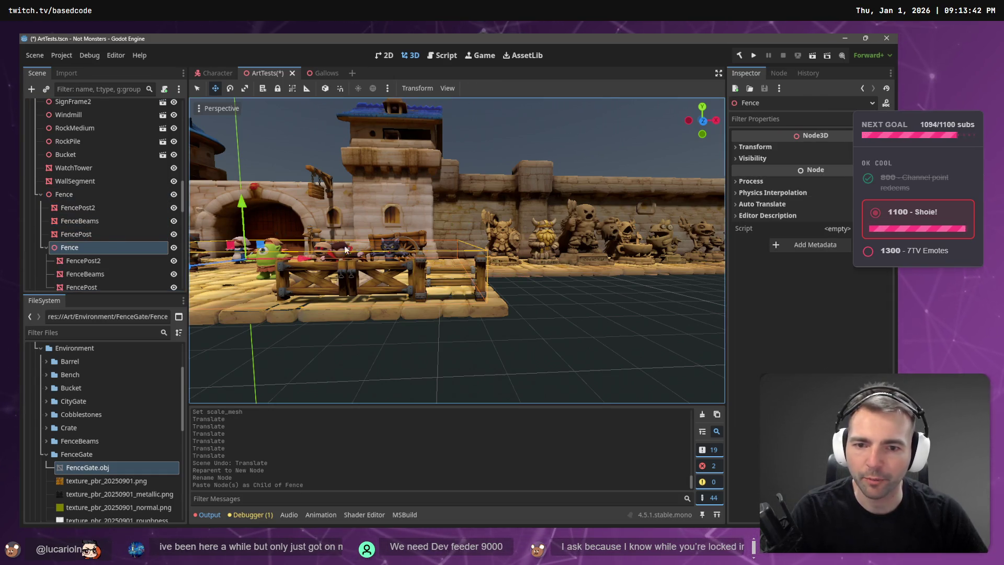
{"action": "scroll", "coordinate": [579, 305], "scroll_direction": "down", "scroll_amount": 6}
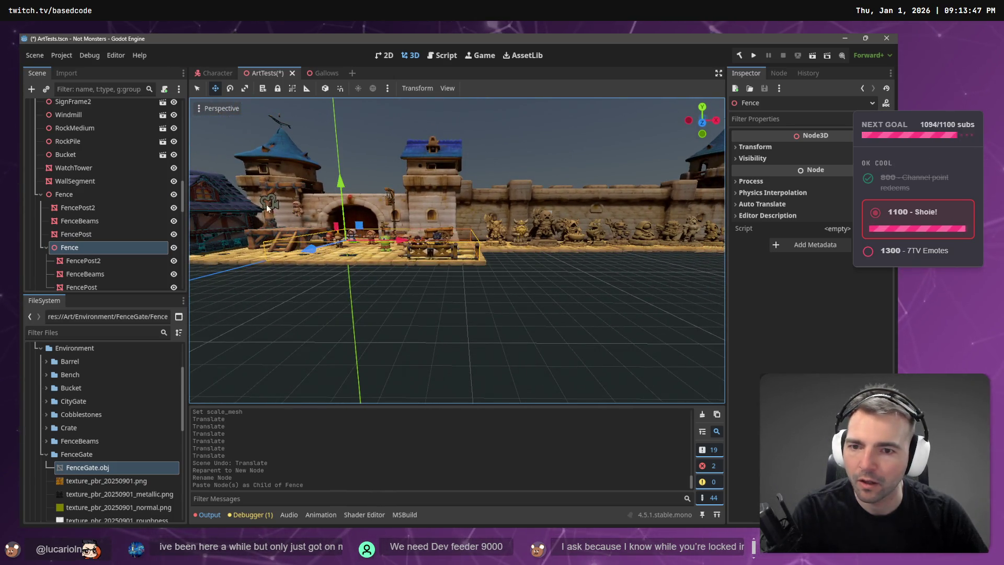
{"action": "left_click_drag", "start_coordinate": [339, 183], "coordinate": [349, 251]}
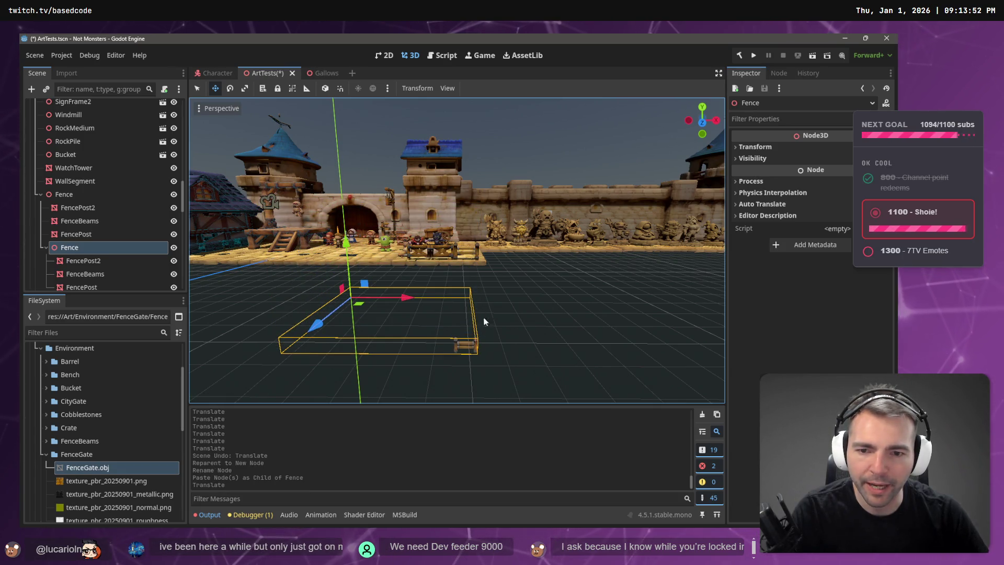
{"action": "key", "text": "ctrl+z"}
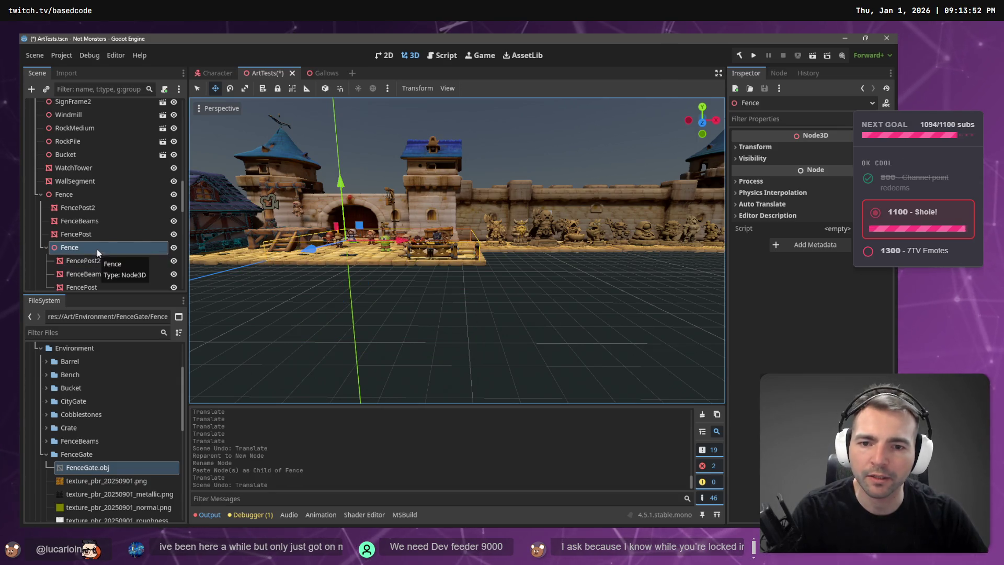
{"action": "key", "text": "ctrl+z"}
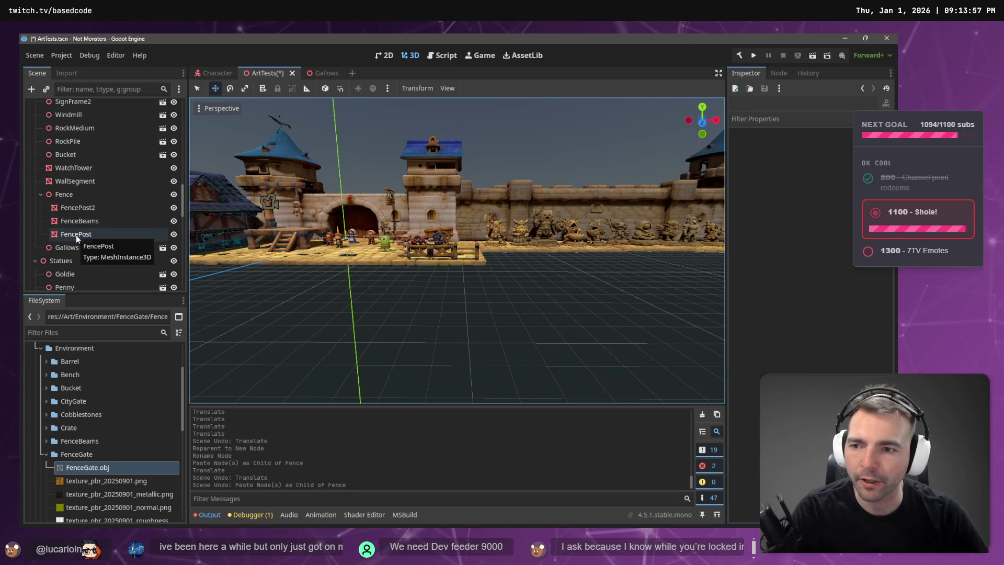
Step: Set Position to 0, 0, 0 for FencePost2, FenceBeams and FencePost
{"action": "left_click", "coordinate": [74, 207]}
{"action": "left_click", "coordinate": [80, 235], "text": "shift"}
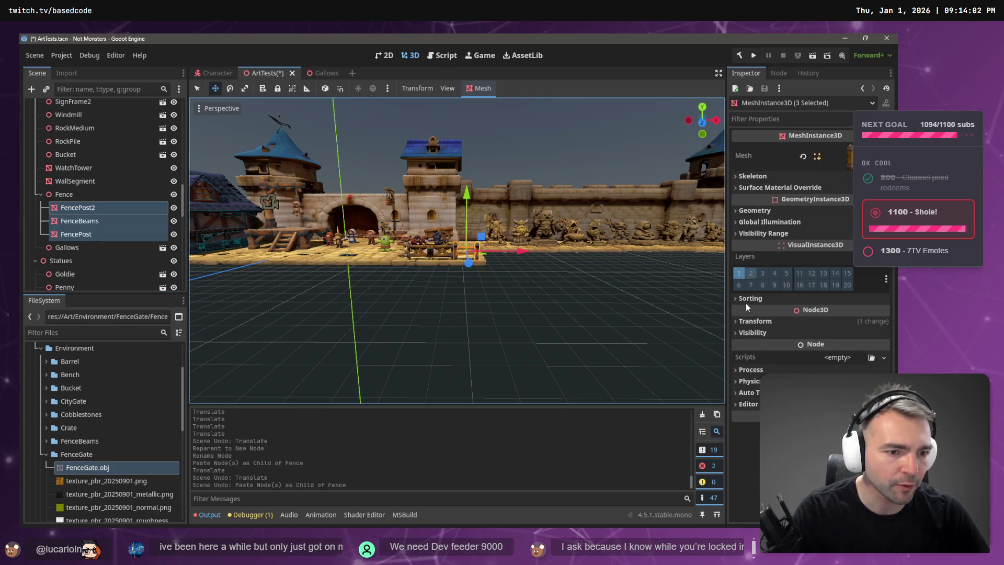
{"action": "left_click", "coordinate": [743, 330]}
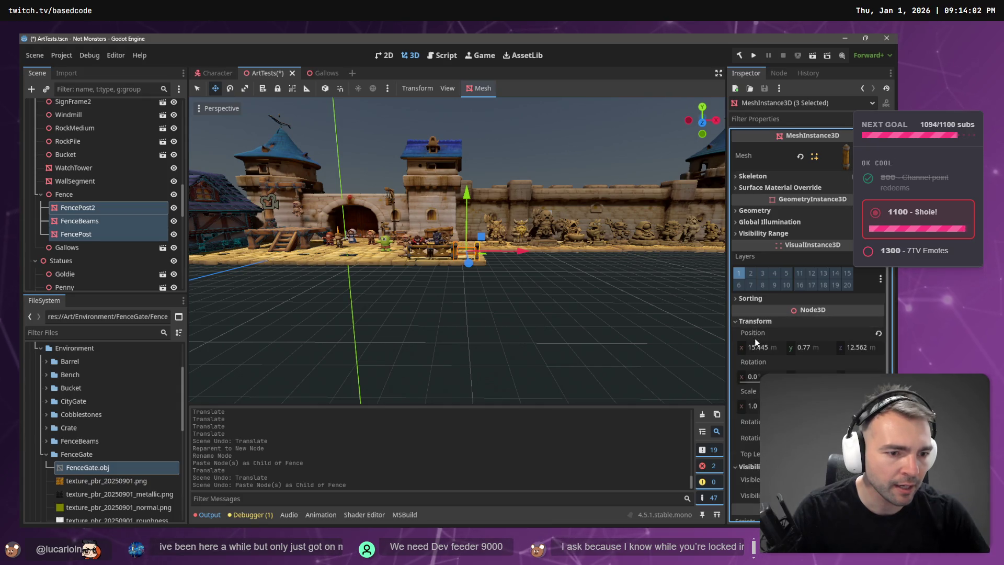
{"action": "left_click", "coordinate": [758, 348]}
{"action": "key", "text": "Tab"}
{"action": "type", "text": "0"}
{"action": "key", "text": "Tab"}
{"action": "type", "text": "0"}
{"action": "key", "text": "Return"}
Step: Move the Fence group toward the fence gate and centre the view on it
{"action": "left_click", "coordinate": [101, 196]}
{"action": "mouse_move", "coordinate": [324, 253]}
{"action": "left_mouse_down"}
{"action": "mouse_move", "coordinate": [276, 266]}
{"action": "mouse_move", "coordinate": [241, 297]}
{"action": "mouse_move", "coordinate": [260, 214]}
{"action": "left_mouse_up"}
{"action": "mouse_move", "coordinate": [328, 256]}
{"action": "left_mouse_down"}
{"action": "mouse_move", "coordinate": [525, 273]}
{"action": "mouse_move", "coordinate": [485, 252]}
{"action": "left_mouse_up"}
{"action": "key", "text": "f"}
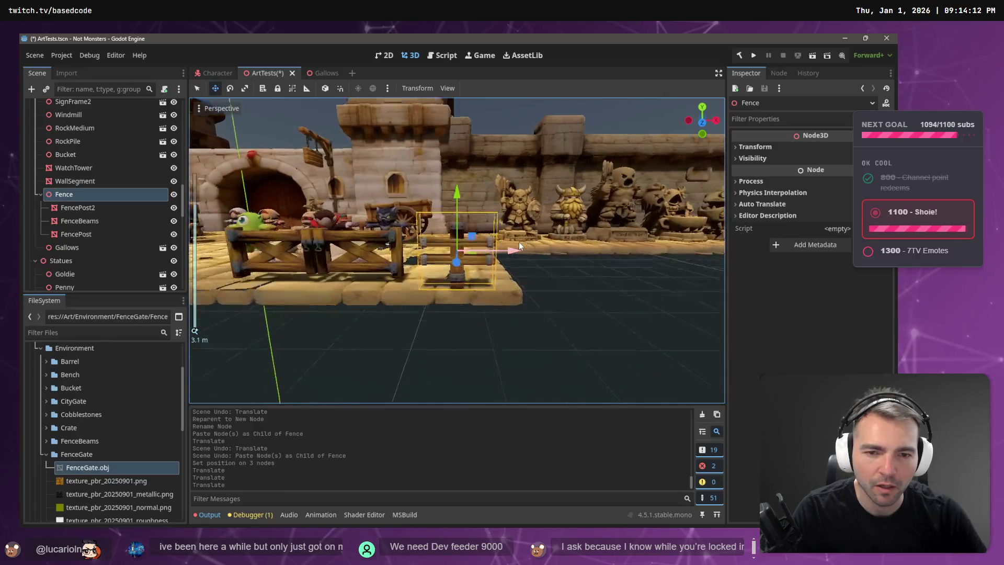
Step: Spread the posts apart: FencePost2 slightly left, FencePost slightly right
{"action": "left_click", "coordinate": [86, 208]}
{"action": "left_click_drag", "start_coordinate": [505, 253], "coordinate": [447, 256]}
{"action": "left_click", "coordinate": [113, 233]}
{"action": "left_click_drag", "start_coordinate": [514, 255], "coordinate": [575, 261]}
{"action": "left_click", "coordinate": [594, 291]}
{"action": "scroll", "coordinate": [593, 292], "scroll_direction": "up", "scroll_amount": 3}
{"action": "mouse_move", "coordinate": [456, 250]}
{"action": "left_mouse_down"}
{"action": "mouse_move", "coordinate": [439, 246]}
{"action": "mouse_move", "coordinate": [510, 300]}
{"action": "left_mouse_up"}
Step: Line up the FenceGate with the fence and save the ArtTests scene
{"action": "left_click", "coordinate": [406, 272]}
{"action": "left_click_drag", "start_coordinate": [406, 306], "coordinate": [403, 320]}
{"action": "left_click_drag", "start_coordinate": [445, 274], "coordinate": [450, 270]}
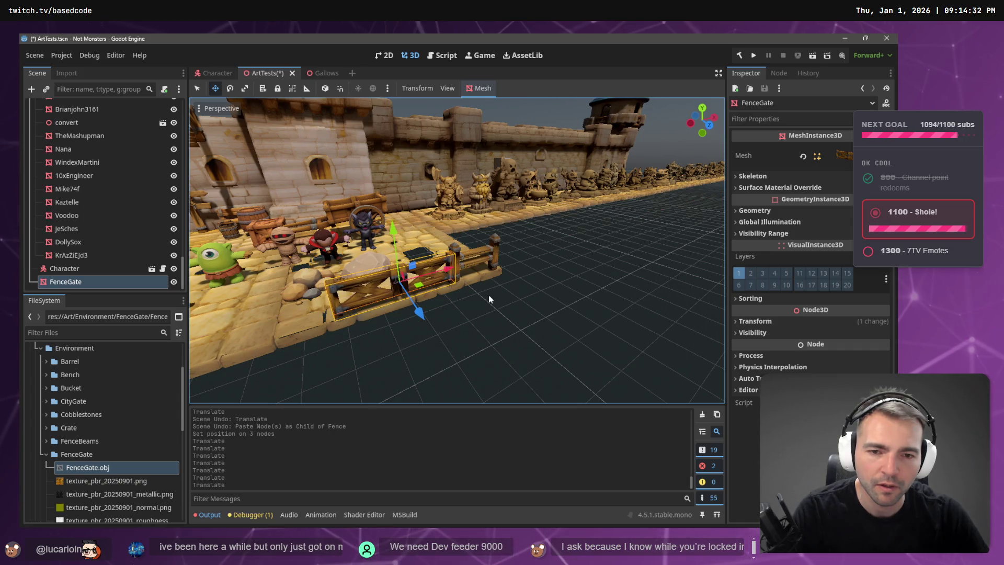
{"action": "left_click", "coordinate": [488, 299]}
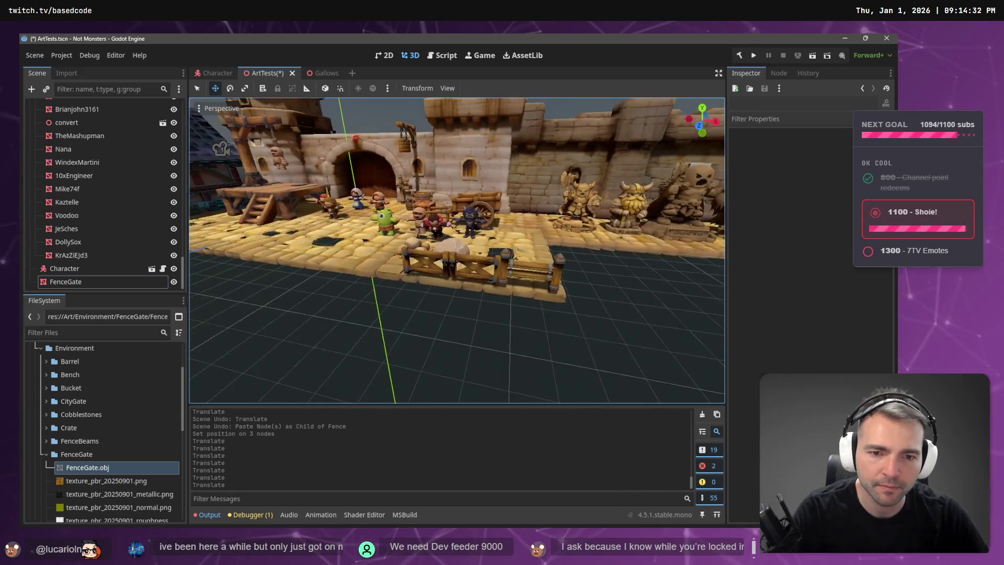
{"action": "key", "text": "ctrl+s"}
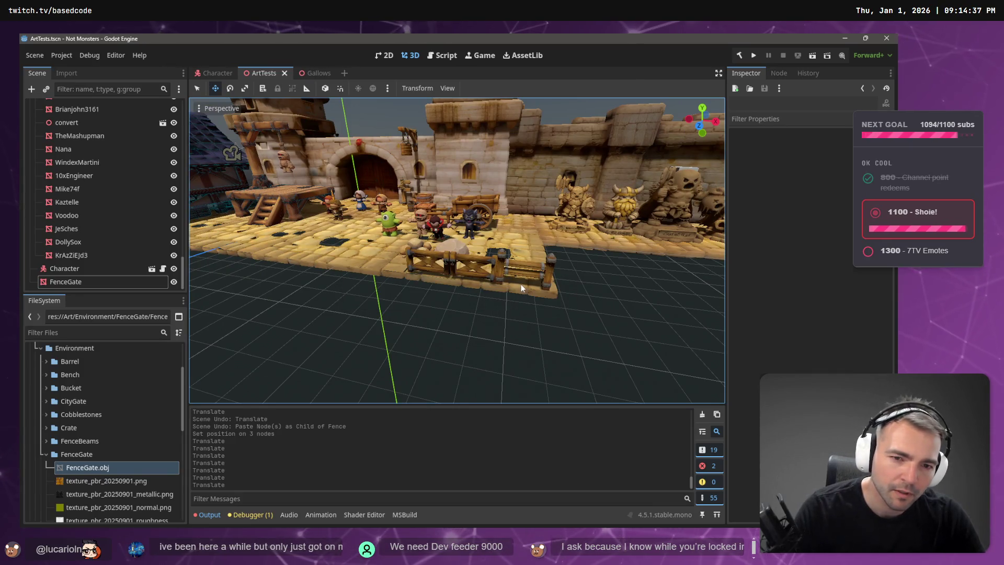
{"action": "key", "text": "w"}
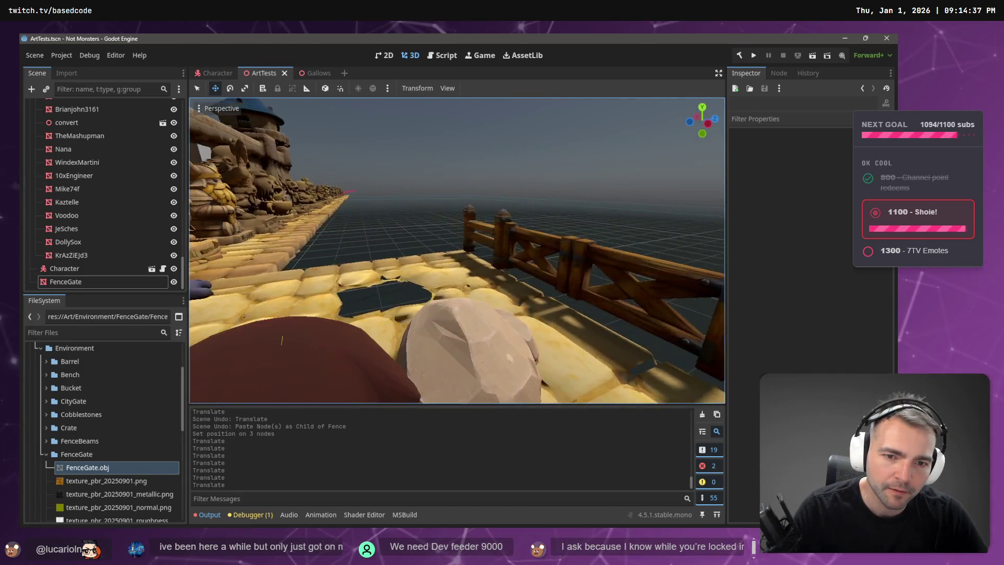
{"action": "key", "text": "s"}
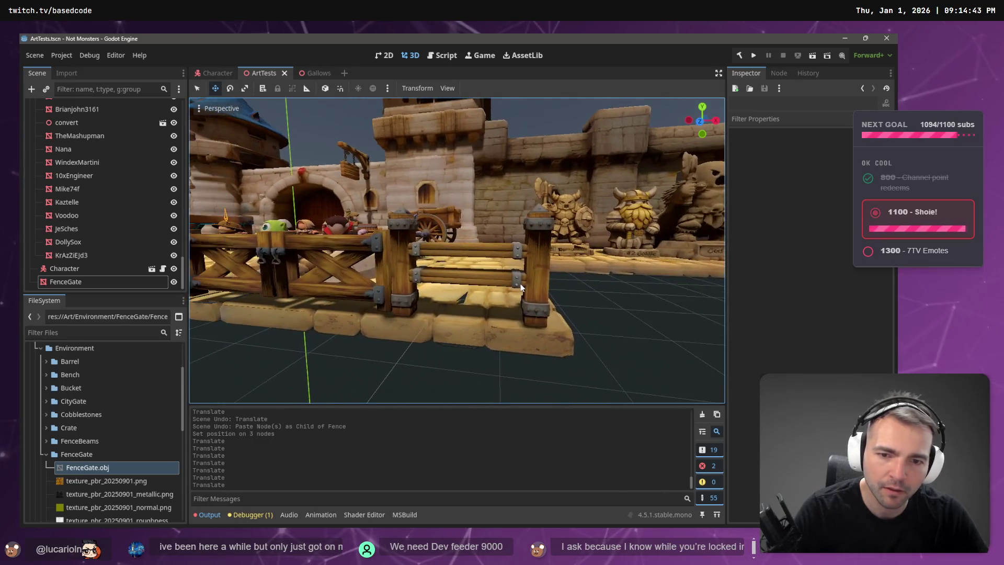
{"action": "scroll", "coordinate": [73, 205], "scroll_direction": "up", "scroll_amount": 10}
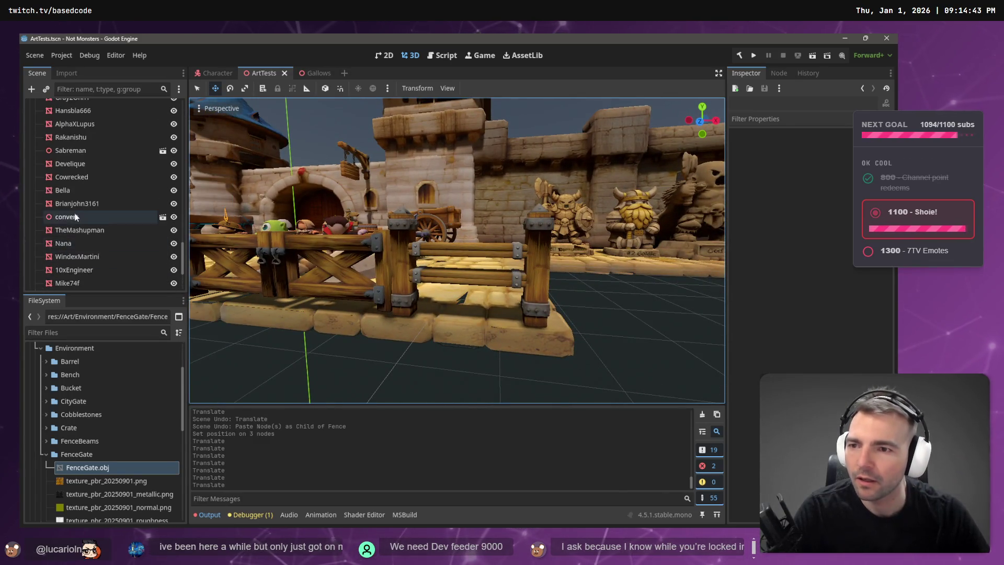
Step: Nudge the Fence group slightly down and to the left with the move gizmo
{"action": "scroll", "coordinate": [63, 205], "scroll_direction": "down", "scroll_amount": 10}
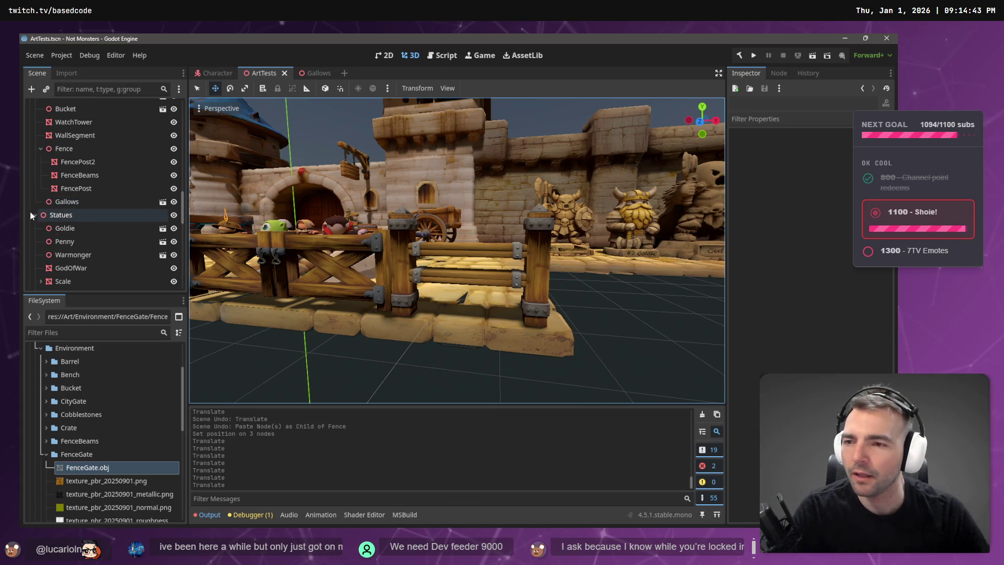
{"action": "left_click", "coordinate": [62, 189]}
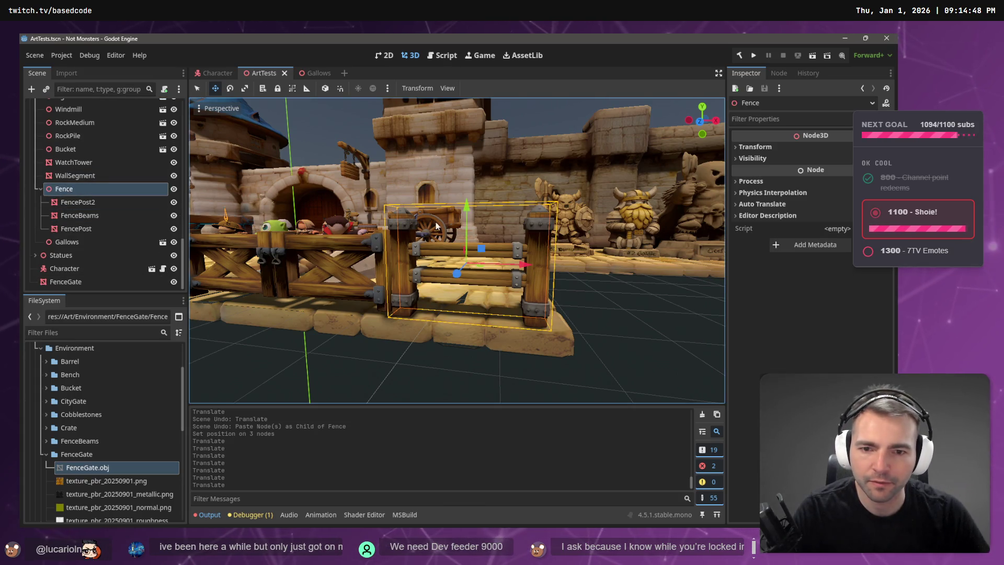
{"action": "left_click_drag", "start_coordinate": [463, 209], "coordinate": [469, 214]}
{"action": "left_click_drag", "start_coordinate": [525, 268], "coordinate": [526, 268]}
Step: Paste a copy of the Fence group as a child of Fence
{"action": "left_click", "coordinate": [79, 189]}
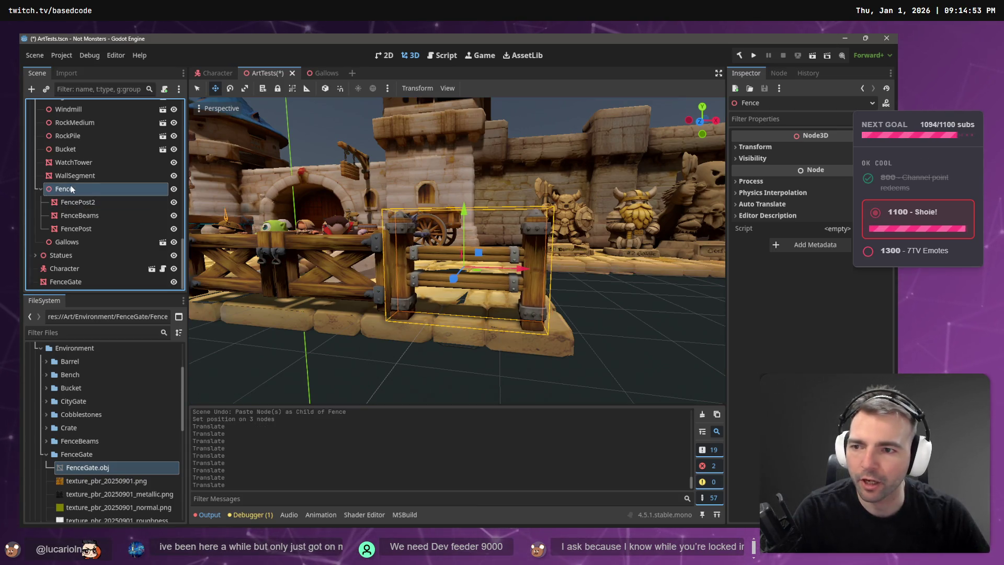
{"action": "key", "text": "ctrl+v"}
{"action": "scroll", "coordinate": [259, 227], "scroll_direction": "down", "scroll_amount": 2}
{"action": "scroll", "coordinate": [259, 228], "scroll_direction": "down", "scroll_amount": 3}
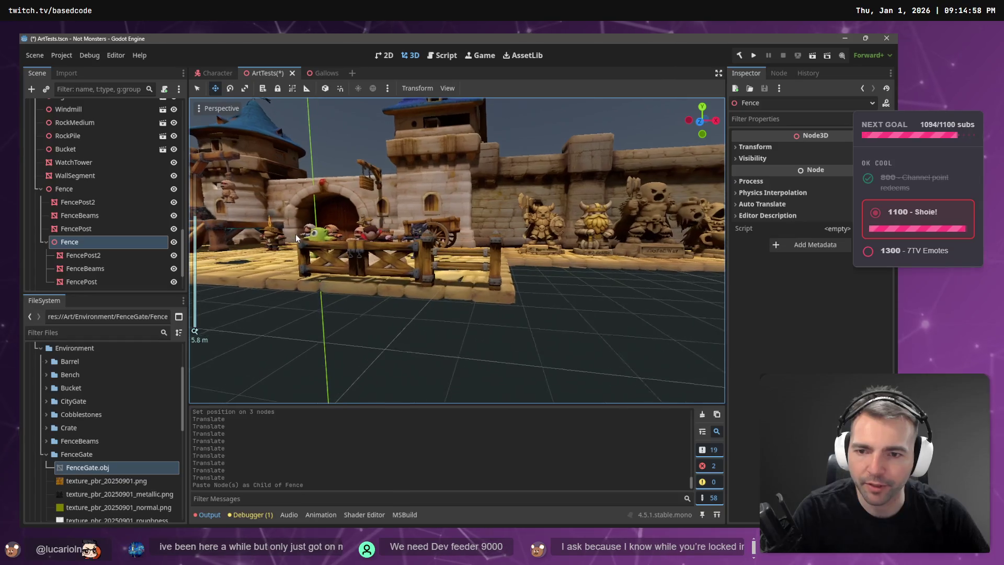
Step: Browse the node context menu and the Editor and Help menus, then open a maximized browser window
{"action": "right_click", "coordinate": [118, 240]}
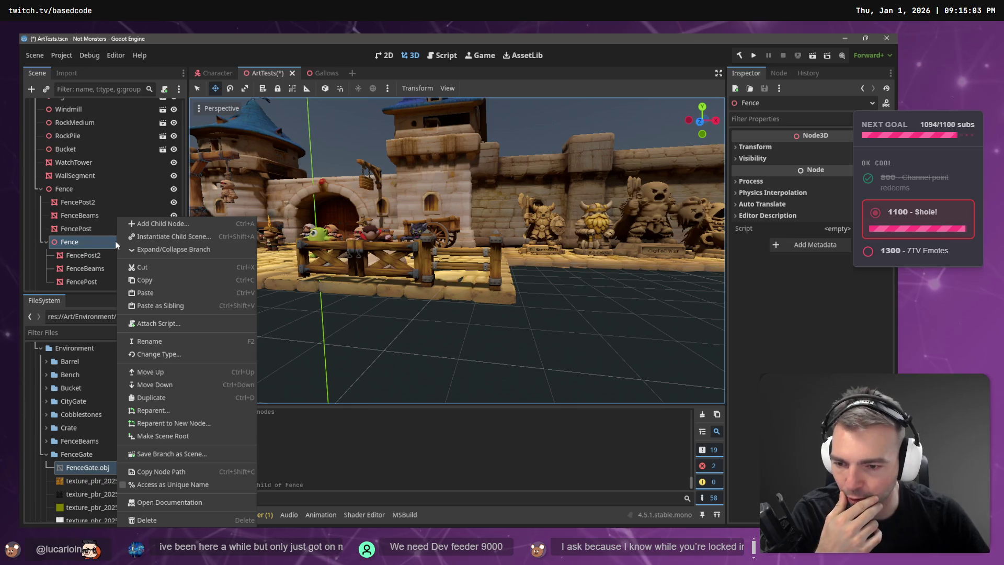
{"action": "left_click", "coordinate": [115, 55]}
{"action": "left_click", "coordinate": [115, 54]}
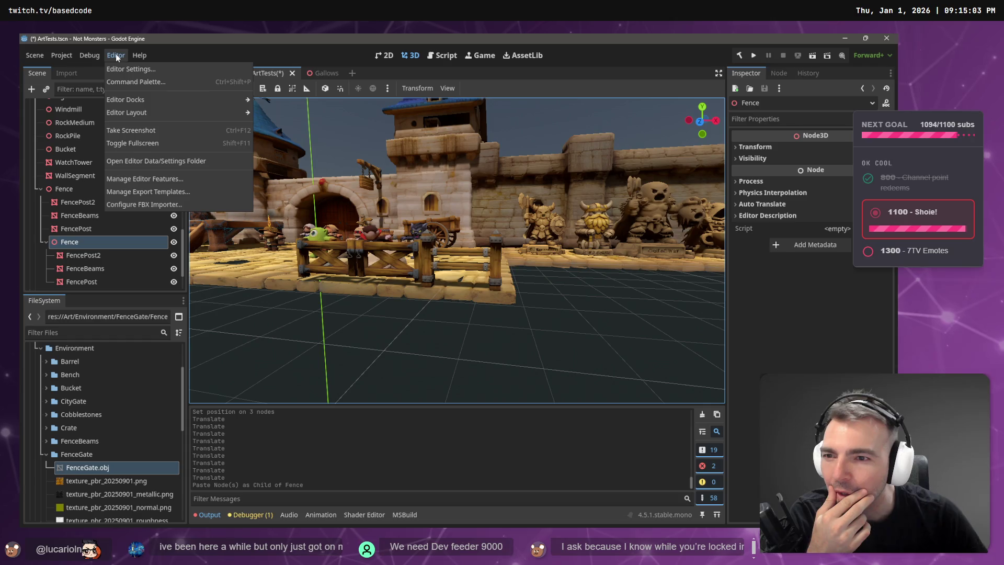
{"action": "left_click", "coordinate": [139, 55]}
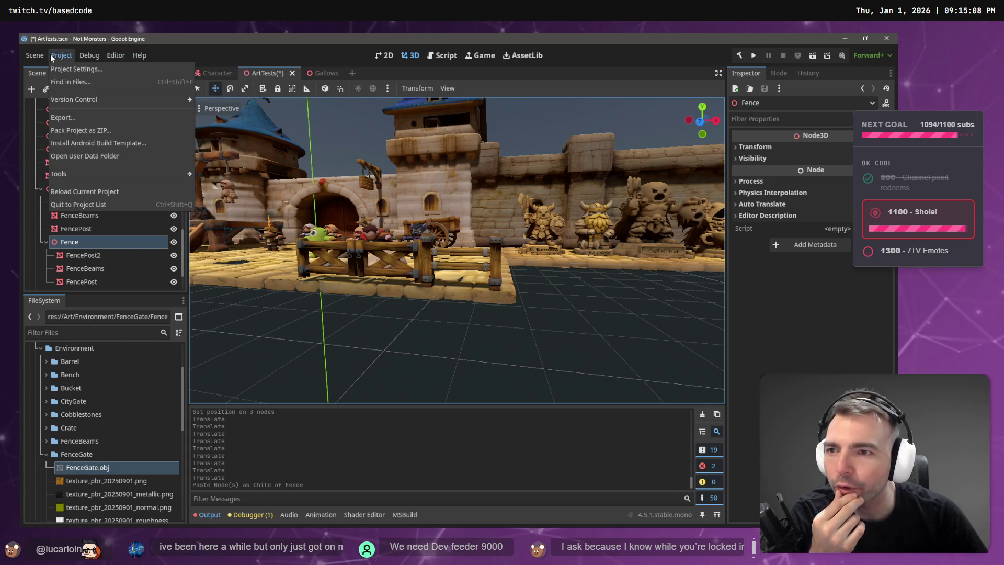
{"action": "mouse_move", "coordinate": [32, 56]}
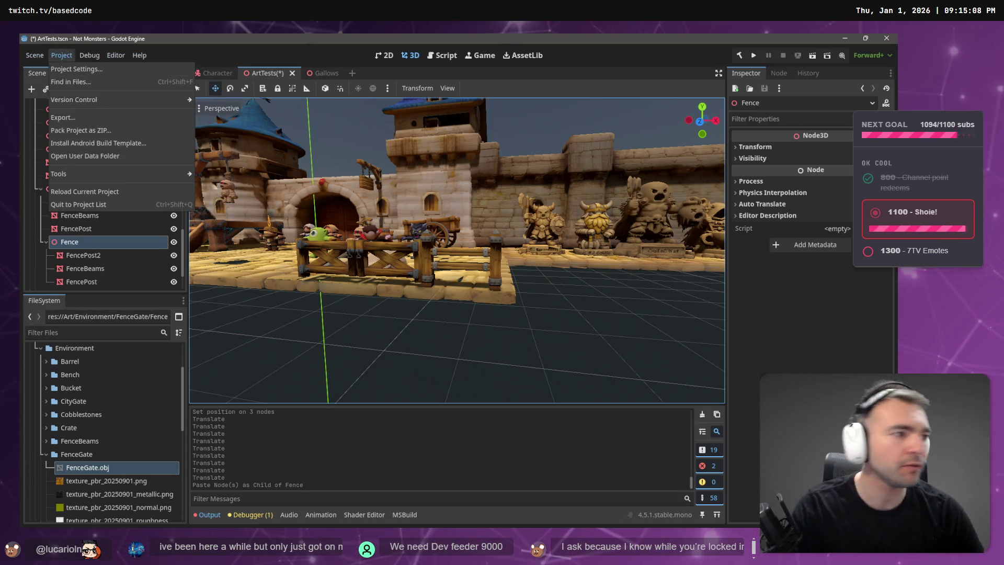
{"action": "key", "text": "Escape"}
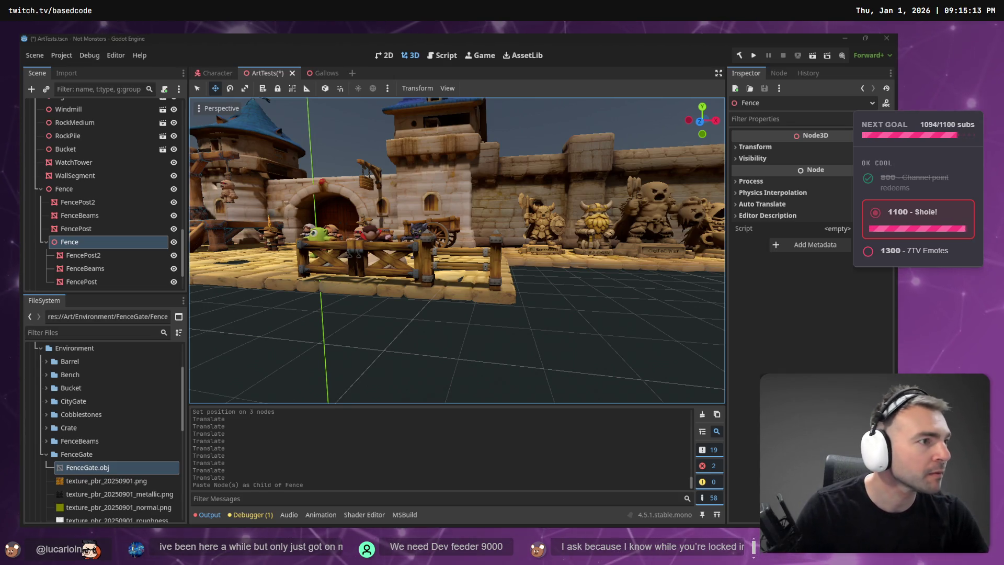
{"action": "key", "text": "ctrl+n"}
{"action": "double_click", "coordinate": [473, 167]}
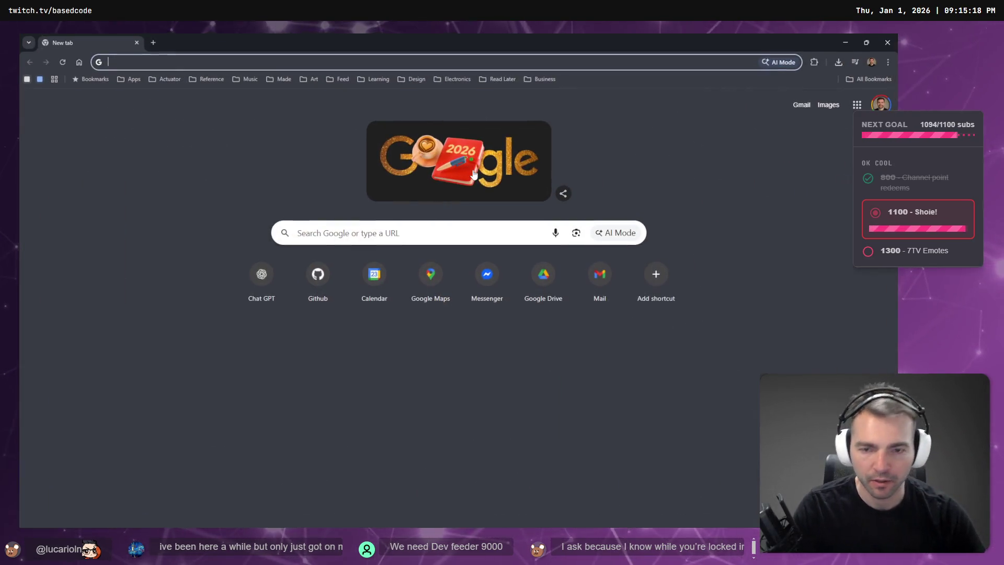
Step: On chatgpt.com, ask how to move a selected object into view in Godot
{"action": "type", "text": "chatgpt.com"}
{"action": "key", "text": "Return"}
{"action": "key", "text": "super+h"}
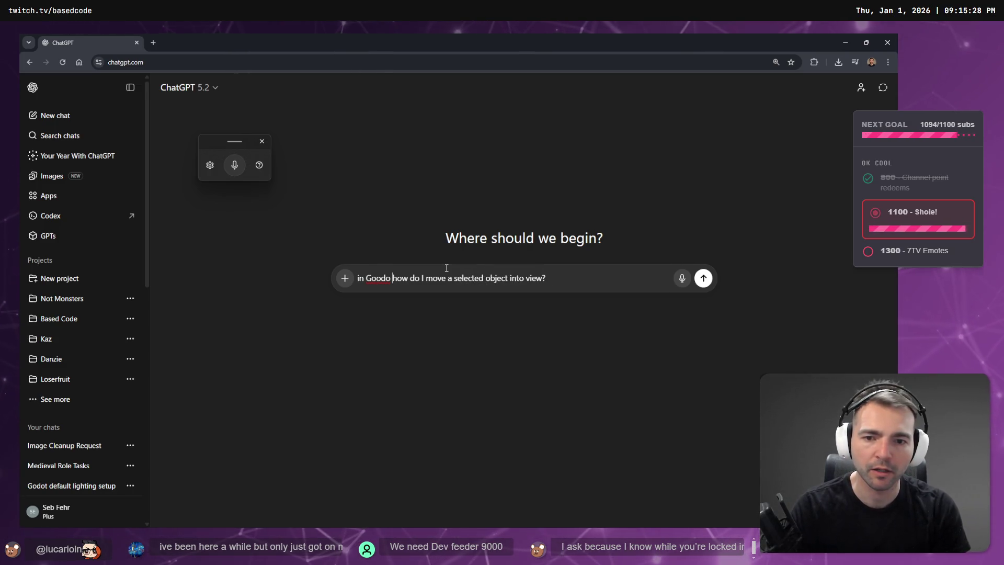
{"action": "key", "text": "BackSpace"}
{"action": "key", "text": "End"}
{"action": "key", "text": "shift+Return"}
{"action": "key", "text": "Return"}
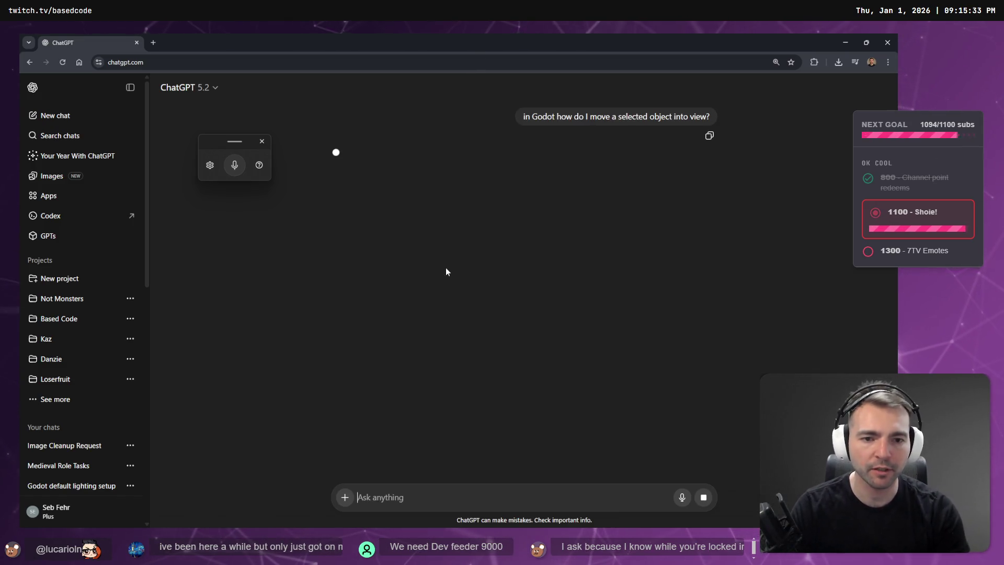
Step: Back in Godot, turn the view along the castle wall and focus the scene tree
{"action": "key", "text": "alt+Tab"}
{"action": "left_click_drag", "start_coordinate": [555, 280], "coordinate": [471, 285]}
{"action": "left_click", "coordinate": [105, 241]}
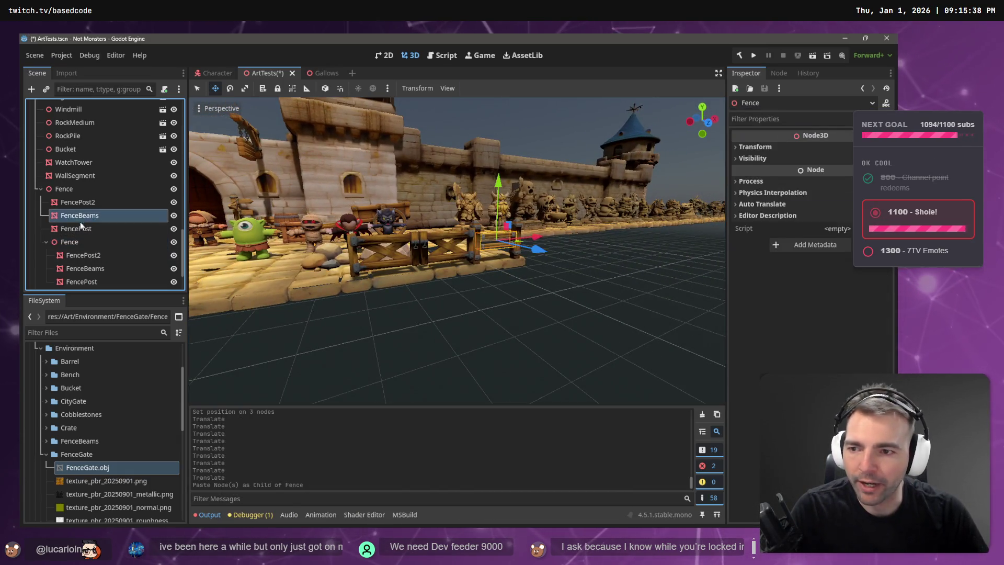
Step: Drag the nested Fence copy out beside Fence so it becomes Fence2, then fold both groups
{"action": "left_click", "coordinate": [41, 187]}
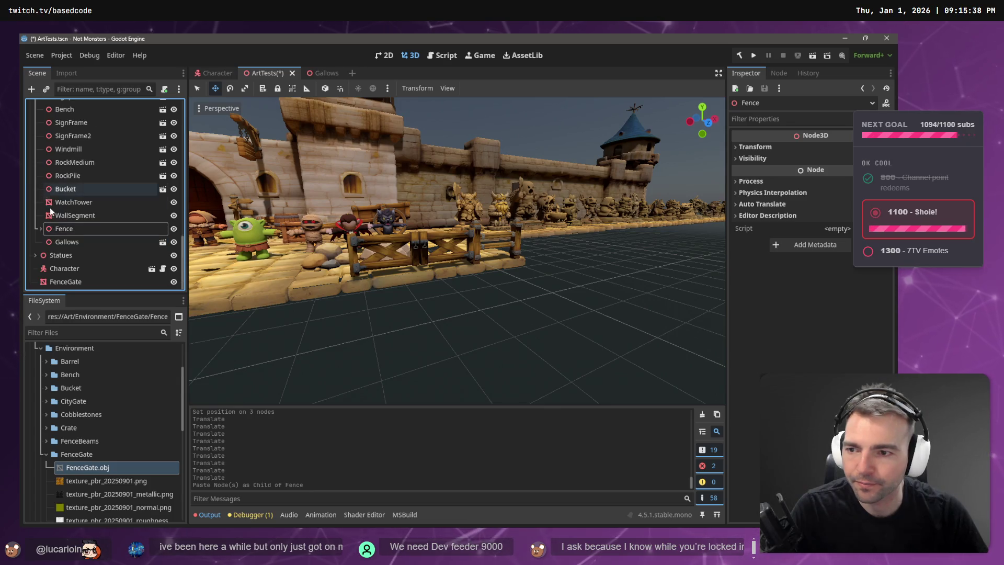
{"action": "left_click", "coordinate": [41, 228]}
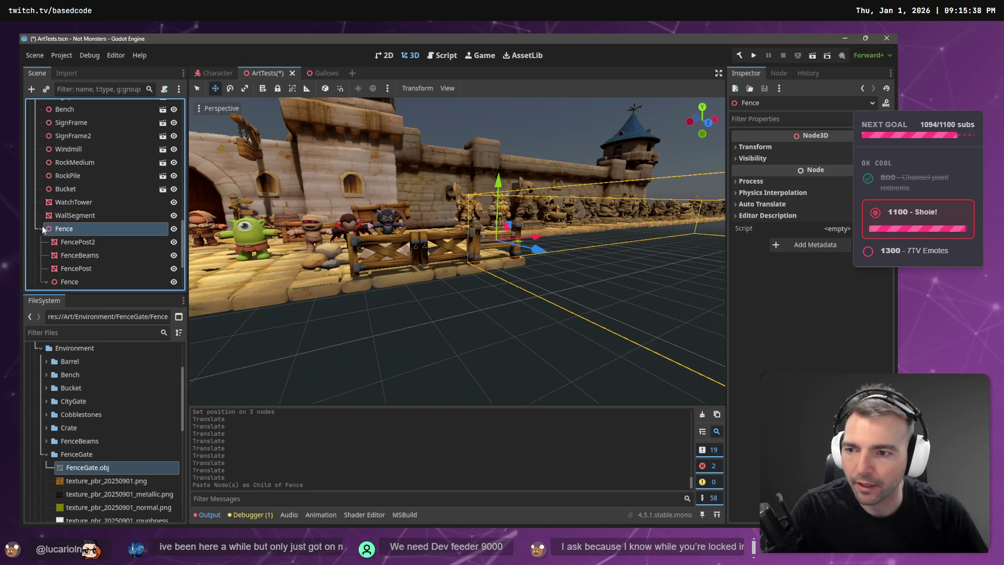
{"action": "left_click", "coordinate": [77, 282]}
{"action": "left_click_drag", "start_coordinate": [66, 229], "coordinate": [44, 231]}
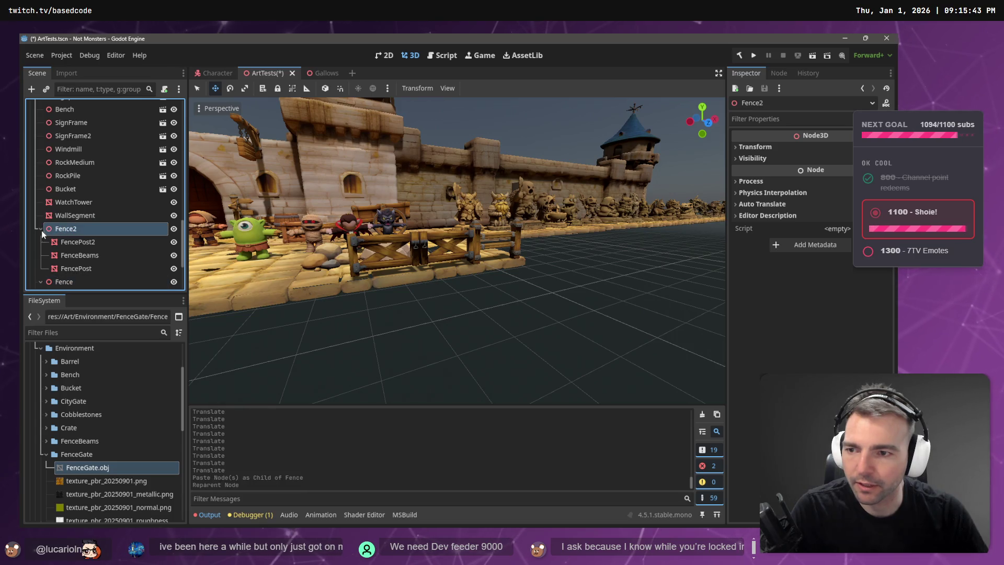
{"action": "left_click", "coordinate": [40, 229]}
{"action": "left_click", "coordinate": [40, 242]}
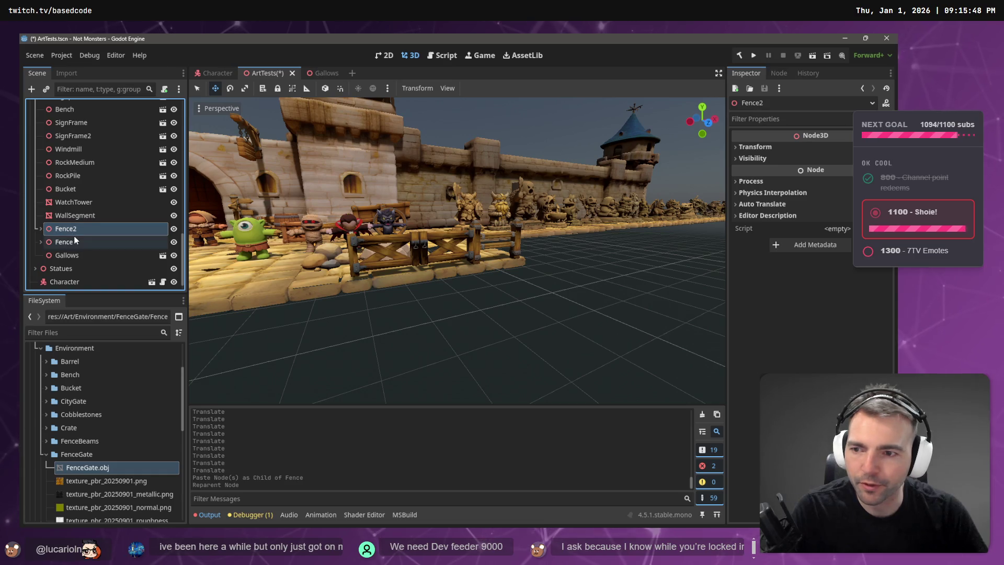
{"action": "key", "text": "alt+Tab"}
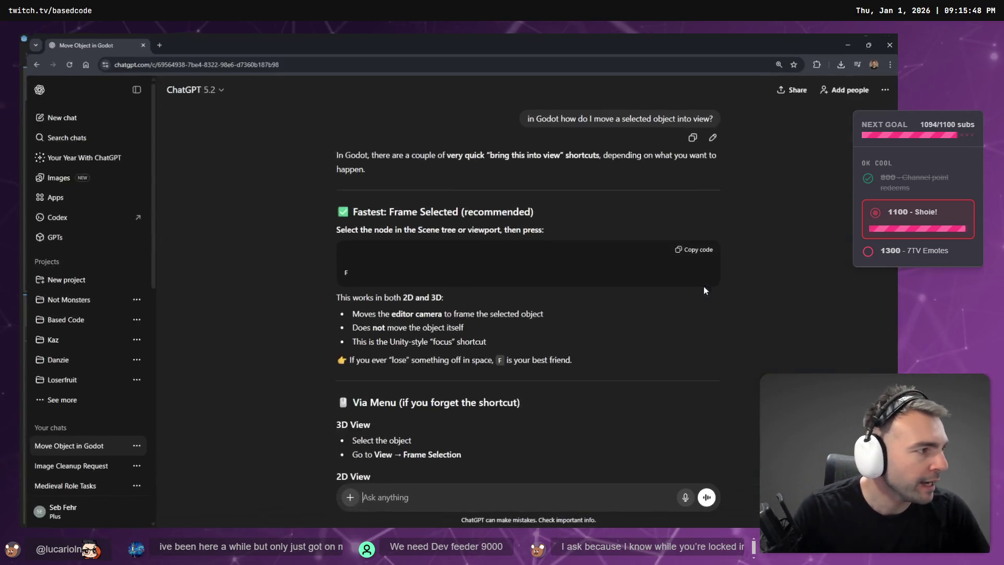
Step: Scroll ChatGPT's answer down to the Move Object to Camera tip, then return to Godot
{"action": "scroll", "coordinate": [419, 265], "scroll_direction": "down", "scroll_amount": 2}
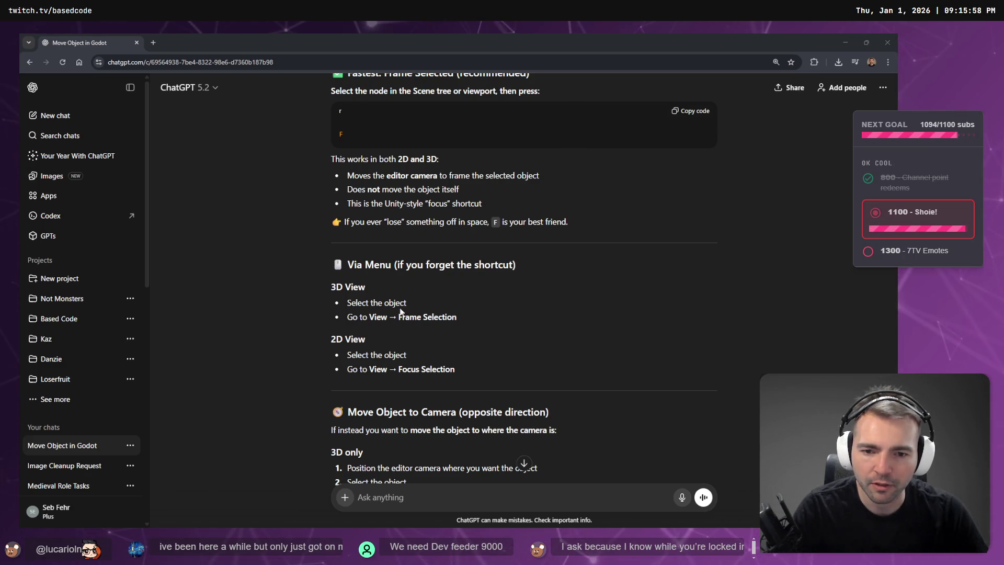
{"action": "scroll", "coordinate": [393, 310], "scroll_direction": "down", "scroll_amount": 3}
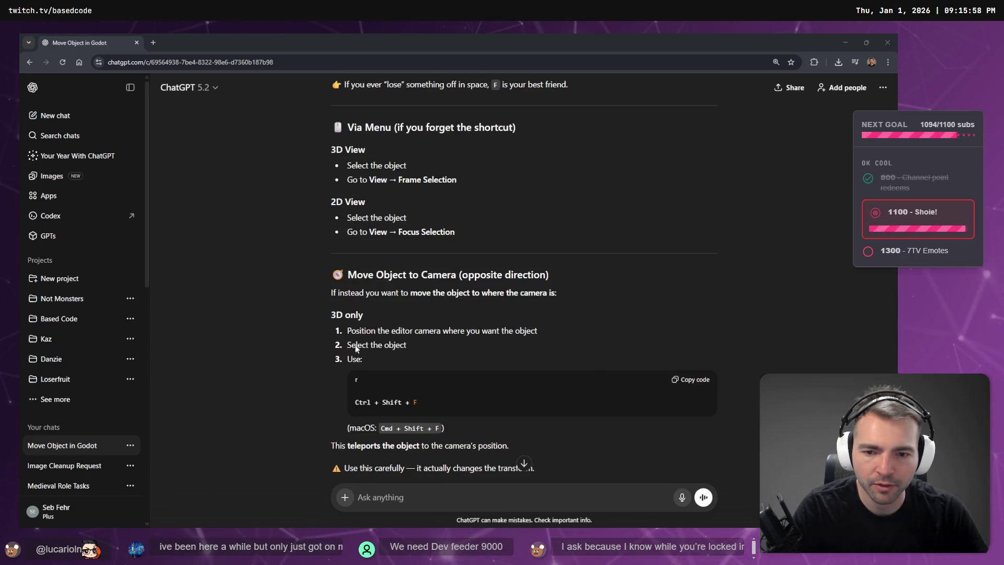
{"action": "scroll", "coordinate": [429, 328], "scroll_direction": "down", "scroll_amount": 2}
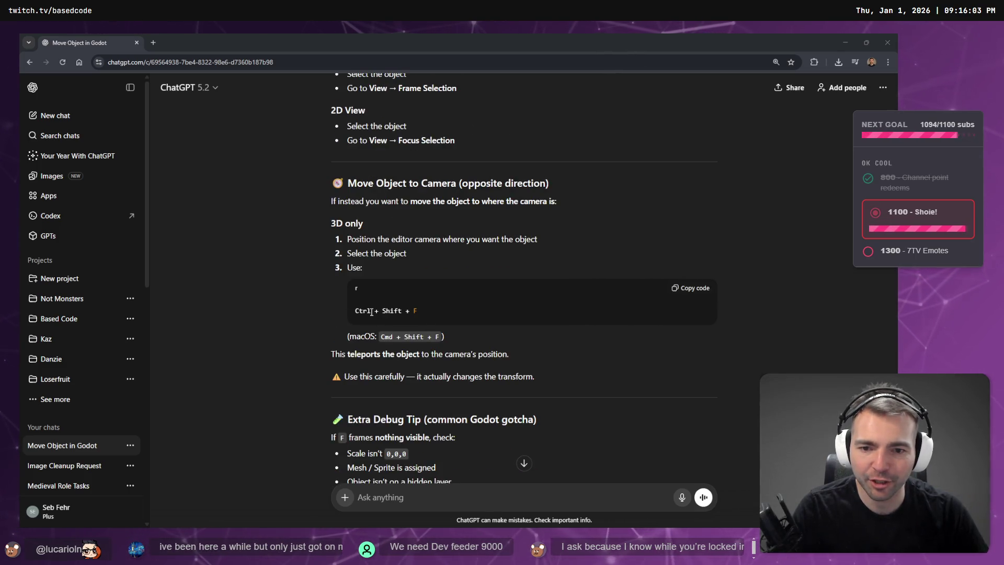
{"action": "scroll", "coordinate": [415, 312], "scroll_direction": "down", "scroll_amount": 2}
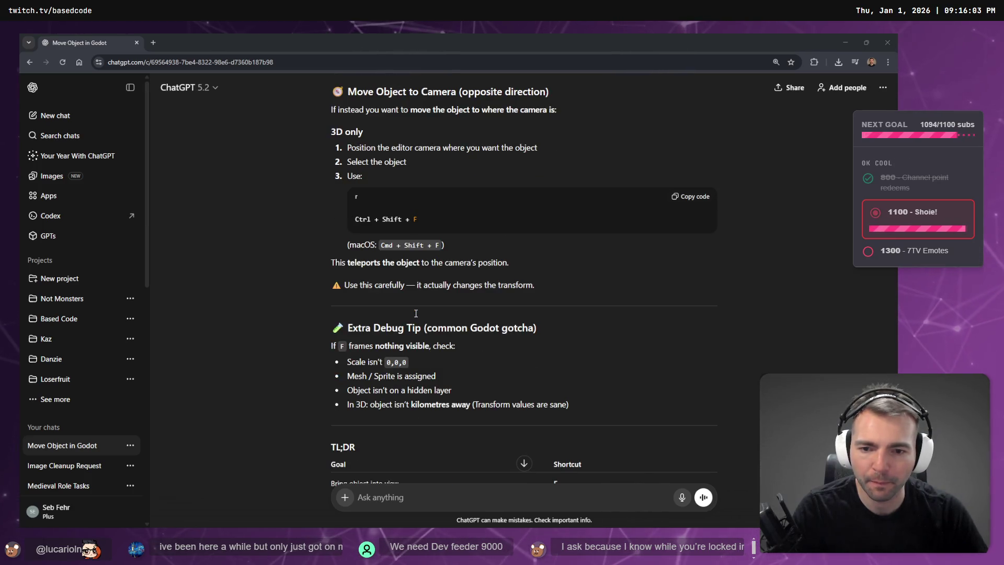
{"action": "key", "text": "alt+Tab"}
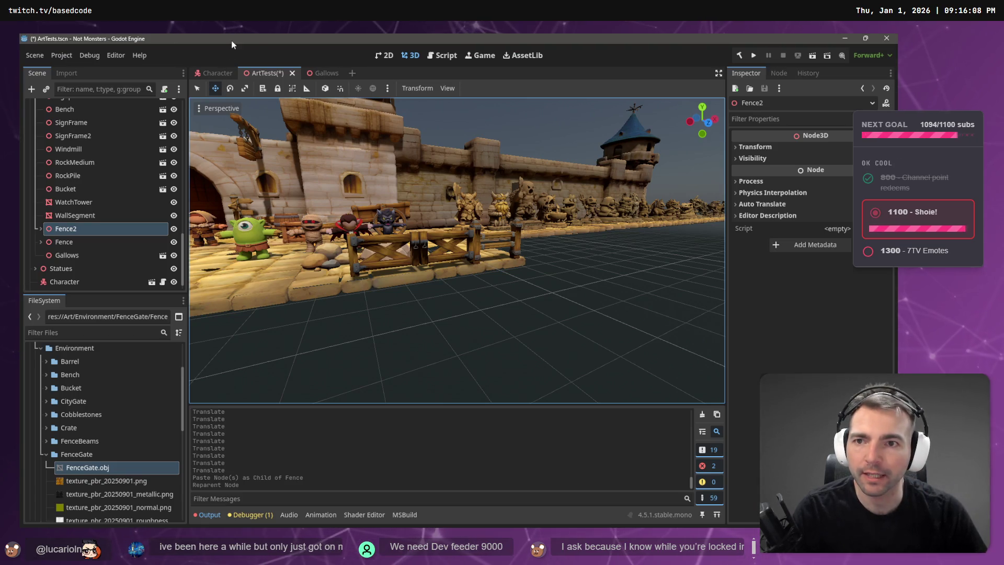
Step: Try the suggested Ctrl+Shift+F on Fence2 and Fence; each time only Find in Files opens
{"action": "key", "text": "ctrl+shift+f"}
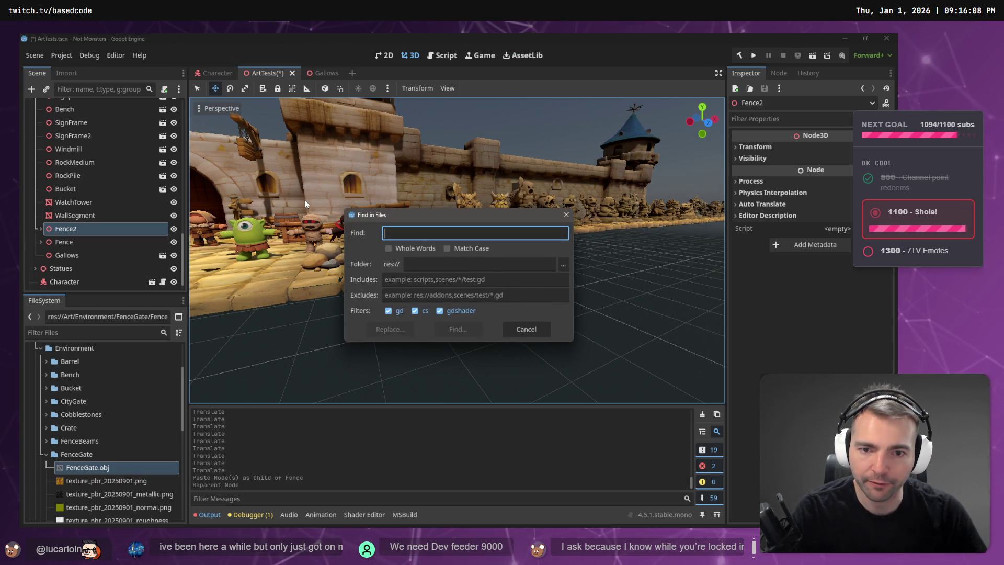
{"action": "key", "text": "Escape"}
{"action": "left_click", "coordinate": [91, 228]}
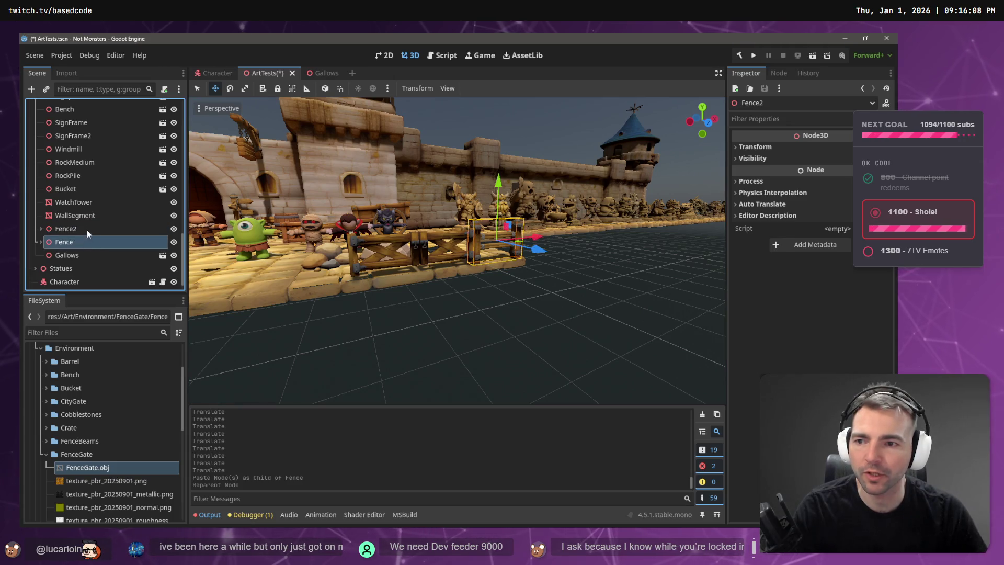
{"action": "key", "text": "ctrl+shift+f"}
{"action": "key", "text": "Escape"}
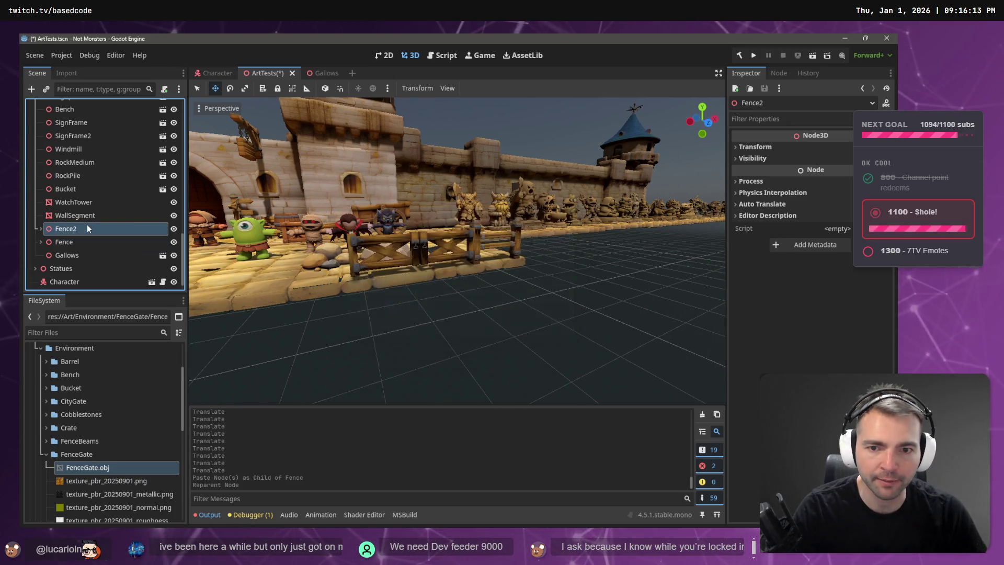
{"action": "key", "text": "alt+Tab"}
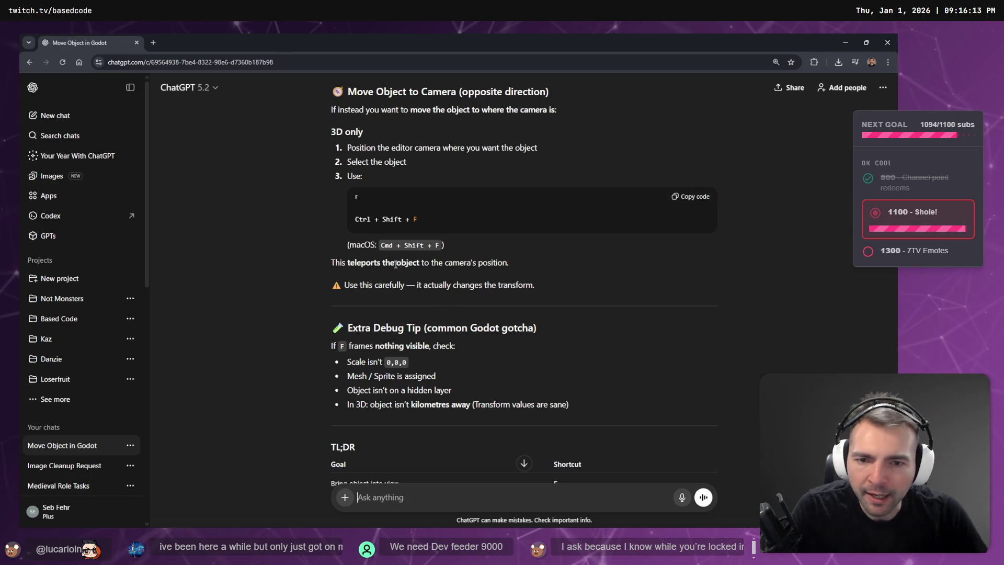
Step: Highlight the answer's camera-positioning and object-selection steps, then scroll to the bottom of the chat
{"action": "left_click_drag", "start_coordinate": [382, 245], "coordinate": [436, 262]}
{"action": "left_click", "coordinate": [350, 133]}
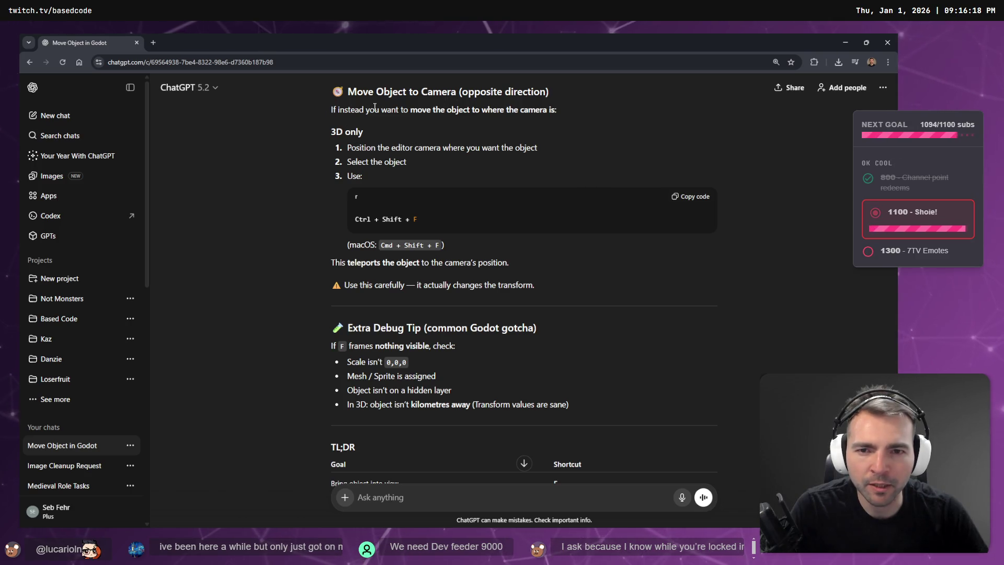
{"action": "left_click_drag", "start_coordinate": [347, 148], "coordinate": [539, 152]}
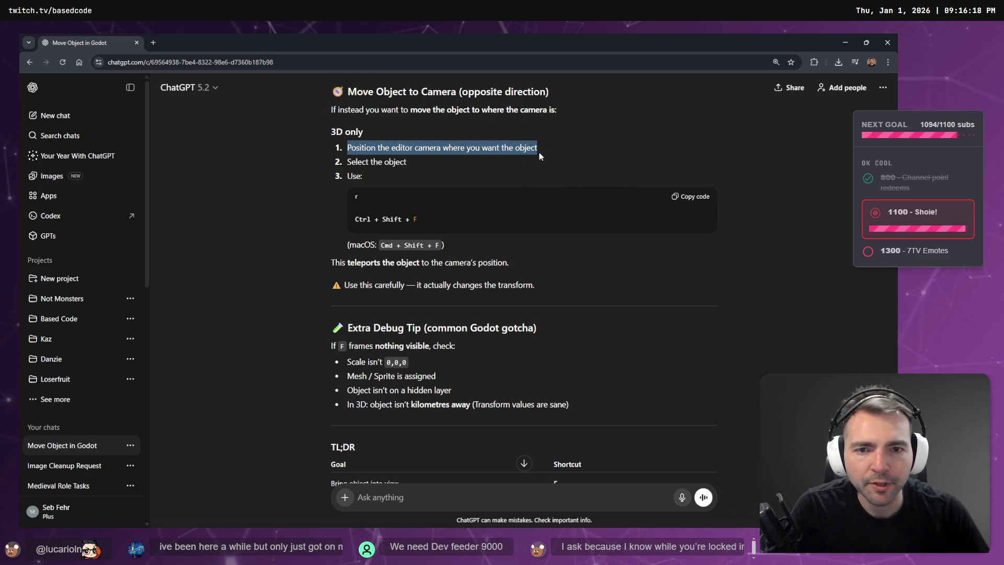
{"action": "left_click_drag", "start_coordinate": [346, 162], "coordinate": [407, 163]}
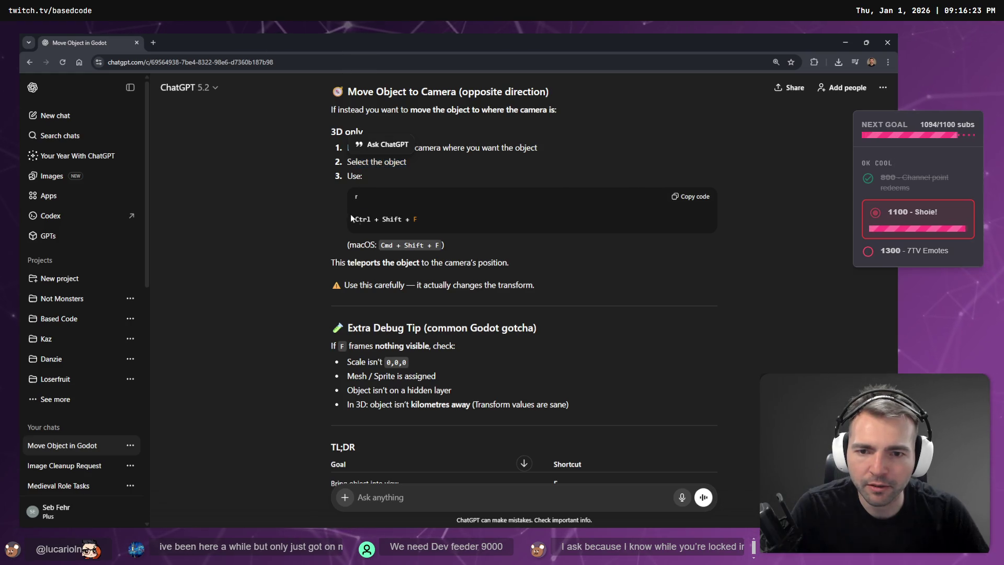
{"action": "left_click_drag", "start_coordinate": [350, 217], "coordinate": [466, 227]}
{"action": "left_click", "coordinate": [476, 218]}
{"action": "scroll", "coordinate": [474, 209], "scroll_direction": "down", "scroll_amount": 3}
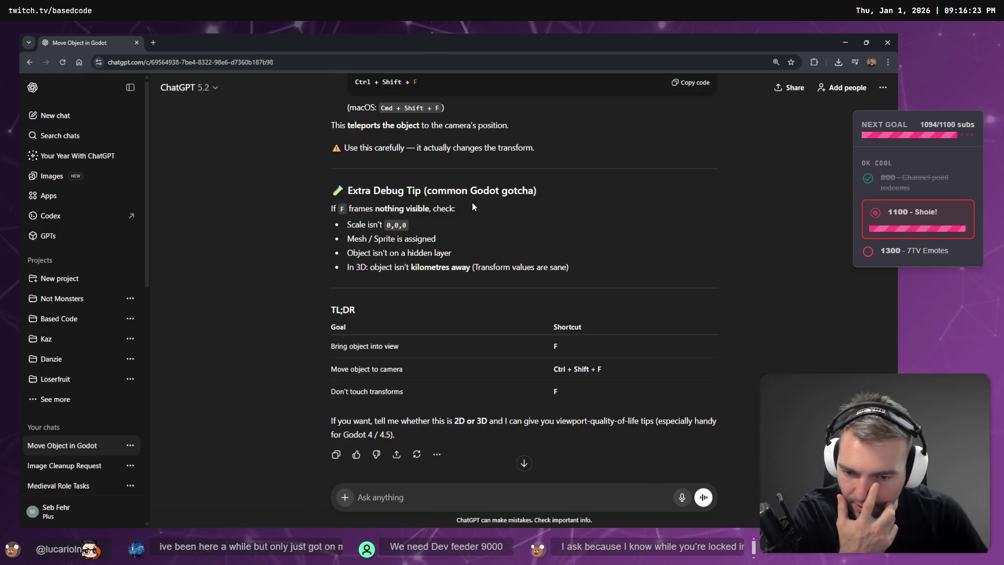
{"action": "scroll", "coordinate": [472, 203], "scroll_direction": "down", "scroll_amount": 1}
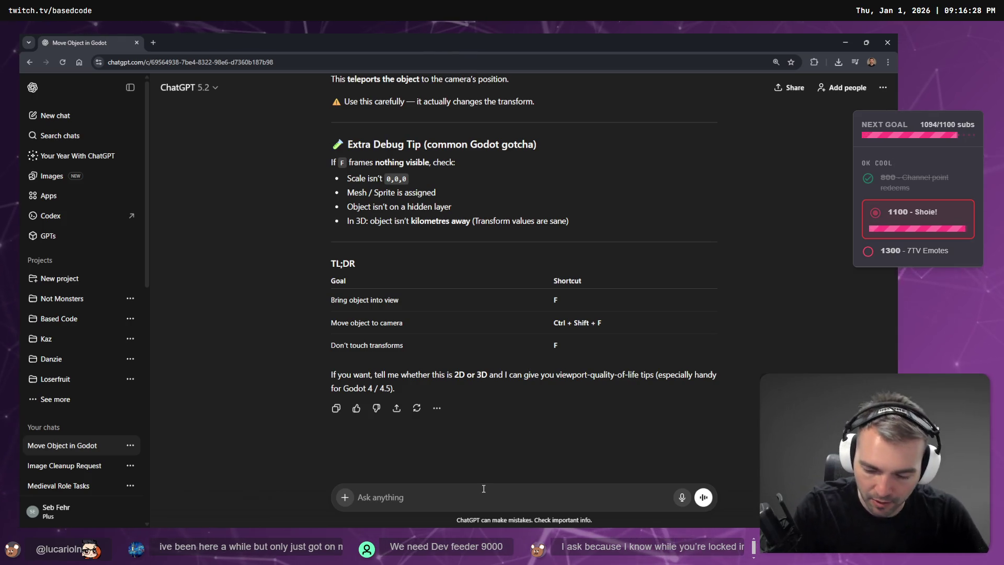
Step: Dictate a follow-up saying the shortcut opens Find, and send it with Web search on
{"action": "key", "text": "super+h"}
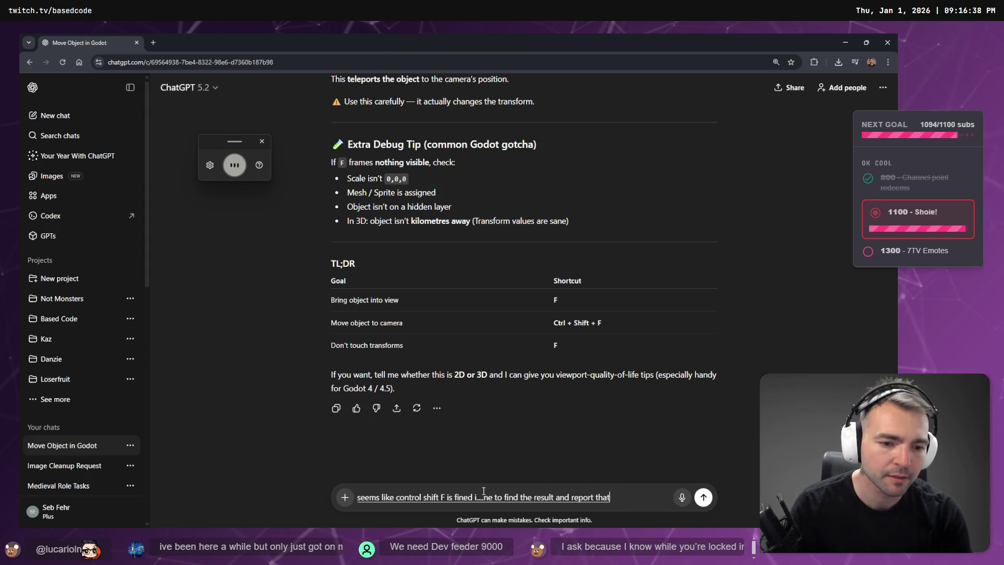
{"action": "left_click", "coordinate": [345, 497]}
{"action": "mouse_move", "coordinate": [398, 474]}
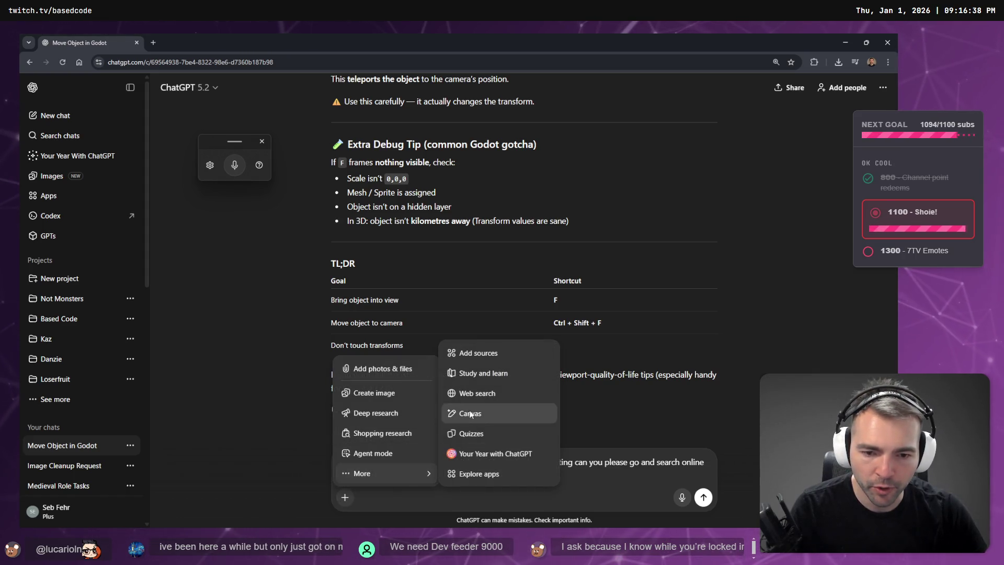
{"action": "left_click", "coordinate": [478, 394]}
{"action": "key", "text": "Return"}
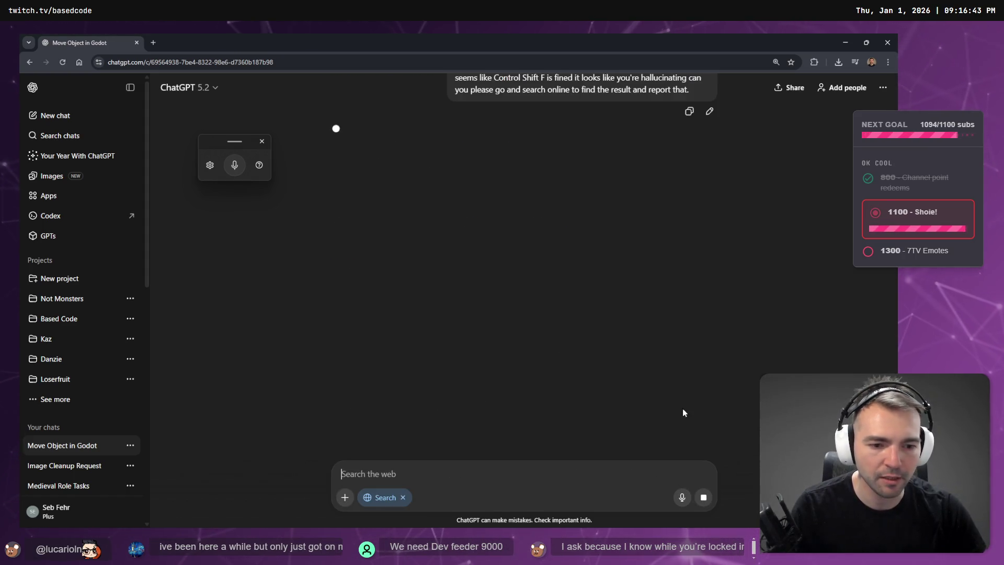
Step: Back in Godot, fly the view forward over the courtyard with W
{"action": "key", "text": "alt+space"}
{"action": "key", "text": "alt+Tab"}
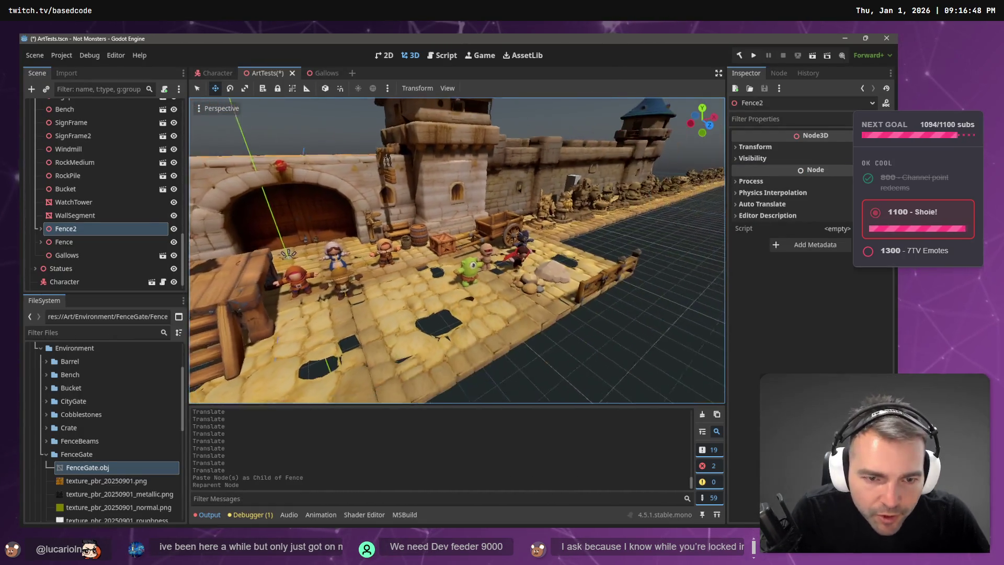
{"action": "key", "text": "w"}
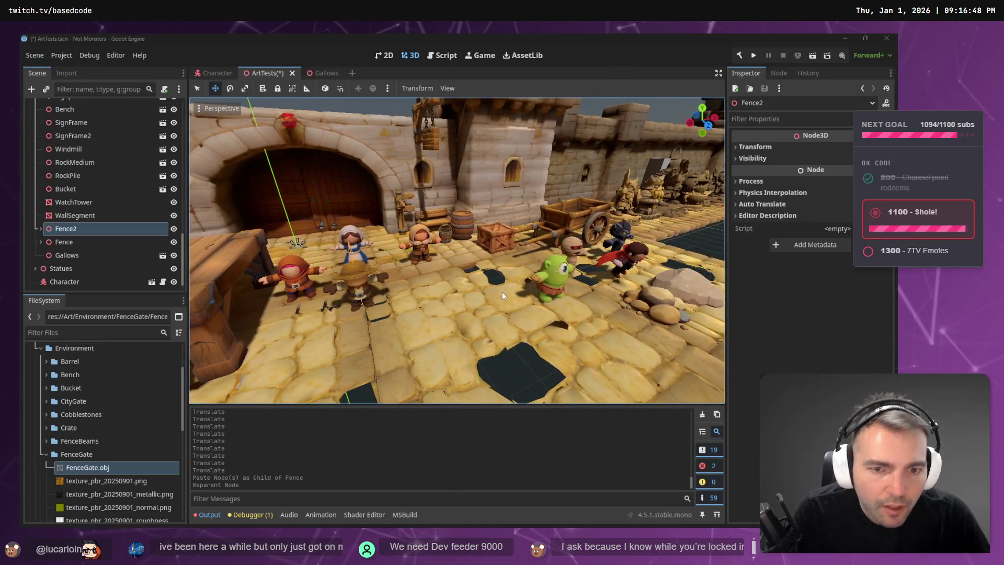
{"action": "key", "text": "alt+Tab"}
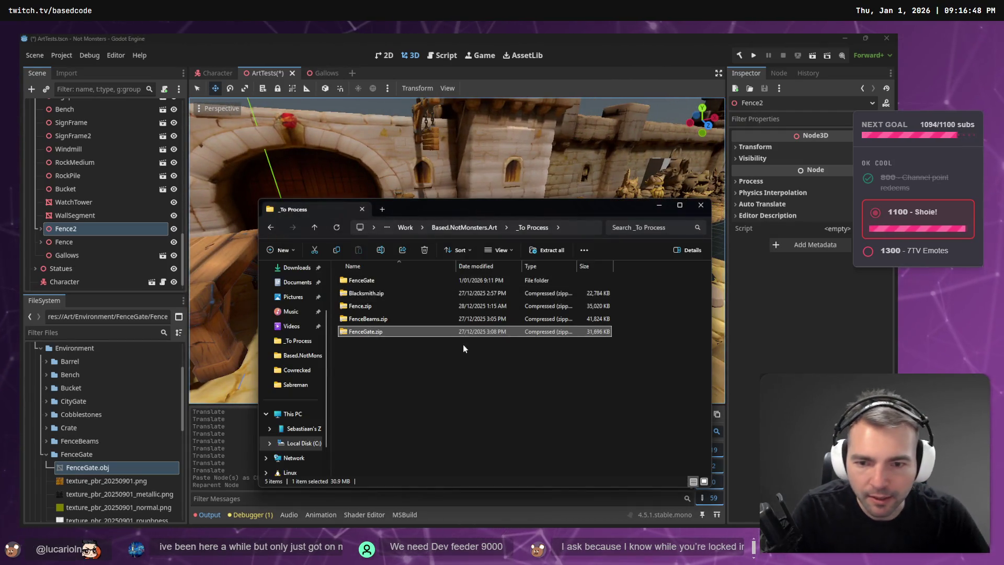
Step: Move the FenceGate folder from _To Process into Based.NotMonsters.Art, then return to _To Process
{"action": "left_click", "coordinate": [377, 280]}
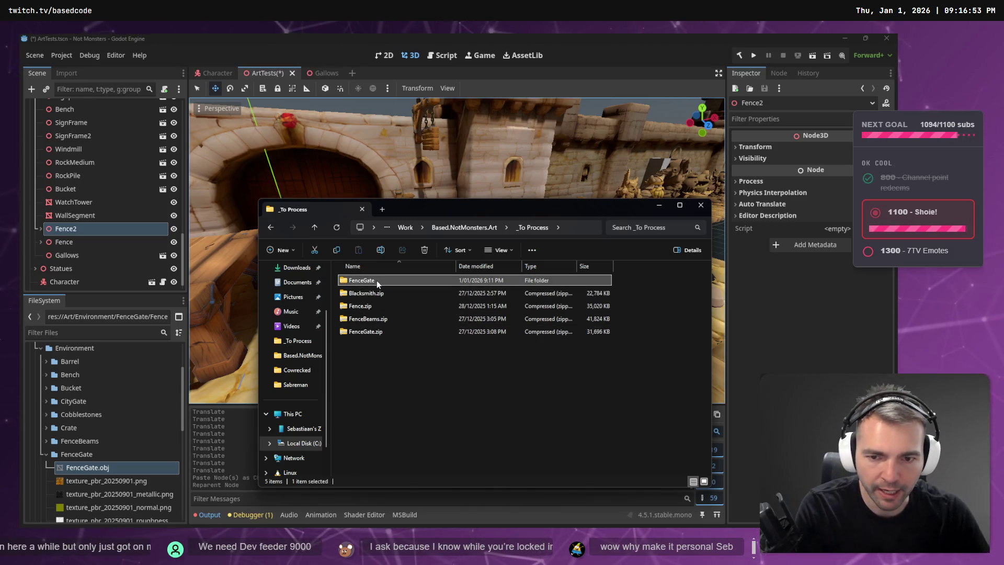
{"action": "left_click_drag", "start_coordinate": [377, 280], "coordinate": [481, 228]}
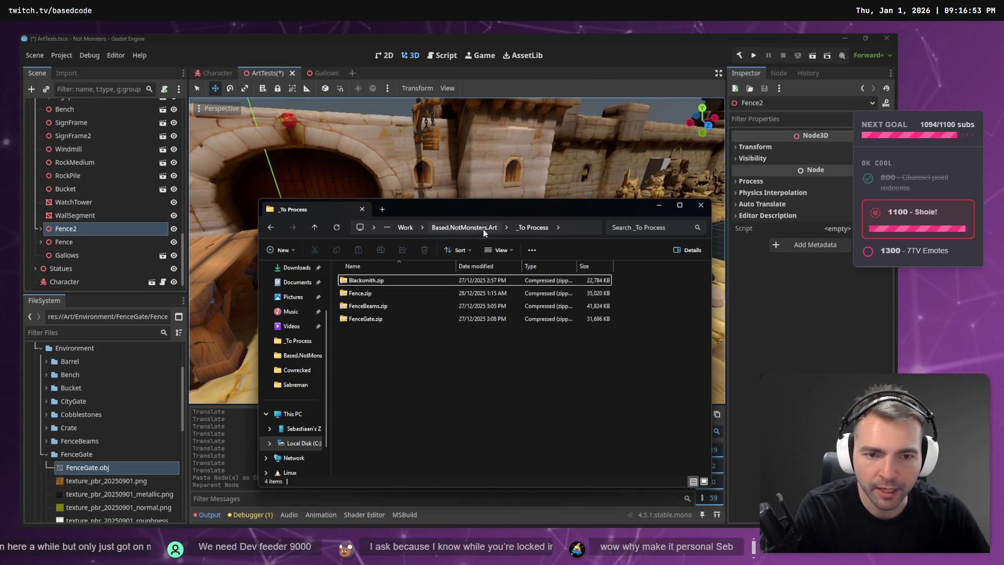
{"action": "left_click", "coordinate": [481, 229]}
{"action": "key", "text": "alt+Left"}
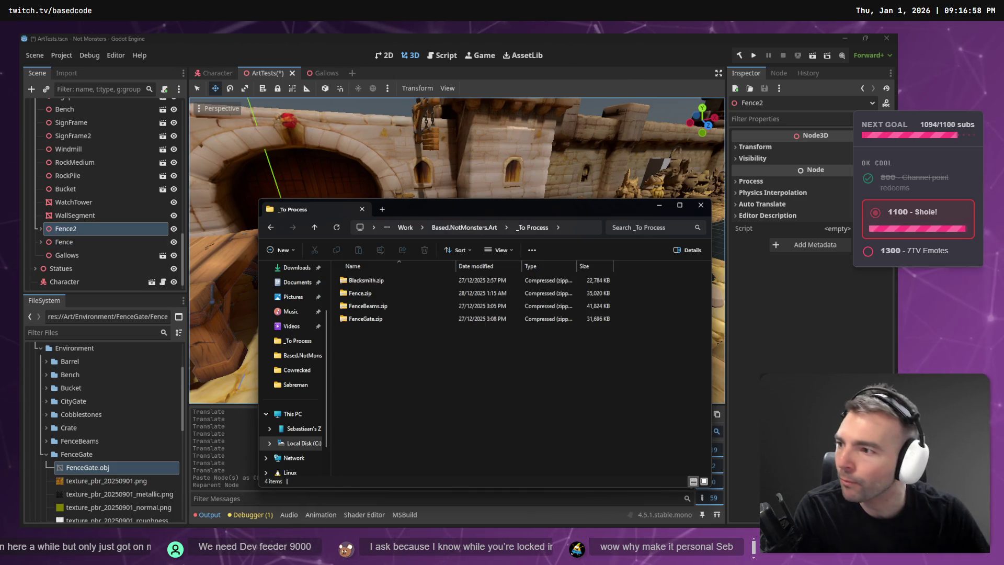
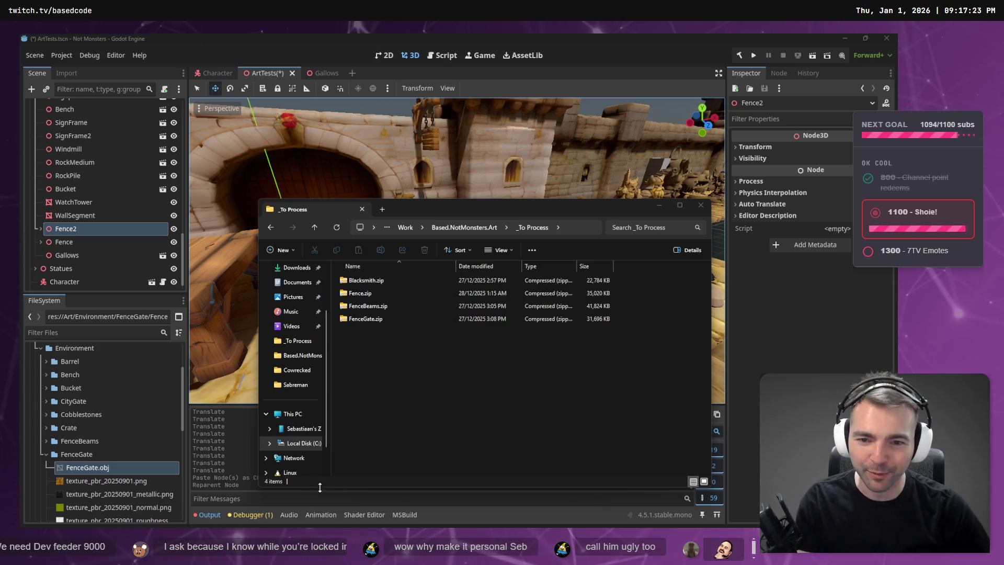
Step: Bring up the Move Object in Godot chat in ChatGPT and scroll to its latest reply
{"action": "left_click", "coordinate": [384, 370]}
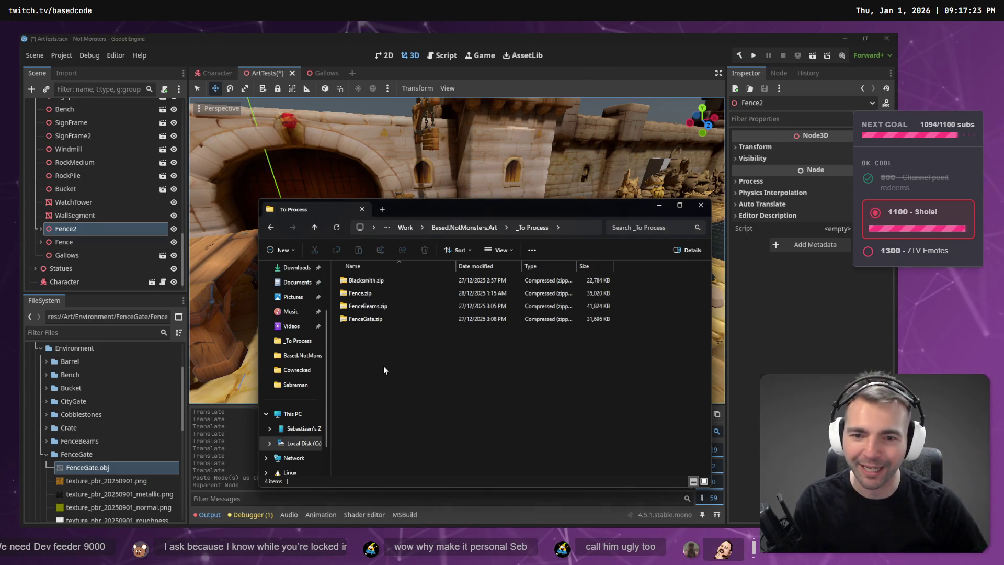
{"action": "left_click", "coordinate": [595, 43]}
{"action": "key", "text": "alt+Tab"}
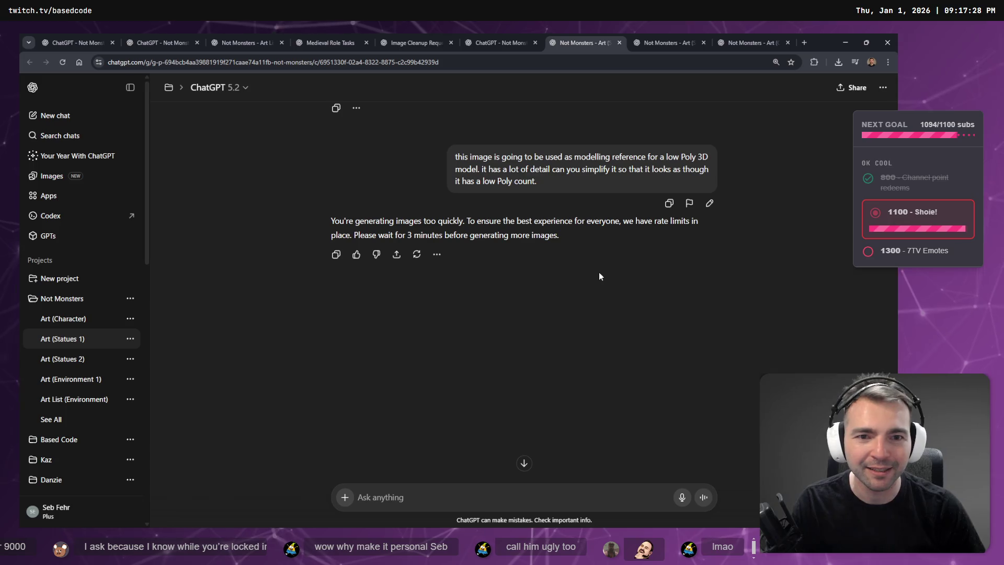
{"action": "left_click", "coordinate": [667, 34]}
{"action": "left_click", "coordinate": [748, 34]}
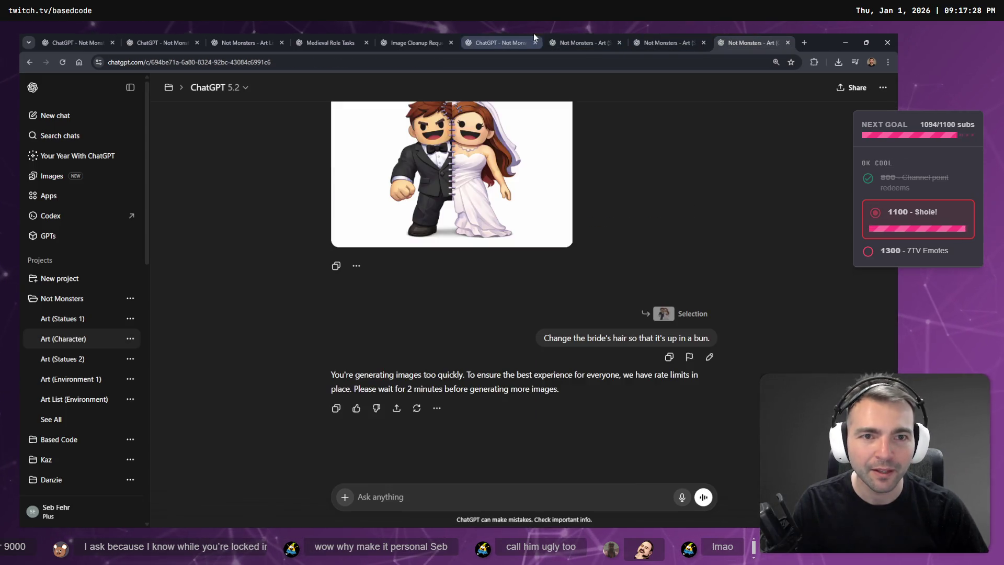
{"action": "left_click", "coordinate": [506, 34]}
{"action": "left_click", "coordinate": [408, 34]}
{"action": "left_click", "coordinate": [471, 34]}
{"action": "key", "text": "alt+Tab"}
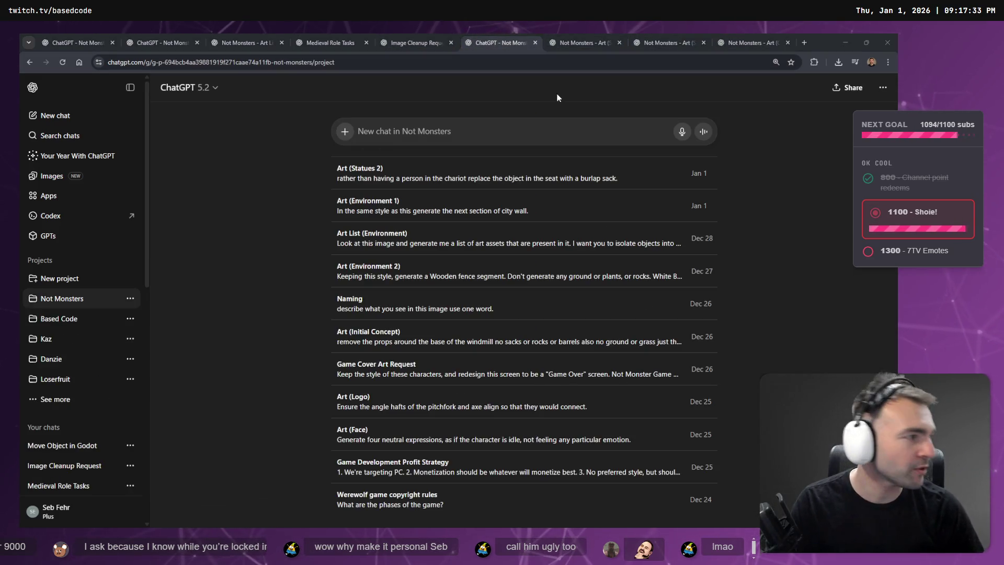
{"action": "key", "text": "alt+Tab"}
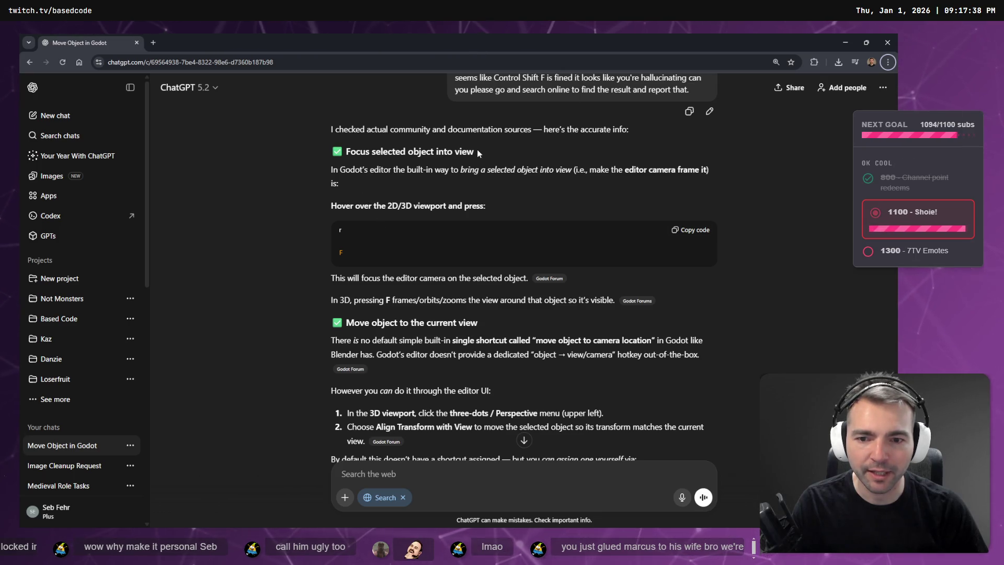
{"action": "scroll", "coordinate": [456, 225], "scroll_direction": "down", "scroll_amount": 3}
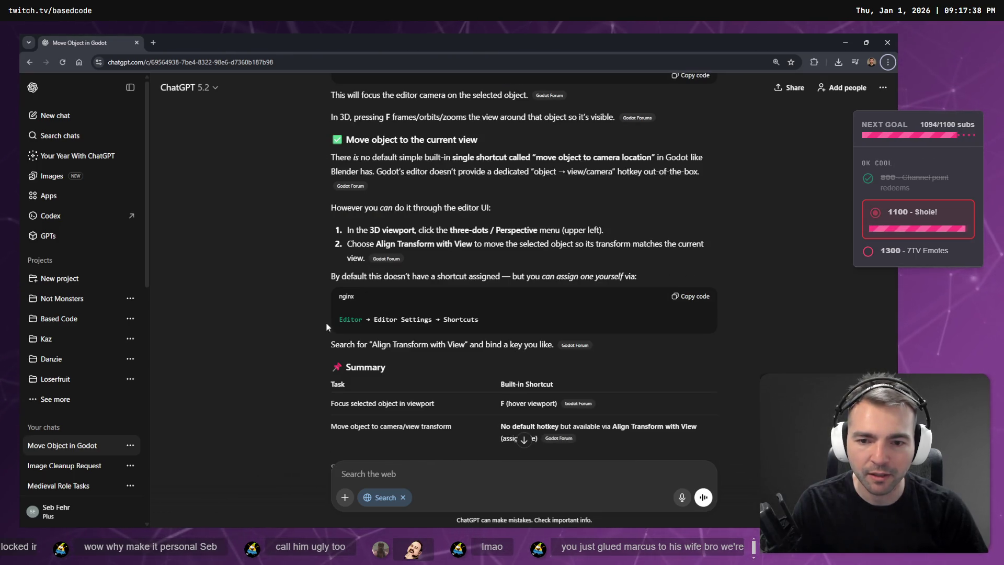
{"action": "scroll", "coordinate": [519, 323], "scroll_direction": "down", "scroll_amount": 1}
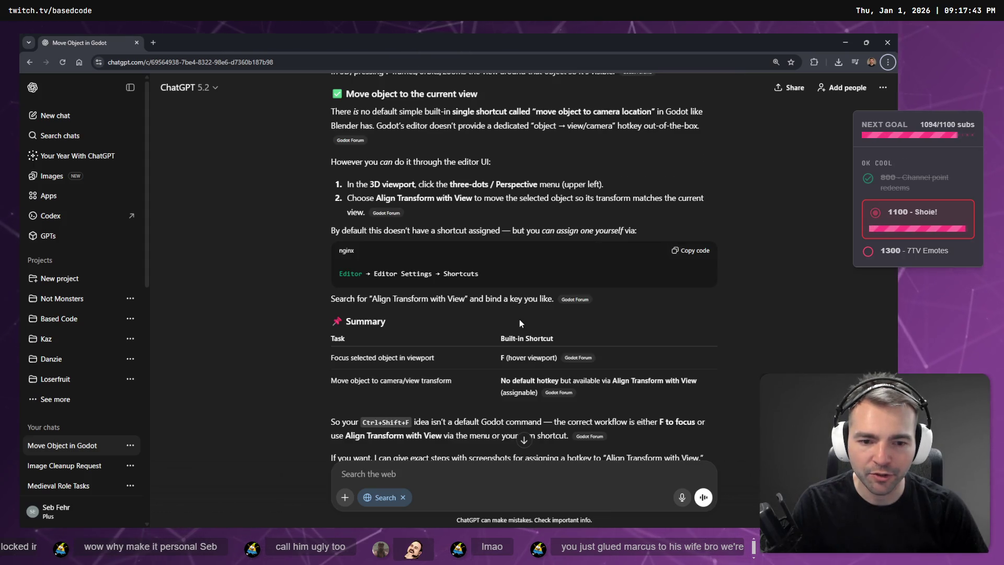
{"action": "scroll", "coordinate": [518, 323], "scroll_direction": "down", "scroll_amount": 3}
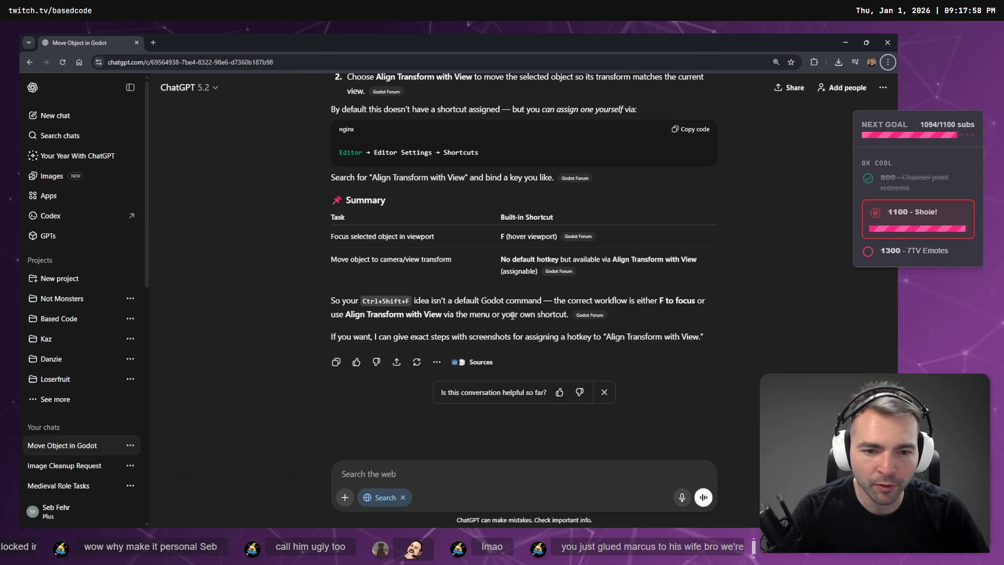
Step: Dictate and send the question asking where the Align Transform with View option is
{"action": "key", "text": "super+h"}
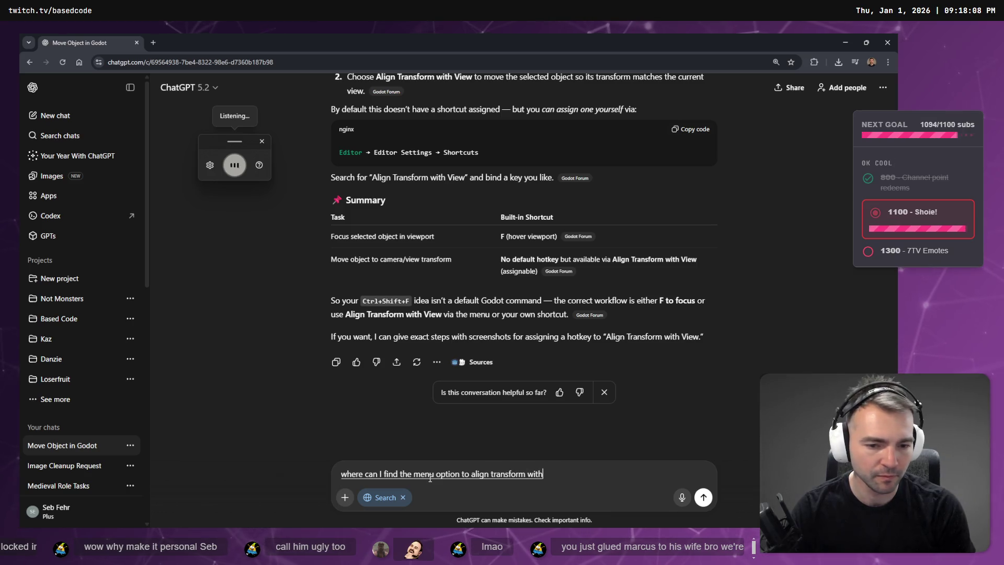
{"action": "type", "text": "view?"}
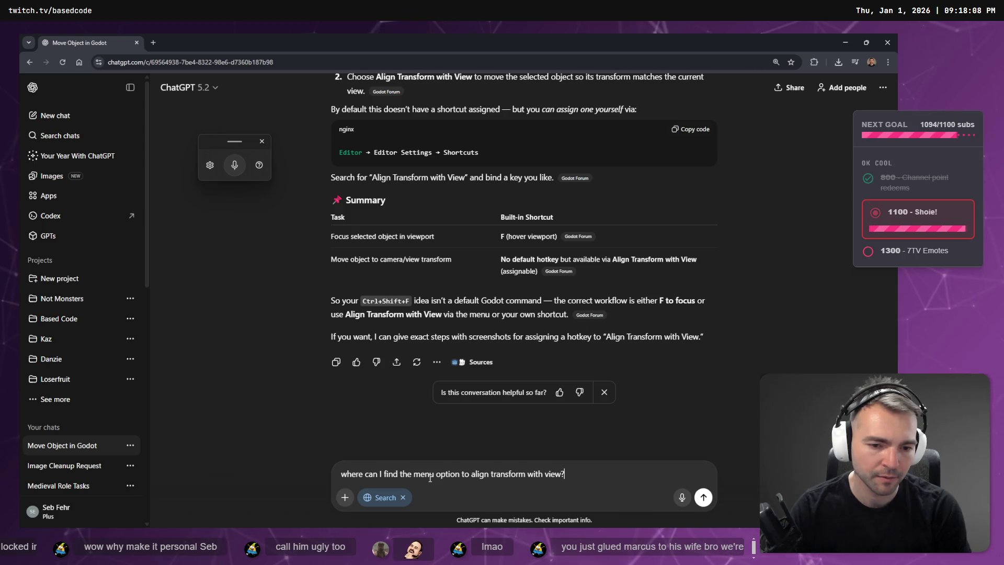
{"action": "key", "text": "Return"}
{"action": "key", "text": "alt+Tab"}
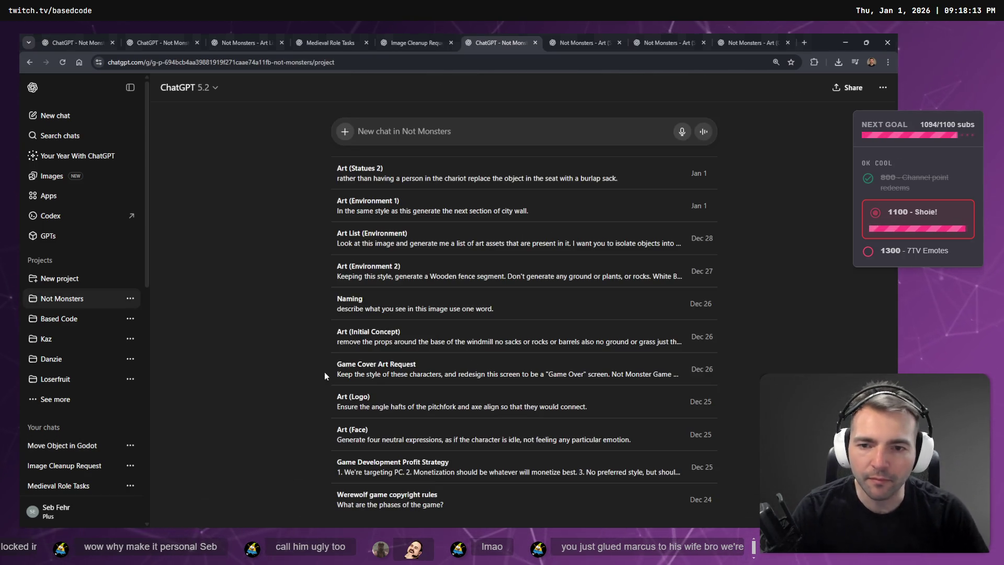
Step: Frame the selected Fence2 in the Godot viewport
{"action": "key", "text": "alt+Tab"}
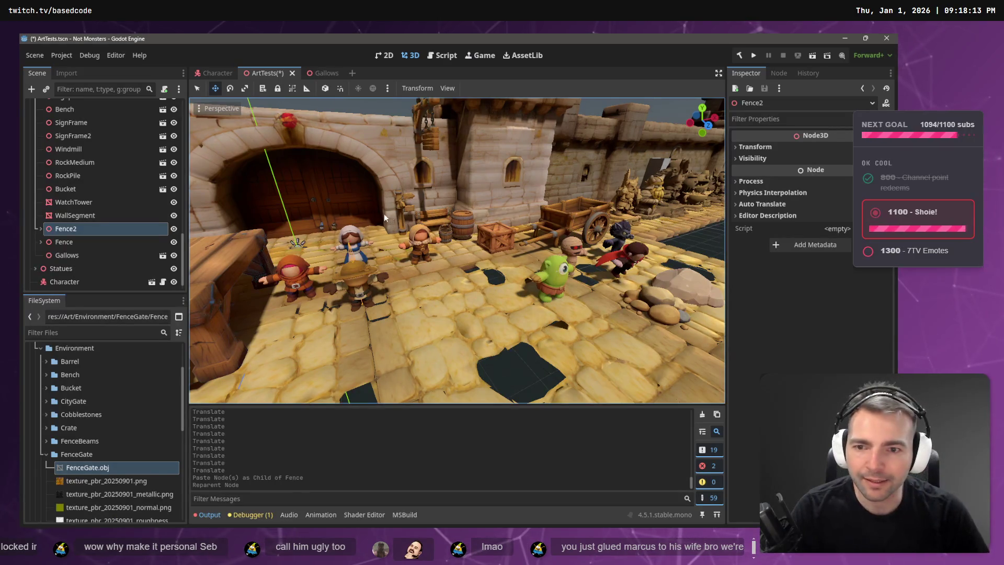
{"action": "key", "text": "ctrl+shift+f"}
{"action": "key", "text": "Escape"}
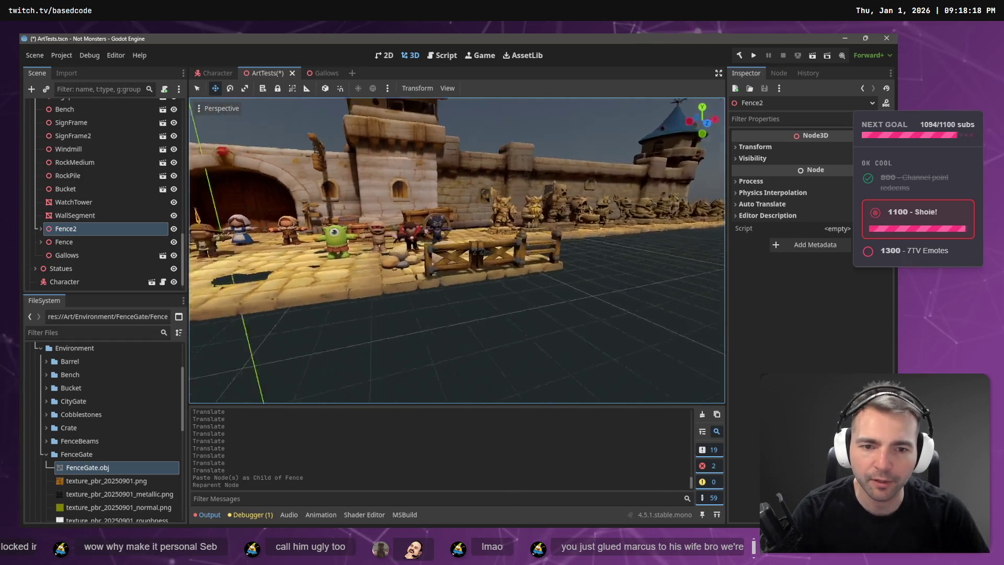
Step: Read ChatGPT's reply placing Align Transform with View in the 3D viewport's Perspective menu
{"action": "key", "text": "alt+Tab"}
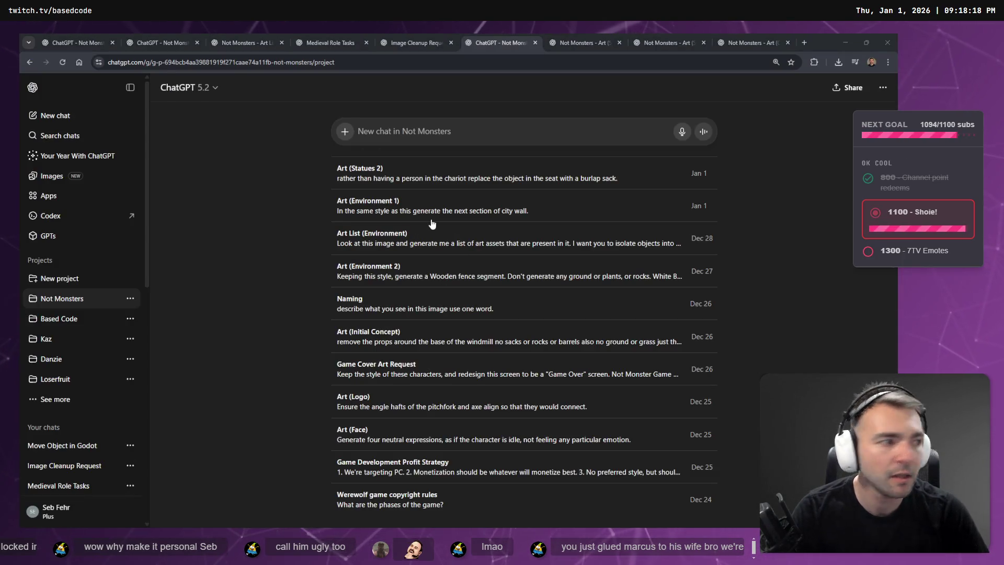
{"action": "key", "text": "alt+Tab"}
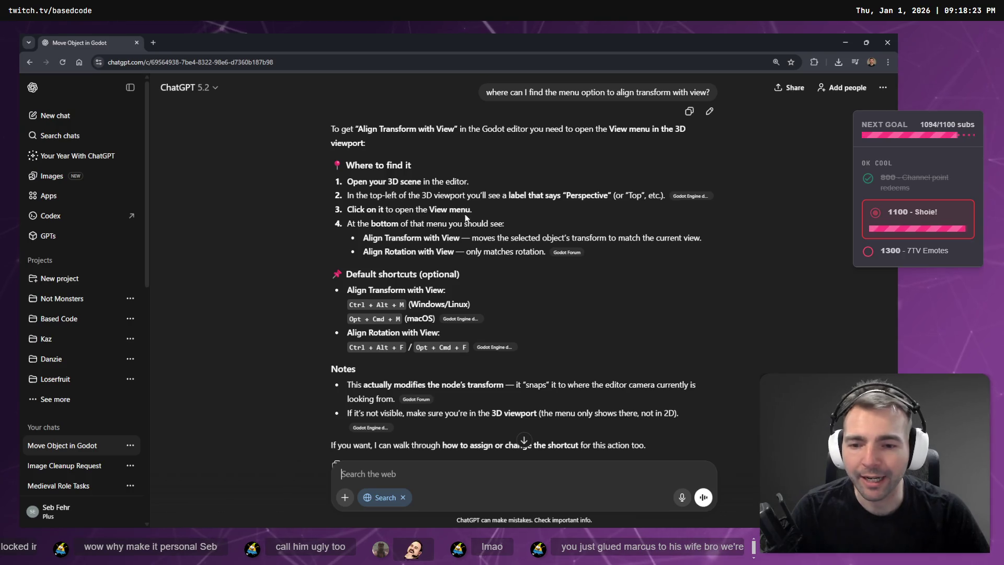
{"action": "scroll", "coordinate": [463, 215], "scroll_direction": "up", "scroll_amount": 2}
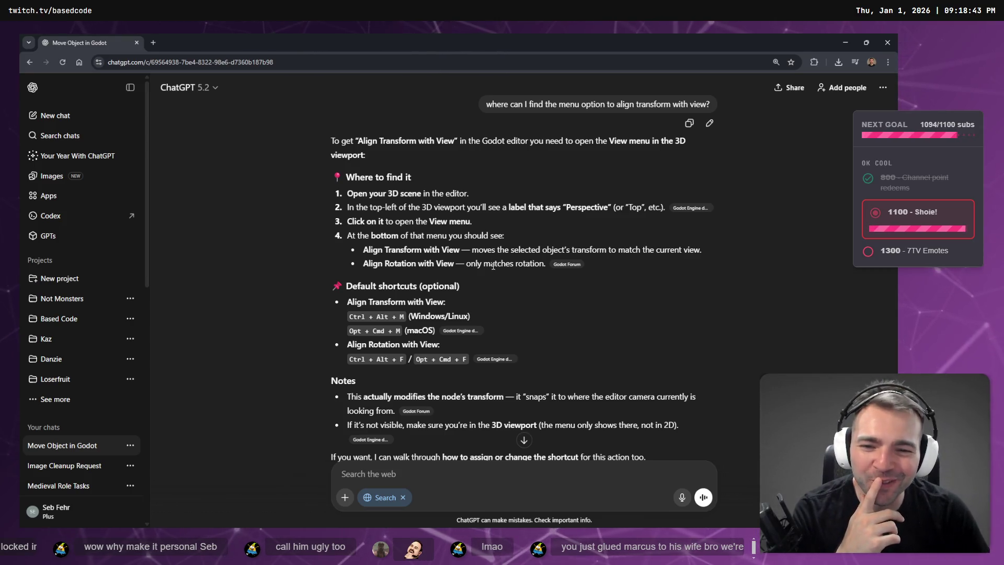
{"action": "scroll", "coordinate": [493, 267], "scroll_direction": "down", "scroll_amount": 3}
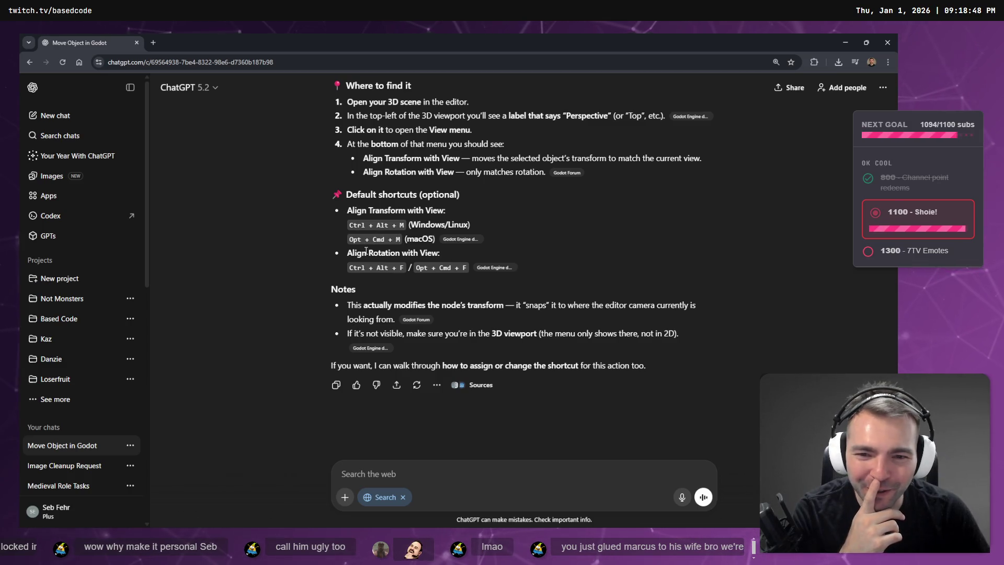
{"action": "left_click_drag", "start_coordinate": [560, 304], "coordinate": [547, 323]}
{"action": "left_click", "coordinate": [548, 322]}
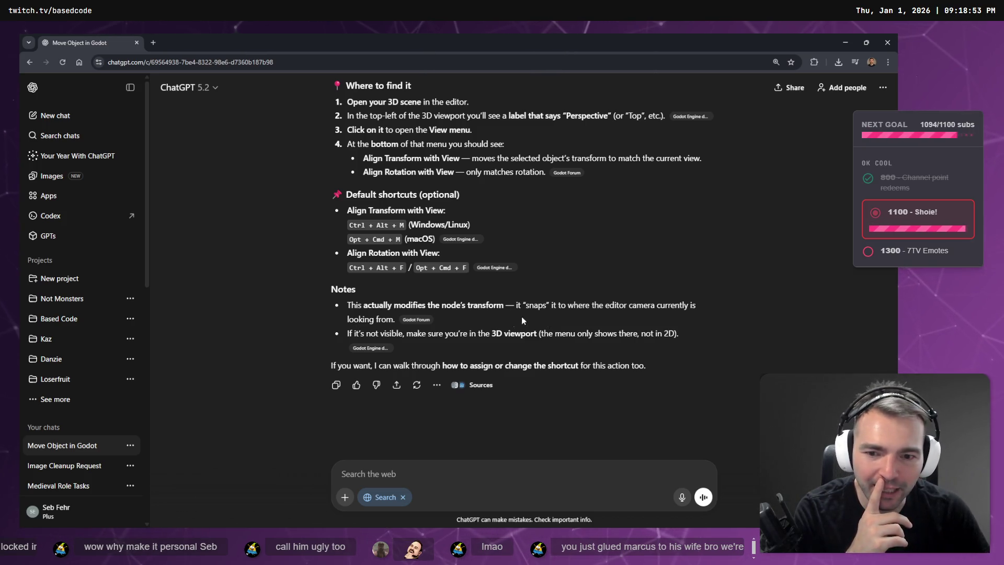
{"action": "left_click_drag", "start_coordinate": [404, 333], "coordinate": [537, 337]}
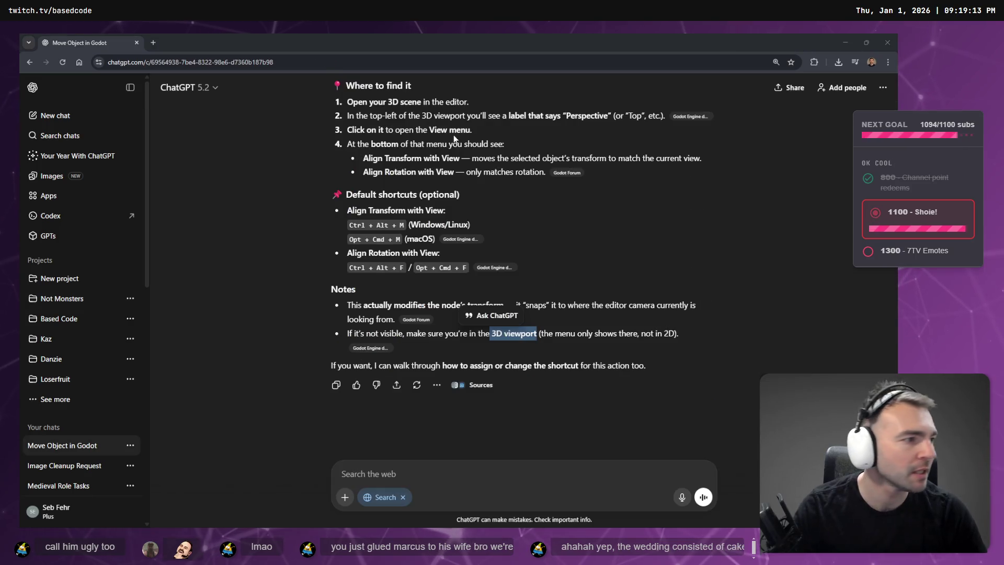
{"action": "key", "text": "alt+Tab"}
{"action": "left_click", "coordinate": [198, 109]}
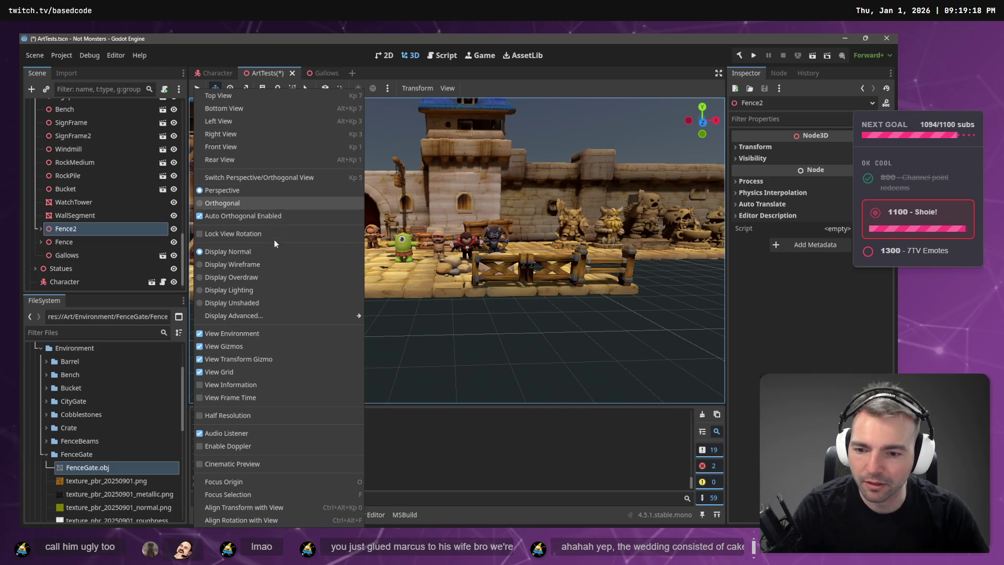
Step: Apply Align Transform with View to Fence2 from the Perspective menu
{"action": "left_click", "coordinate": [240, 508]}
{"action": "left_click", "coordinate": [73, 229]}
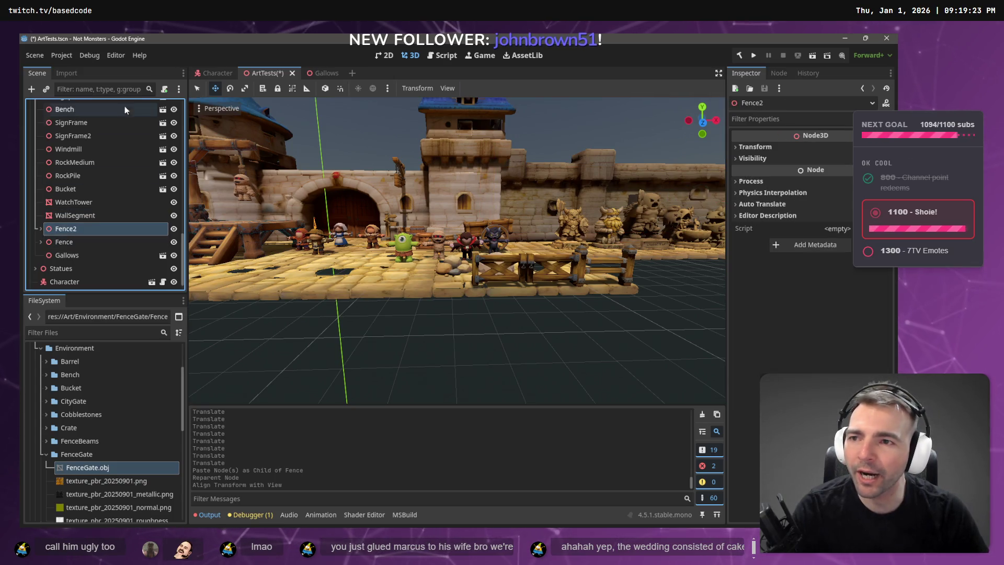
{"action": "left_click", "coordinate": [201, 109]}
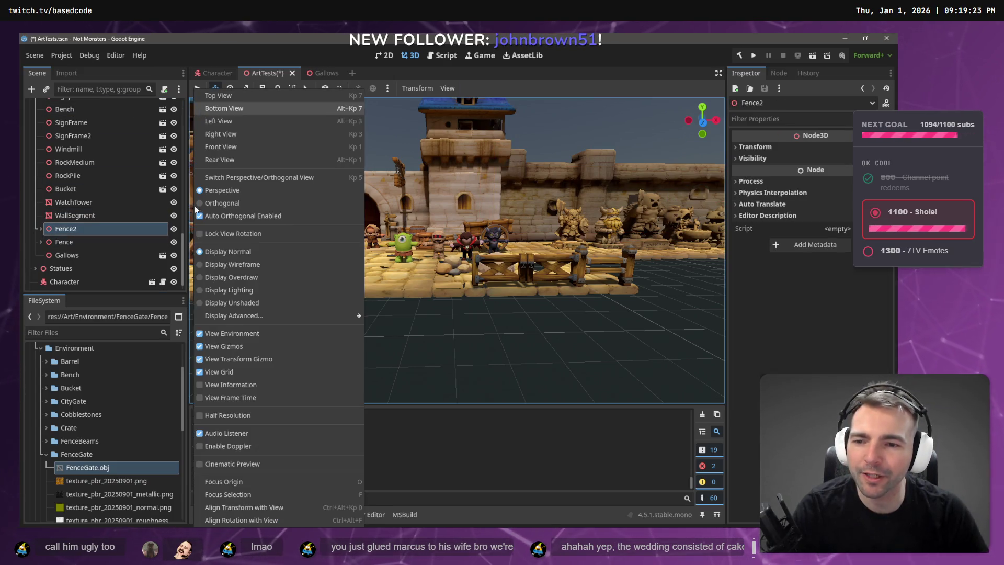
{"action": "left_click", "coordinate": [266, 507]}
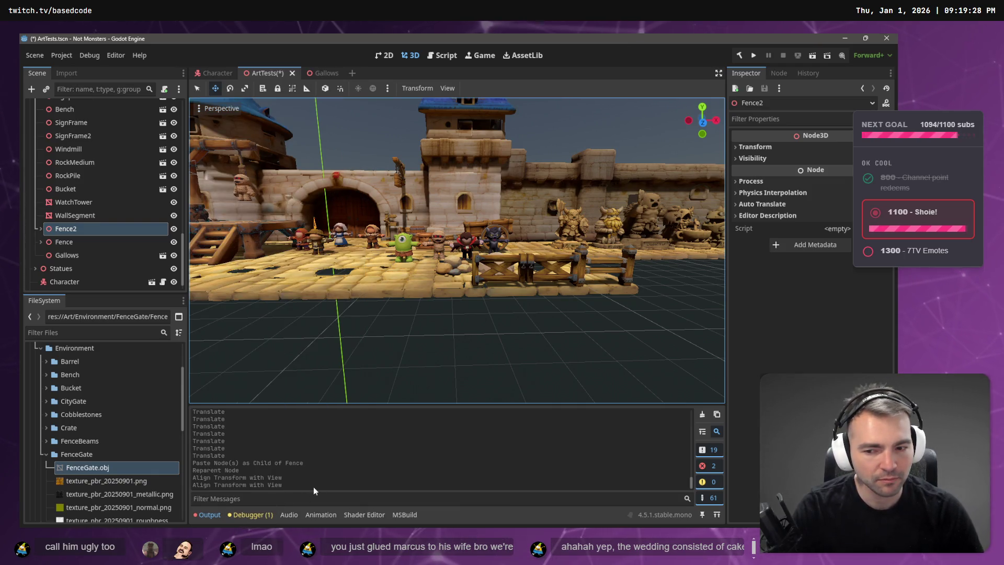
{"action": "left_click", "coordinate": [219, 517]}
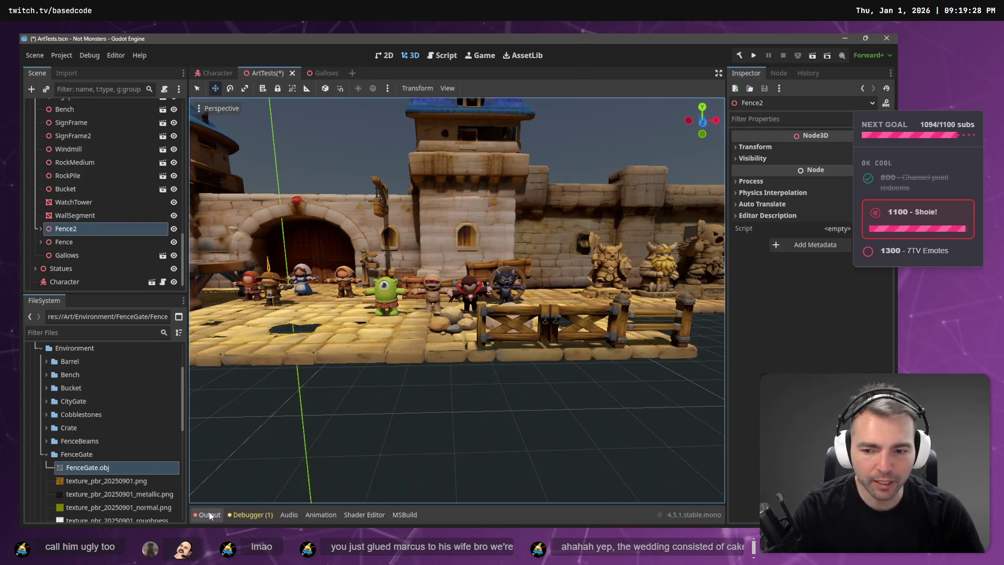
{"action": "left_click", "coordinate": [209, 515]}
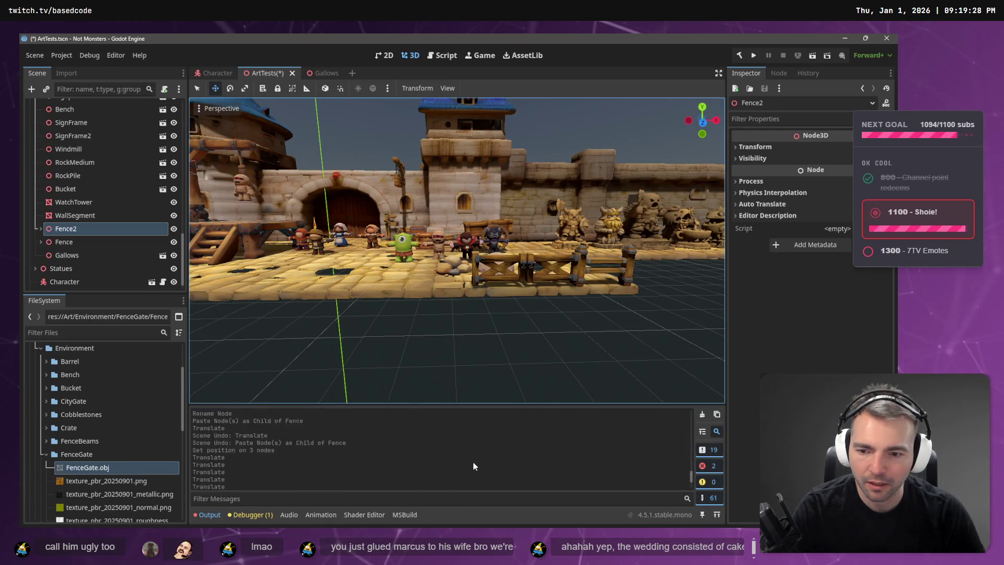
Step: Center the viewport on Fence2 with Focus Selection
{"action": "left_click", "coordinate": [202, 108]}
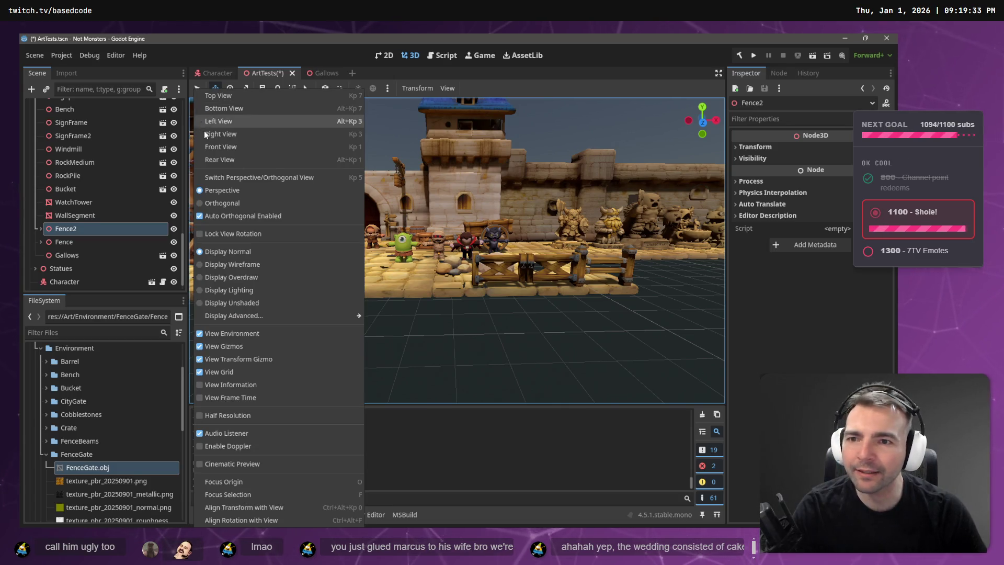
{"action": "left_click", "coordinate": [249, 494]}
{"action": "key", "text": "shift+f"}
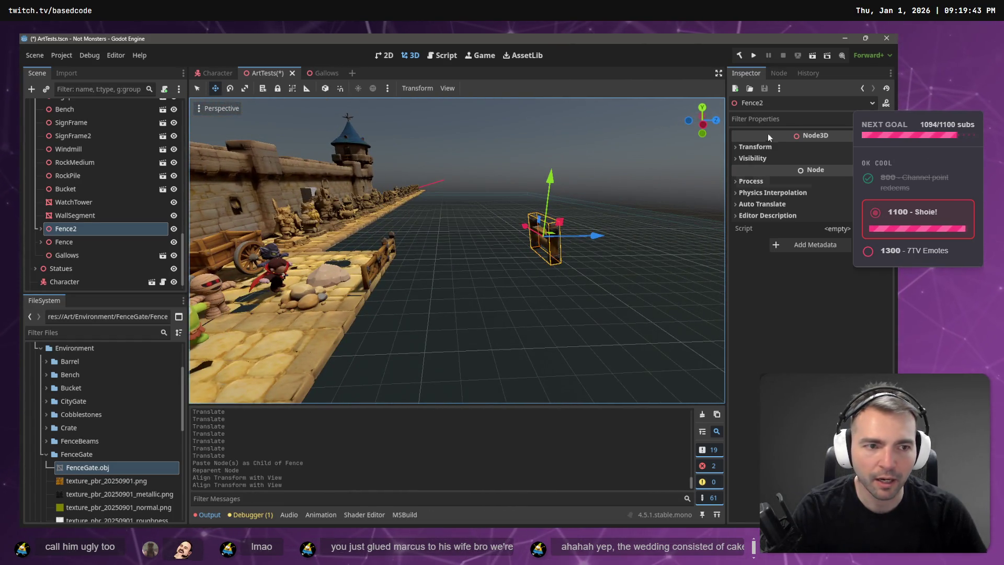
Step: Set Fence2's X rotation to 0 in the Inspector
{"action": "left_click", "coordinate": [757, 146]}
{"action": "left_click", "coordinate": [775, 202]}
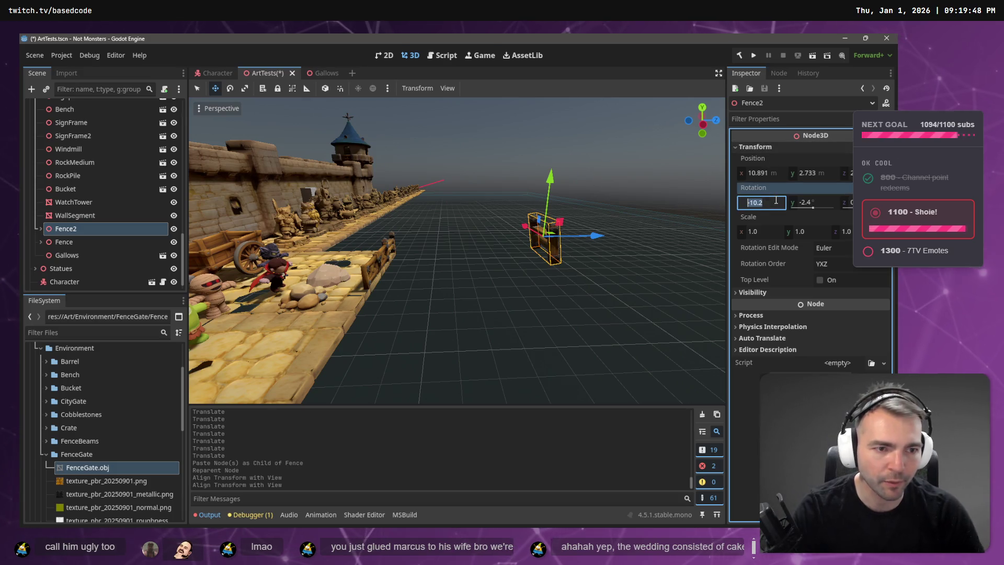
{"action": "type", "text": "0"}
{"action": "key", "text": "Tab"}
{"action": "type", "text": "0"}
{"action": "type", "text": "0"}
{"action": "key", "text": "Tab"}
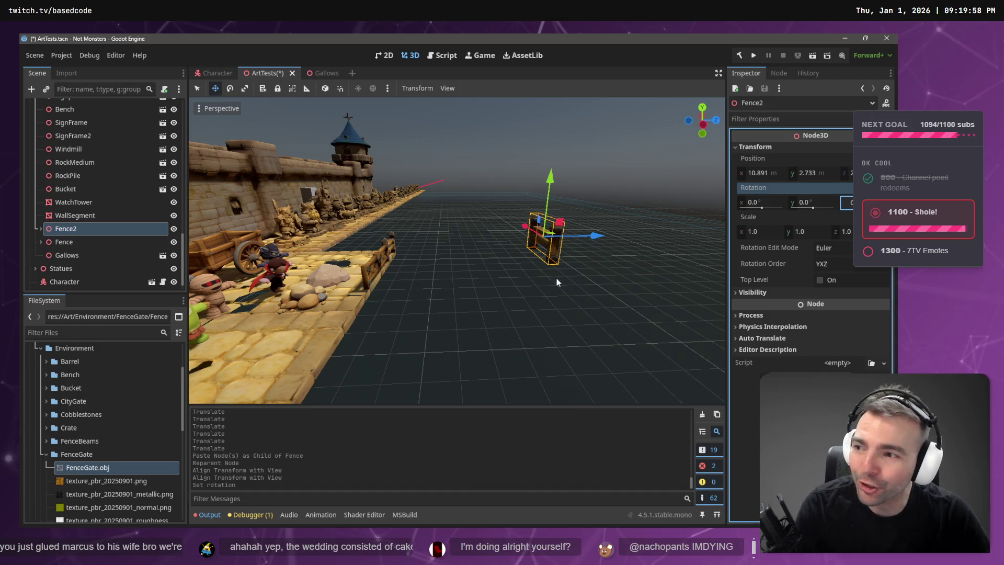
Step: Drag the Fence2 gate toward the wall, lower it, and nudge it along X to about 10.7
{"action": "left_click_drag", "start_coordinate": [585, 240], "coordinate": [401, 262]}
{"action": "left_click_drag", "start_coordinate": [343, 199], "coordinate": [353, 233]}
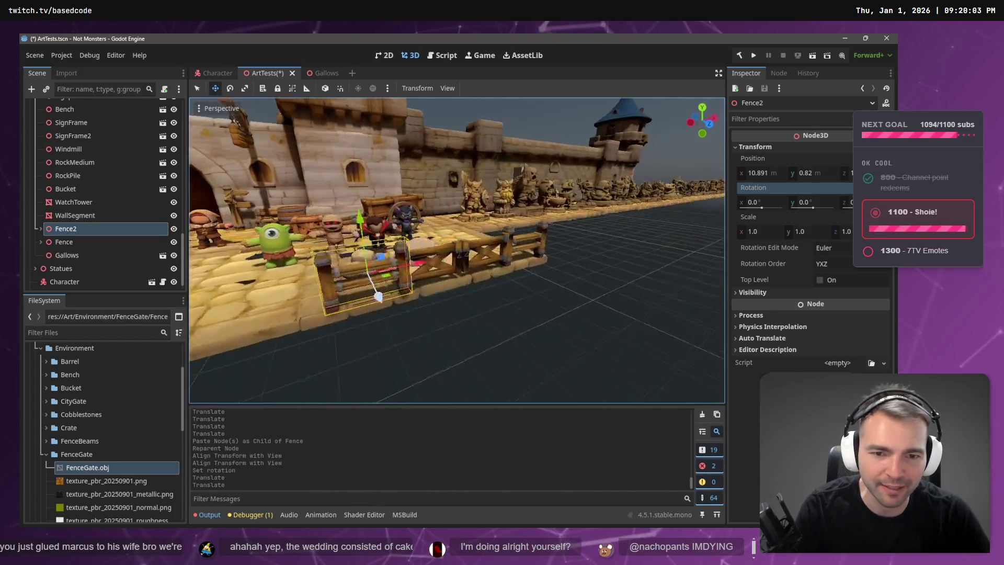
{"action": "left_click_drag", "start_coordinate": [439, 296], "coordinate": [458, 269]}
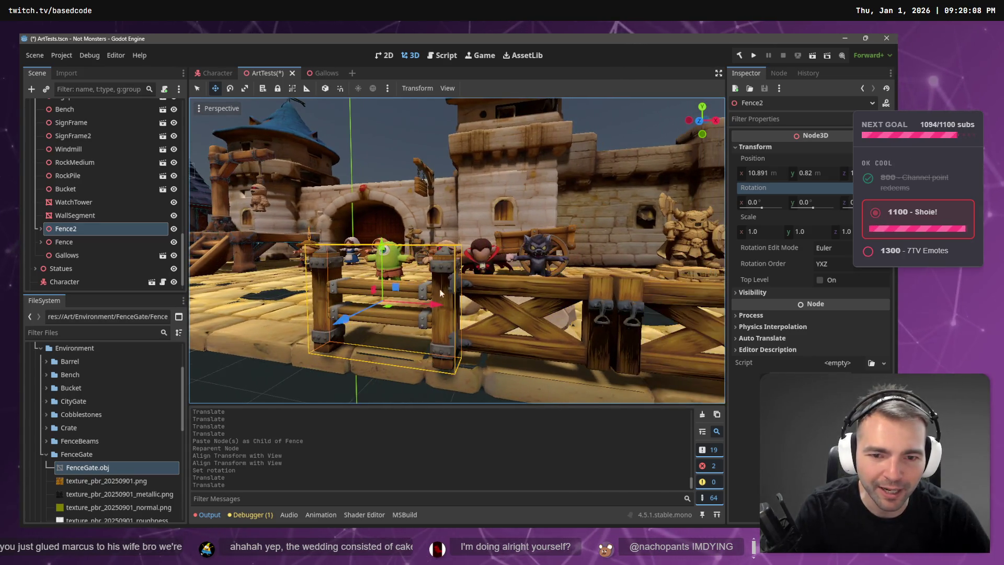
{"action": "left_click_drag", "start_coordinate": [434, 305], "coordinate": [410, 306]}
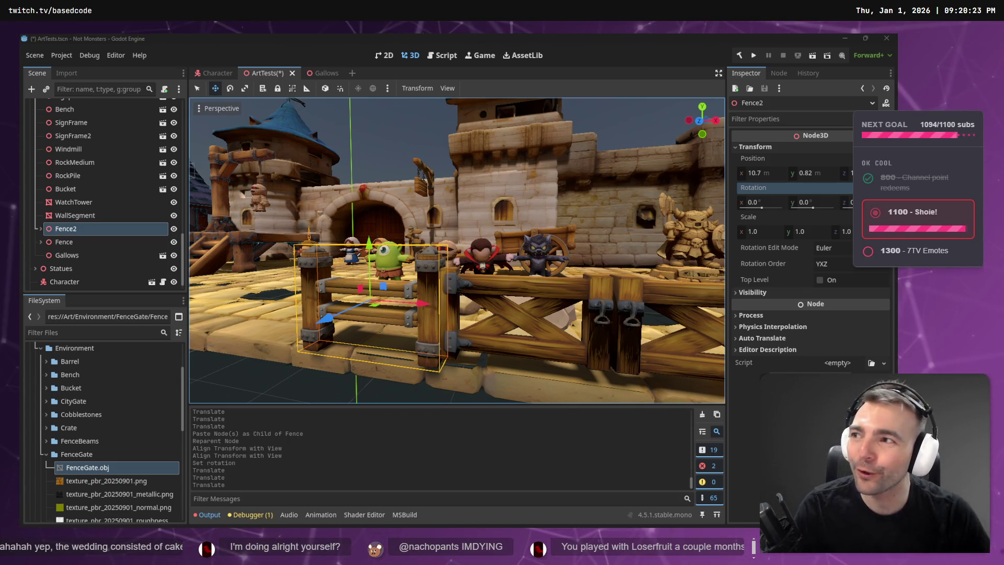
{"action": "left_click", "coordinate": [398, 132]}
{"action": "scroll", "coordinate": [397, 132], "scroll_direction": "down", "scroll_amount": 5}
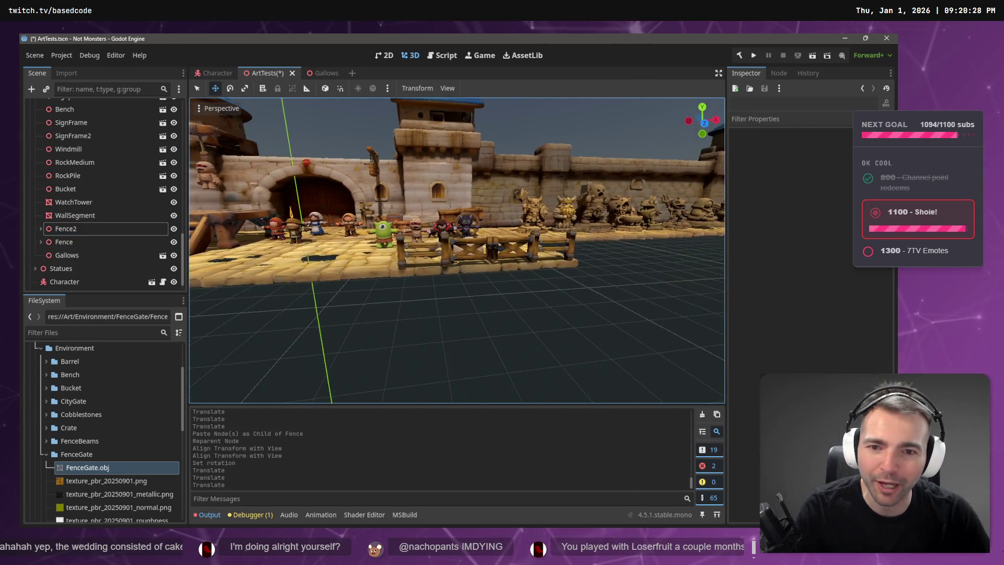
{"action": "scroll", "coordinate": [457, 251], "scroll_direction": "up", "scroll_amount": 5}
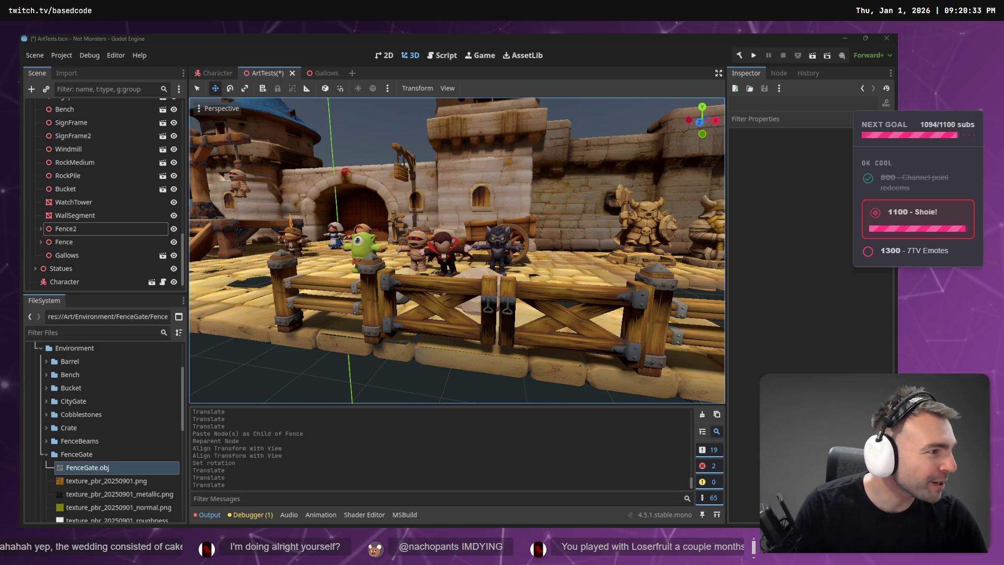
Step: Return to ChatGPT and open the chariot statue chat
{"action": "key", "text": "alt+Tab"}
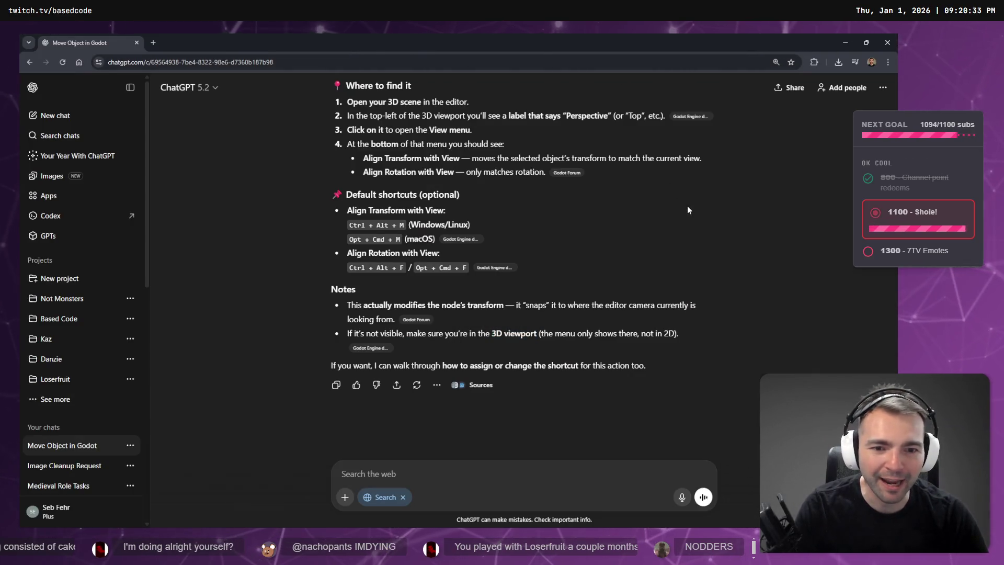
{"action": "key", "text": "alt+Tab"}
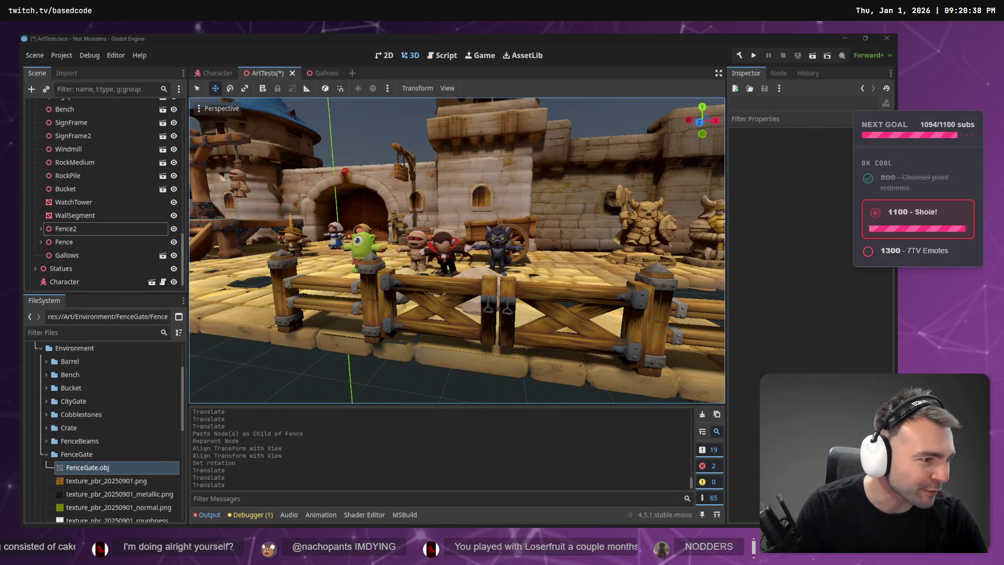
{"action": "key", "text": "alt+Tab"}
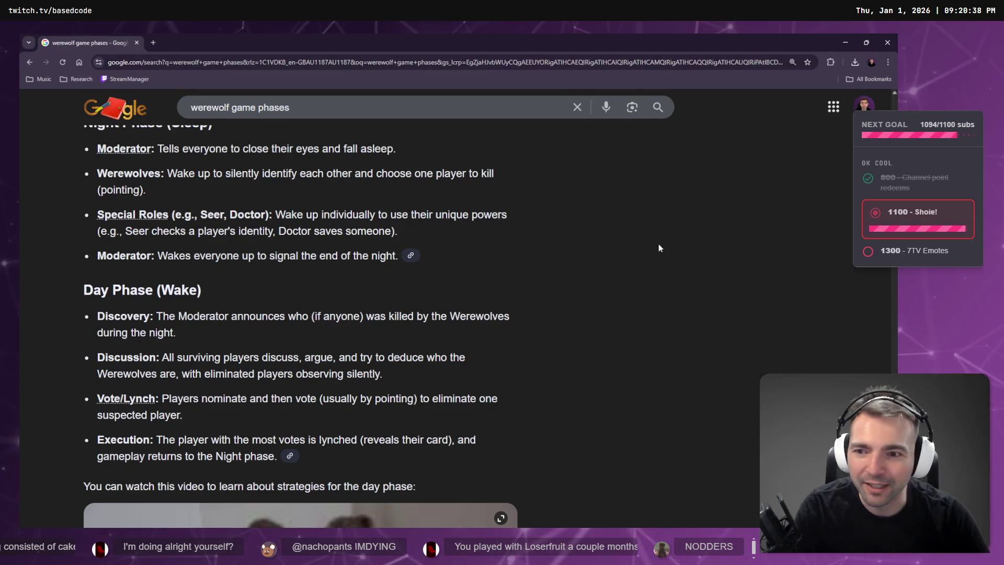
{"action": "key", "text": "alt+Tab"}
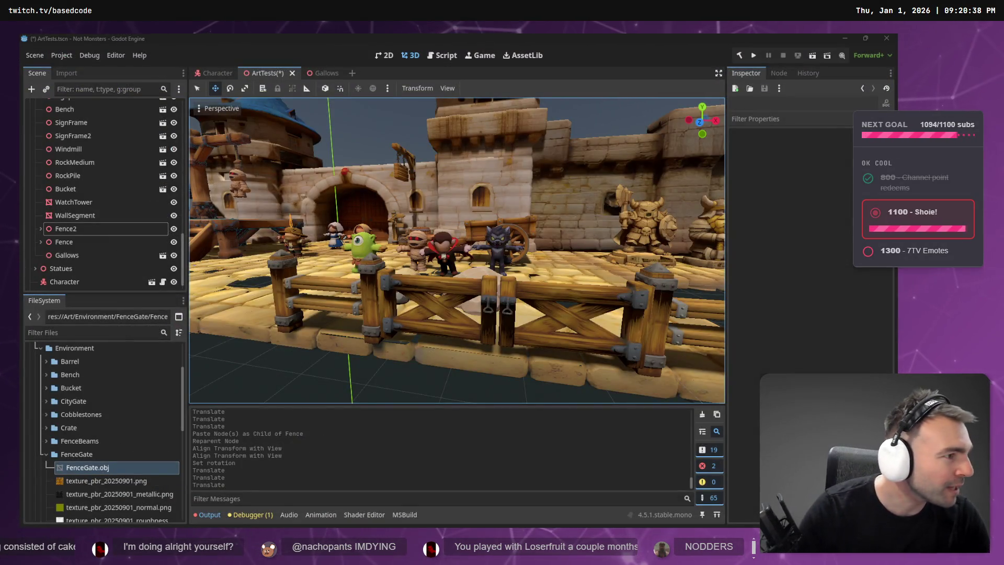
{"action": "key", "text": "alt+Tab"}
{"action": "left_click", "coordinate": [665, 40]}
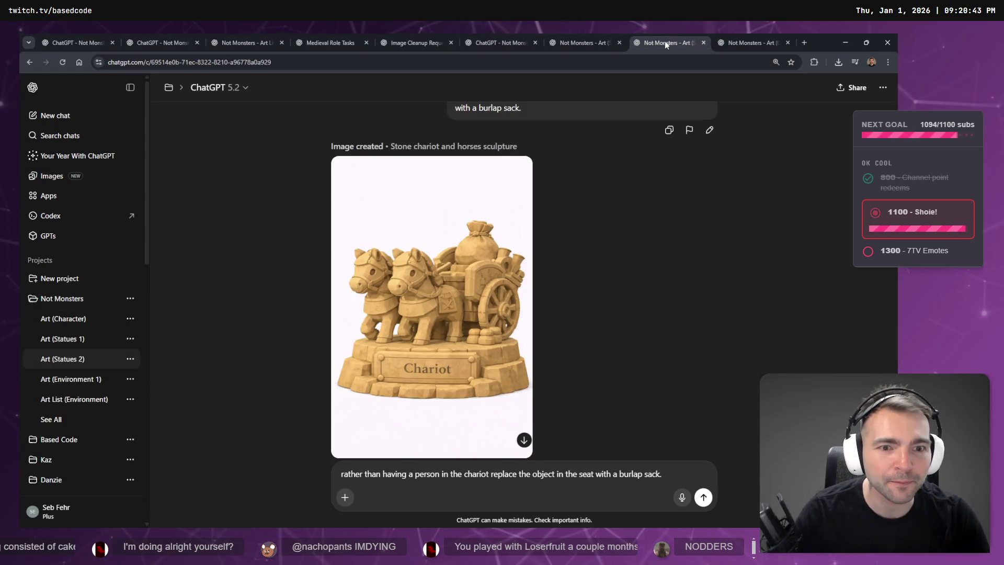
Step: View the wedding image full size in its ChatGPT chat
{"action": "left_click", "coordinate": [581, 43]}
{"action": "left_click", "coordinate": [664, 42]}
{"action": "left_click", "coordinate": [747, 43]}
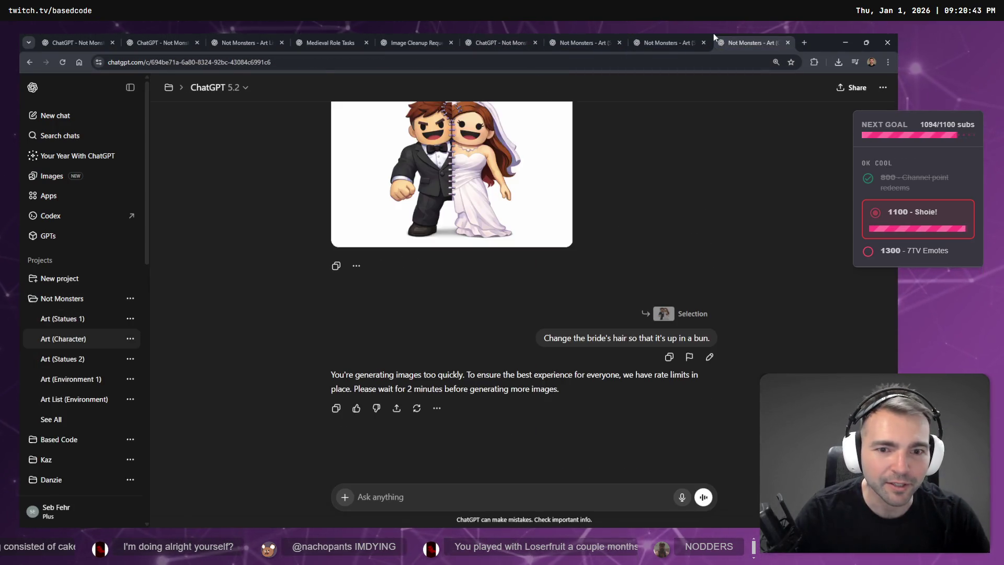
{"action": "scroll", "coordinate": [581, 239], "scroll_direction": "up", "scroll_amount": 1}
{"action": "left_click", "coordinate": [485, 253]}
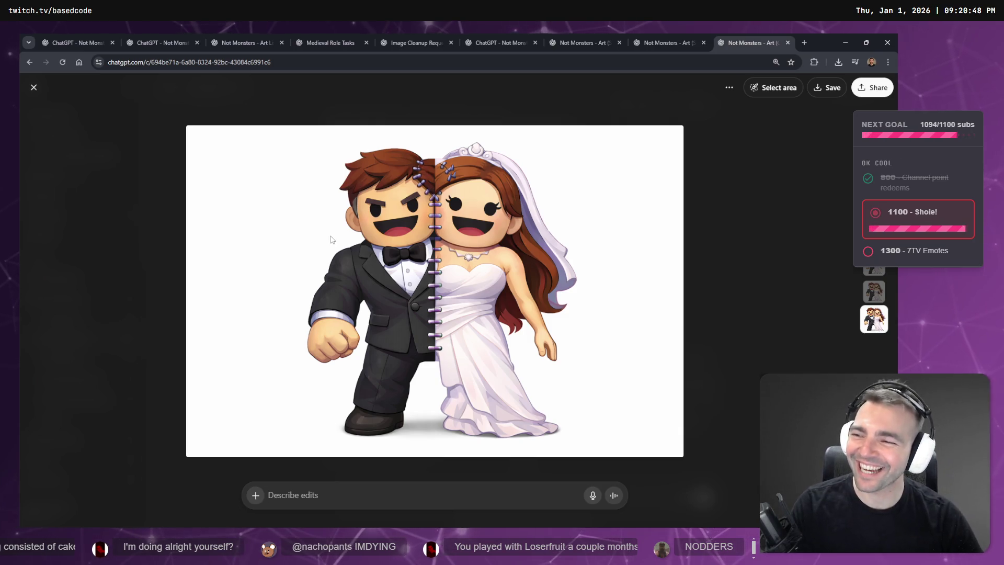
{"action": "key", "text": "Escape"}
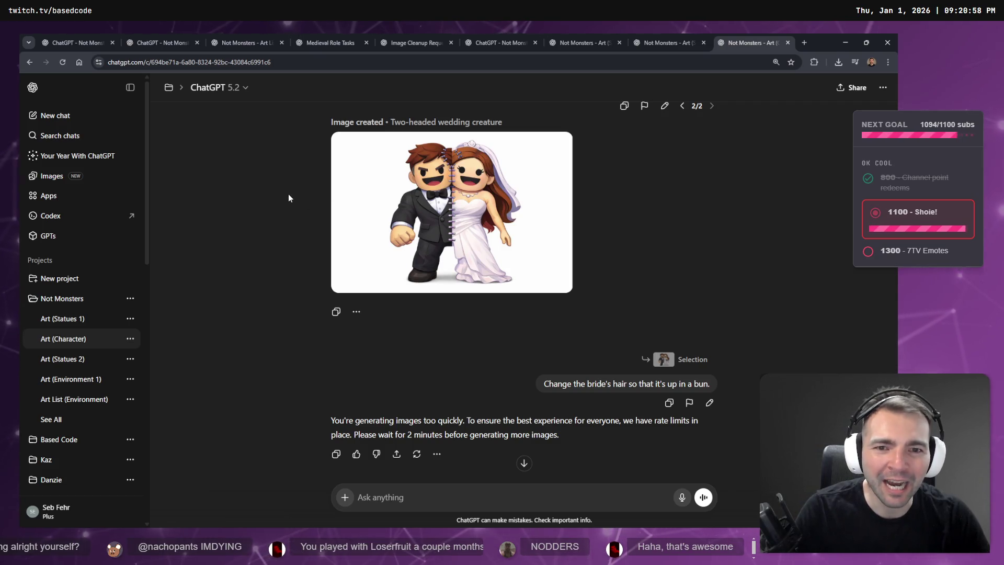
Step: Capitalize 'Rather' in the chariot chat's drafted burlap-sack prompt
{"action": "left_click", "coordinate": [651, 42]}
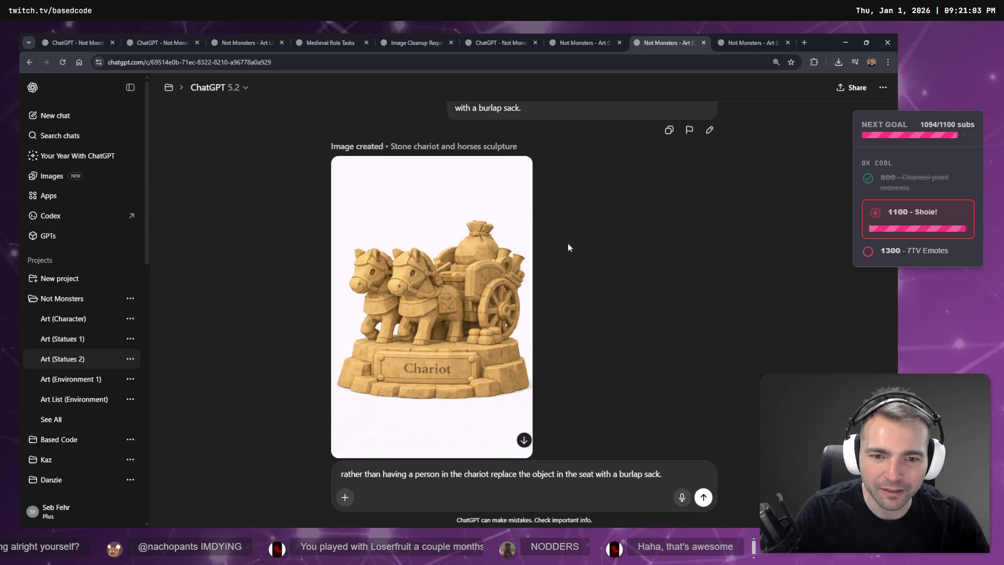
{"action": "scroll", "coordinate": [568, 239], "scroll_direction": "down", "scroll_amount": 2}
{"action": "key", "text": "Delete"}
{"action": "type", "text": "R"}
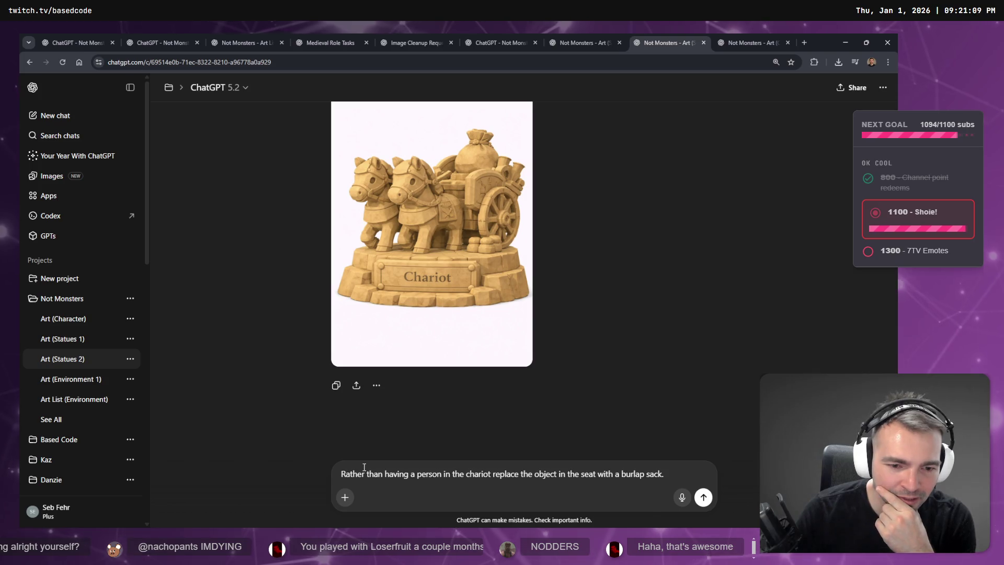
Step: Resend the low-poly modelling reference simplification request, then return to the chariot chat
{"action": "key", "text": "ctrl+Tab"}
{"action": "key", "text": "ctrl+shift+Tab"}
{"action": "key", "text": "ctrl+shift+Tab"}
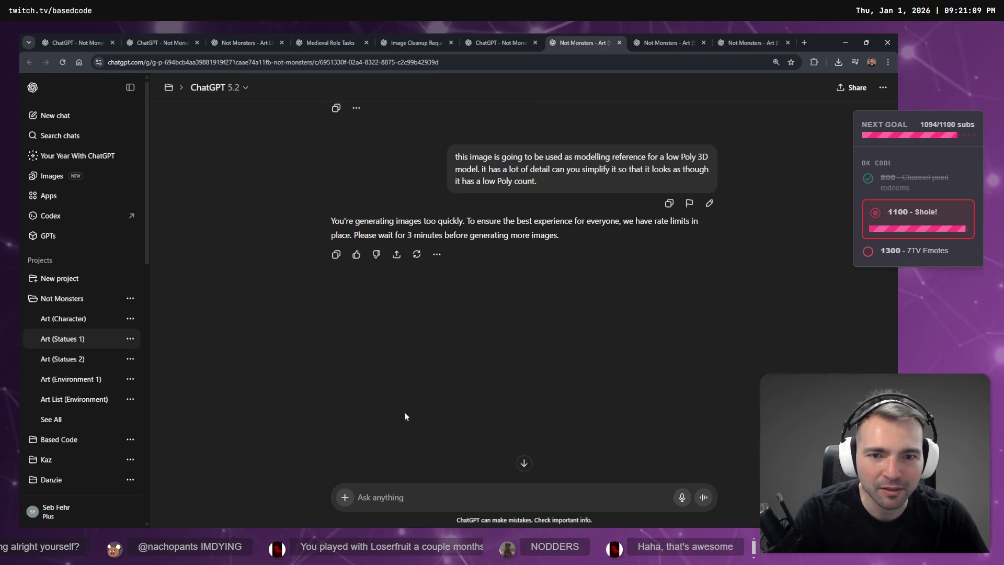
{"action": "key", "text": "ctrl+shift+Tab"}
{"action": "key", "text": "ctrl+Tab"}
{"action": "left_click", "coordinate": [706, 203]}
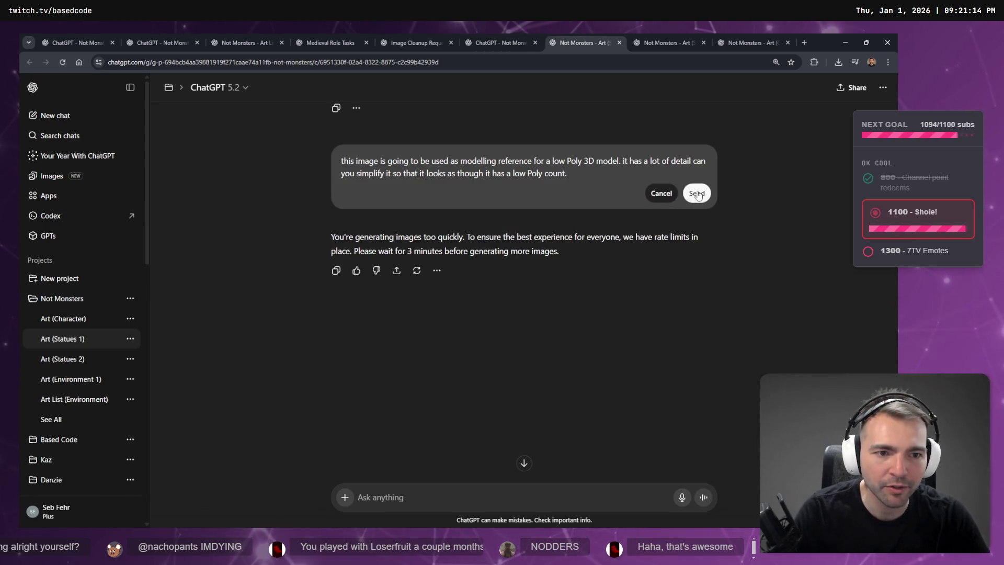
{"action": "left_click", "coordinate": [697, 194]}
{"action": "key", "text": "ctrl+Tab"}
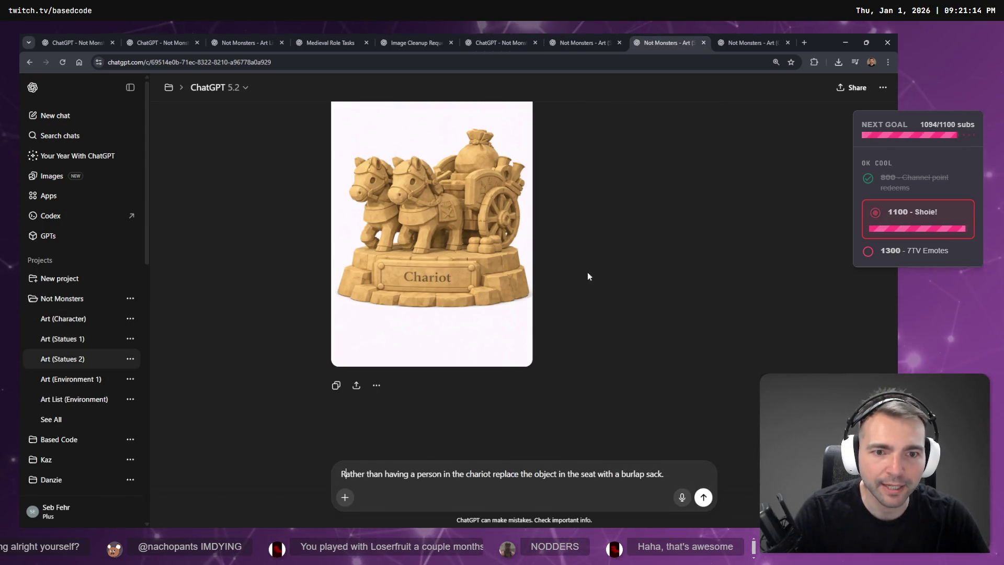
{"action": "left_click", "coordinate": [675, 474]}
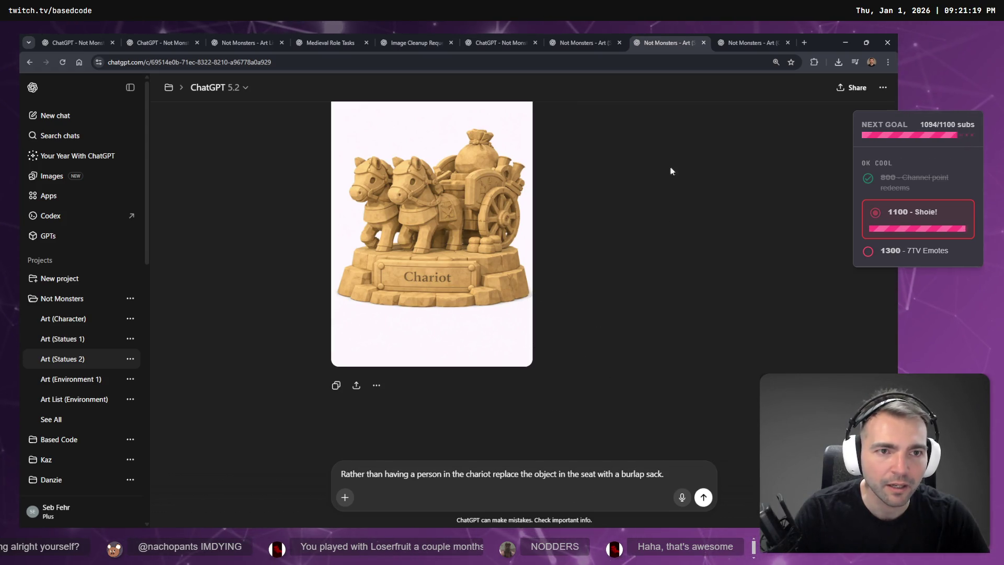
{"action": "left_click", "coordinate": [756, 37]}
{"action": "left_click", "coordinate": [680, 35]}
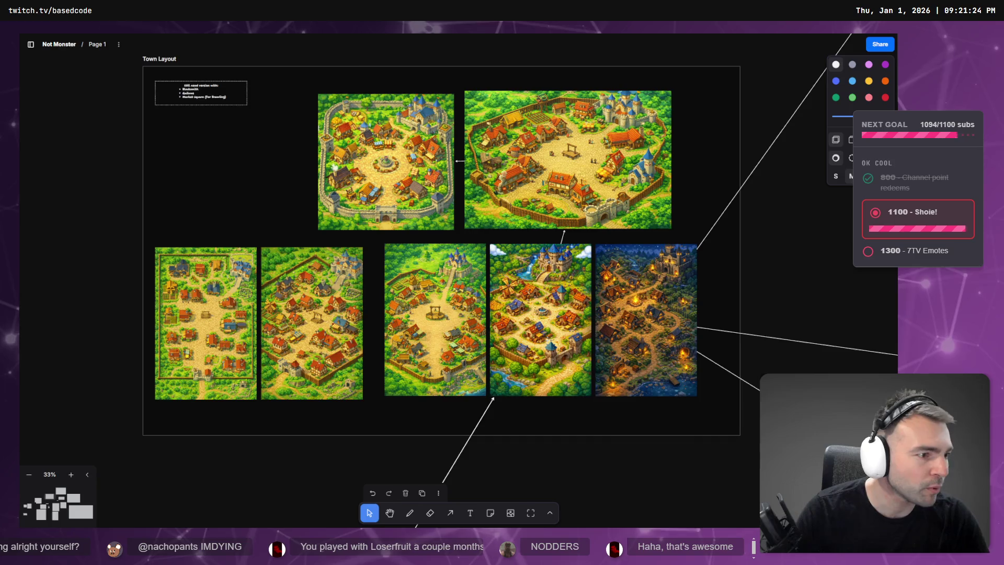
Step: Scroll the tldraw board to the #34 entry and inspect its text
{"action": "scroll", "coordinate": [663, 372], "scroll_direction": "down", "scroll_amount": 10}
{"action": "scroll", "coordinate": [701, 359], "scroll_direction": "down", "scroll_amount": 5, "text": "ctrl"}
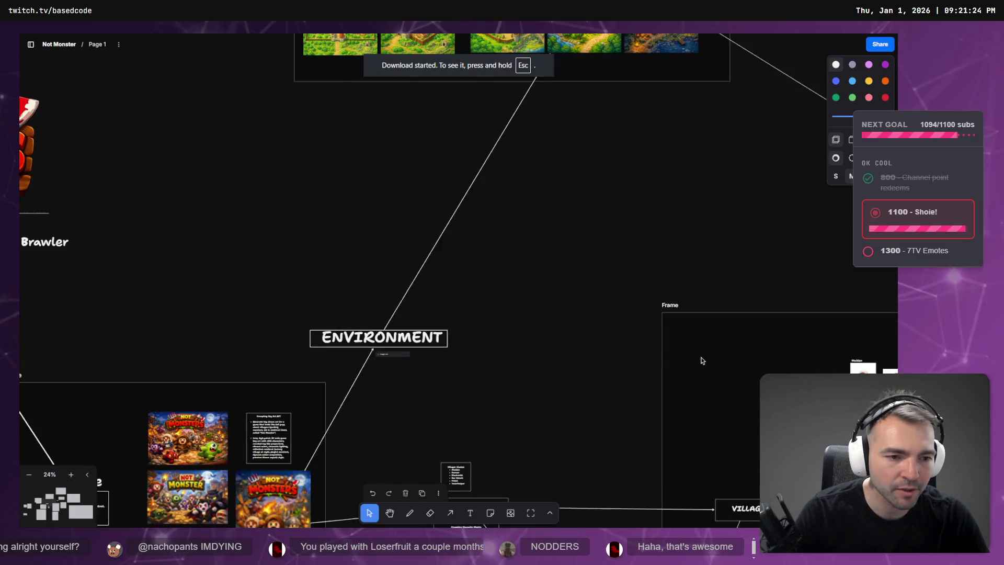
{"action": "scroll", "coordinate": [334, 183], "scroll_direction": "right", "scroll_amount": 10}
{"action": "scroll", "coordinate": [544, 262], "scroll_direction": "up", "scroll_amount": 10, "text": "ctrl"}
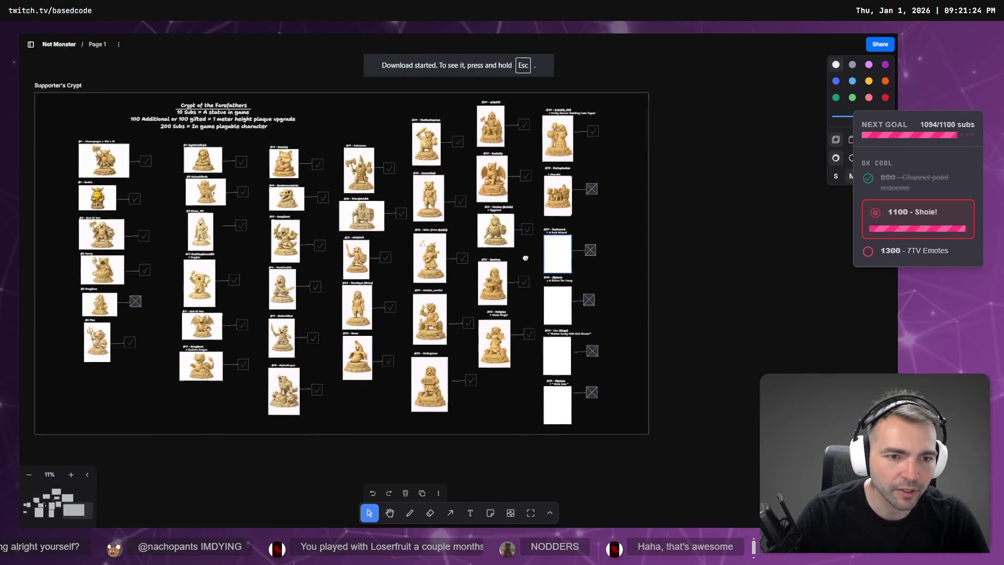
{"action": "scroll", "coordinate": [514, 235], "scroll_direction": "down", "scroll_amount": 3}
{"action": "scroll", "coordinate": [499, 281], "scroll_direction": "down", "scroll_amount": 2, "text": "ctrl"}
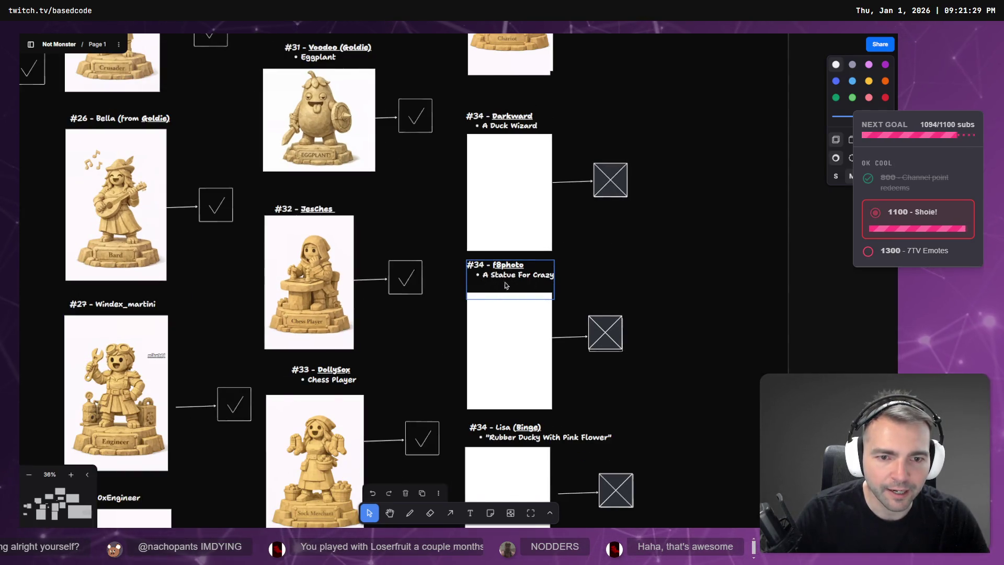
{"action": "scroll", "coordinate": [504, 285], "scroll_direction": "up", "scroll_amount": 3, "text": "ctrl"}
{"action": "double_click", "coordinate": [539, 277]}
{"action": "key", "text": "Right"}
{"action": "key", "text": "ctrl+shift+Left"}
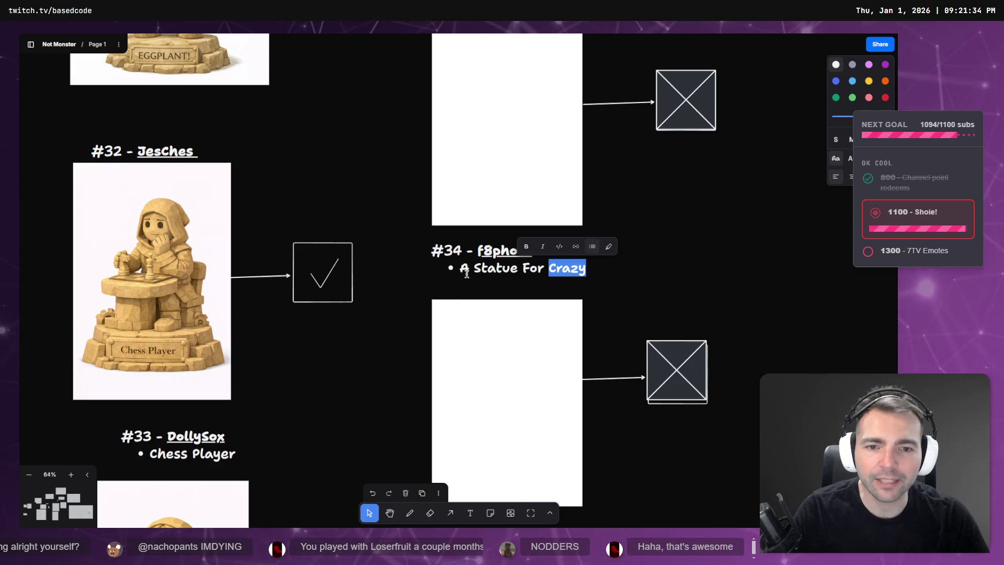
{"action": "left_click_drag", "start_coordinate": [461, 268], "coordinate": [609, 273]}
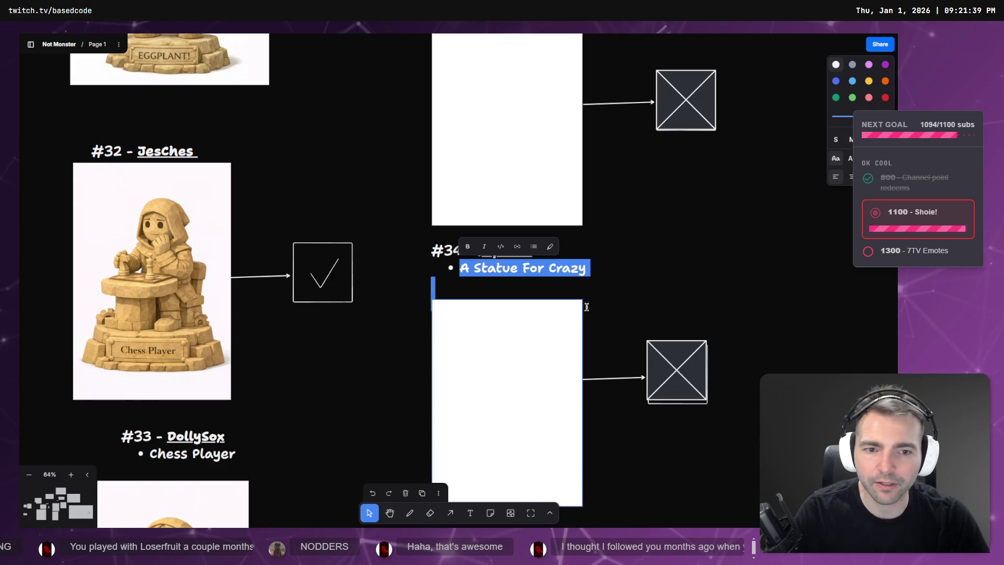
{"action": "key", "text": "Escape"}
Step: Add the second contributor to the #34 heading, wrapped in parentheses
{"action": "double_click", "coordinate": [527, 251]}
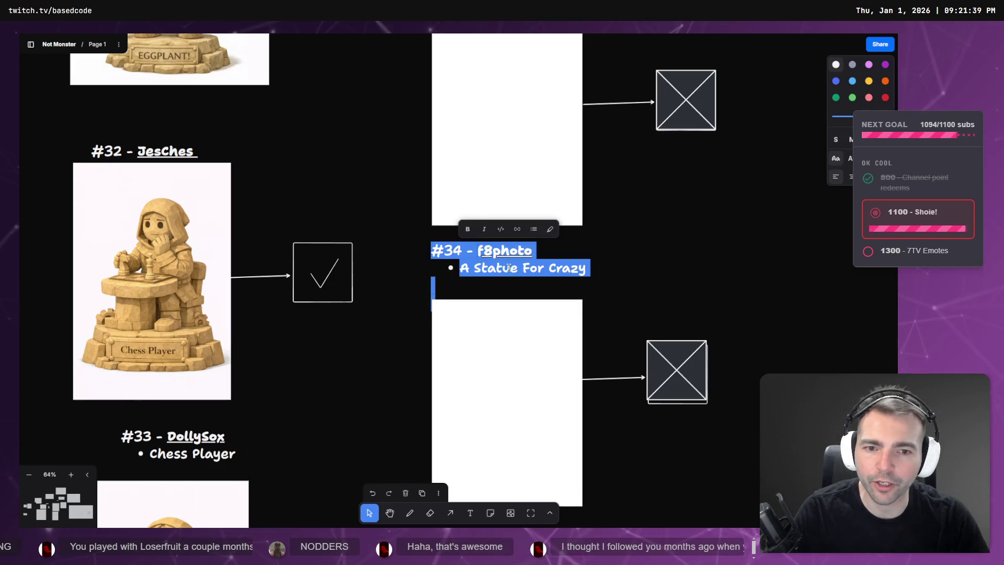
{"action": "left_click", "coordinate": [483, 253]}
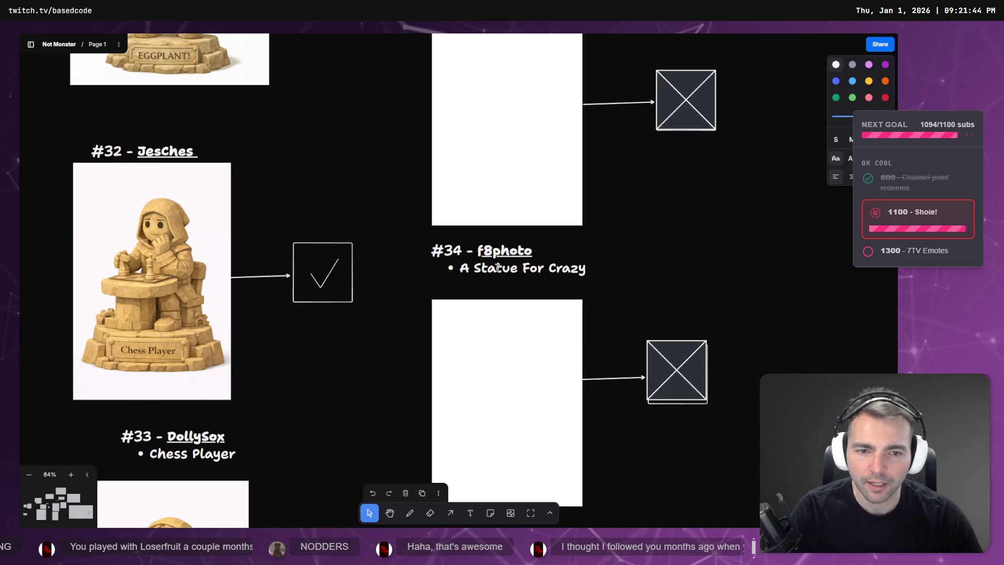
{"action": "type", "text": "Kraz"}
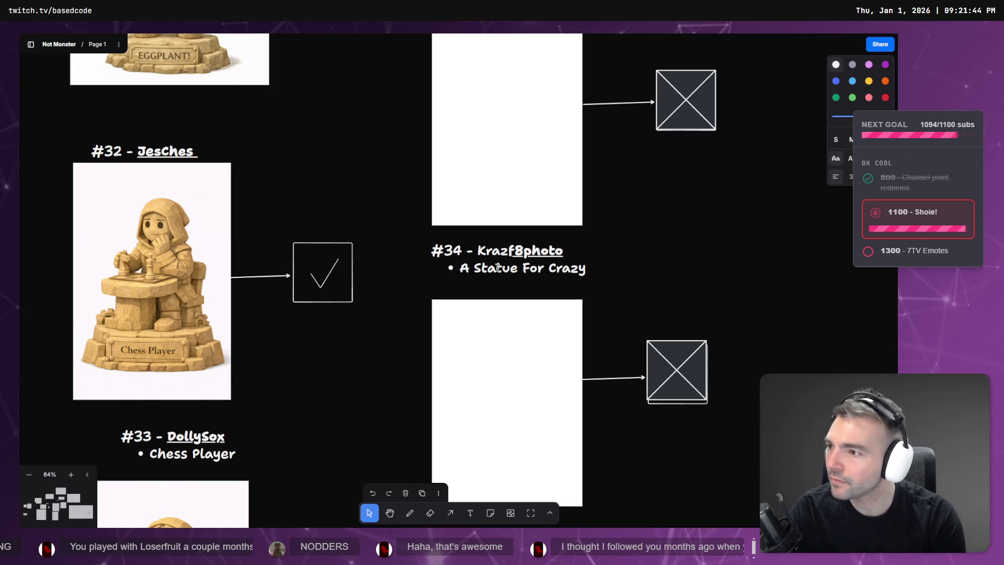
{"action": "key", "text": "BackSpace"}
{"action": "key", "text": "BackSpace"}
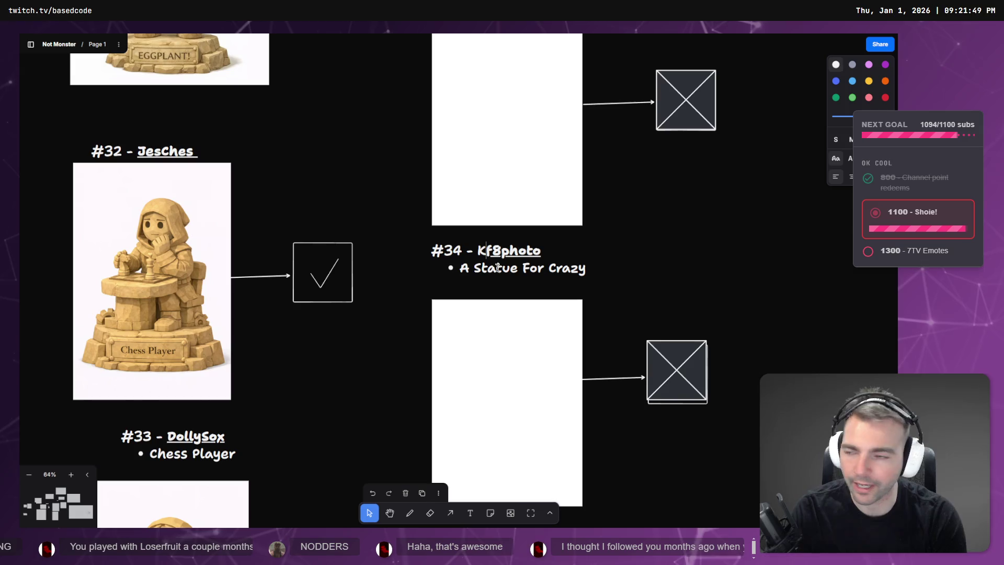
{"action": "type", "text": "rayzi"}
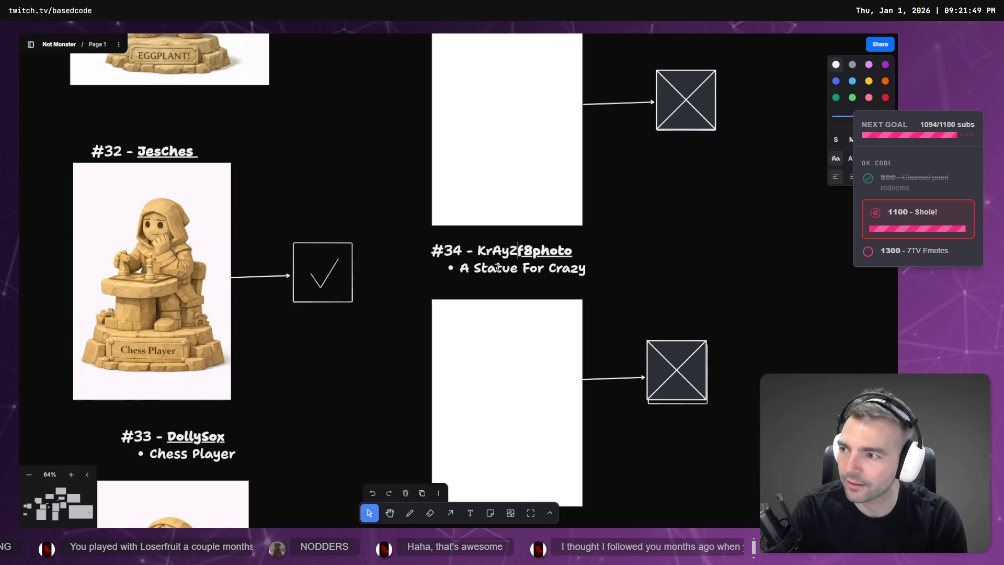
{"action": "type", "text": "J"}
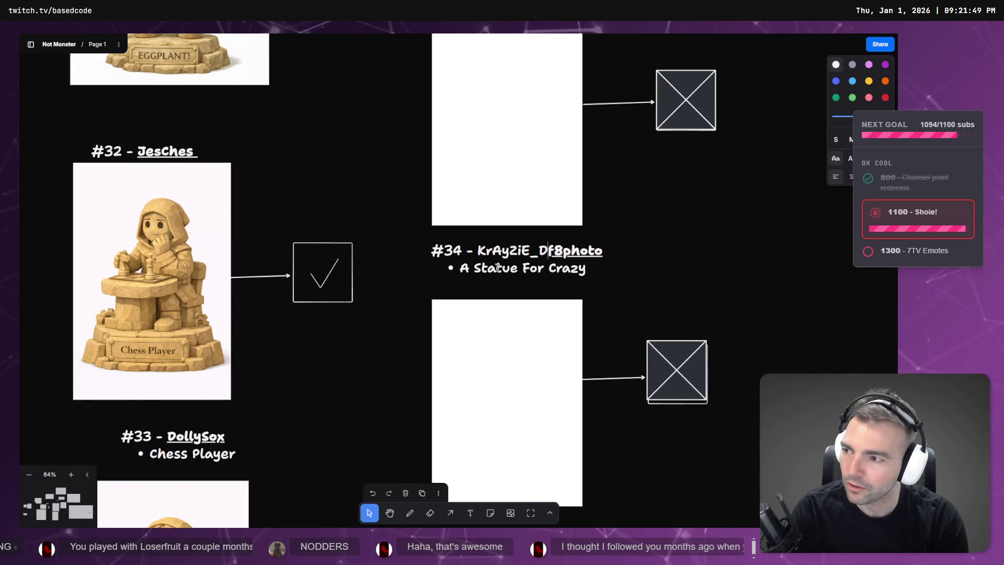
{"action": "type", "text": "D3"}
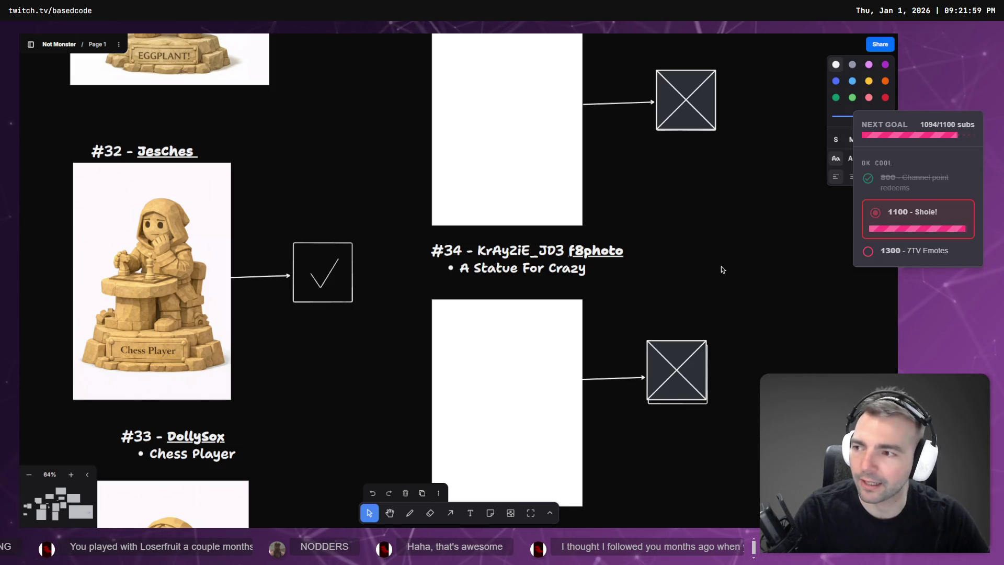
{"action": "type", "text": " ("}
{"action": "type", "text": ")"}
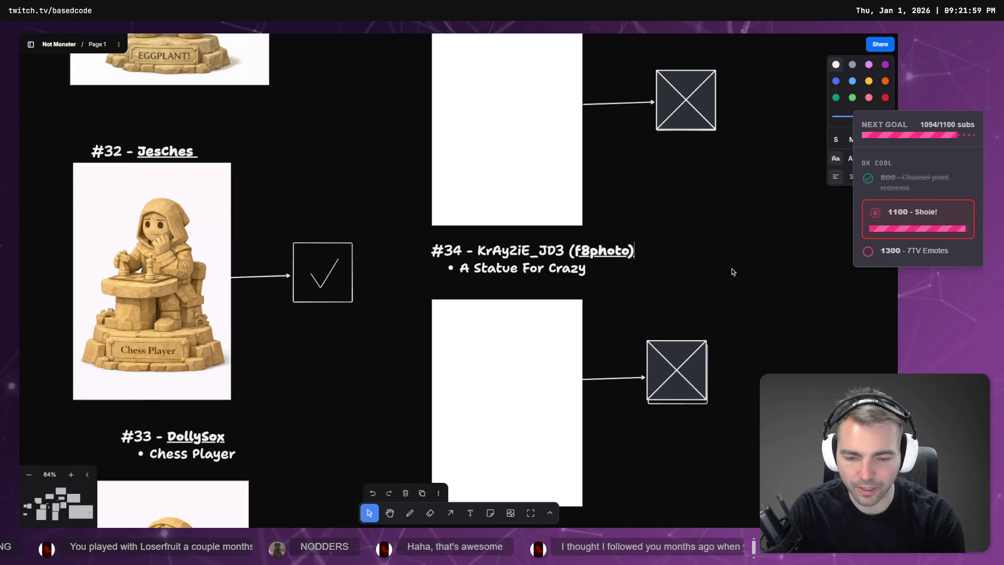
{"action": "left_click", "coordinate": [763, 273]}
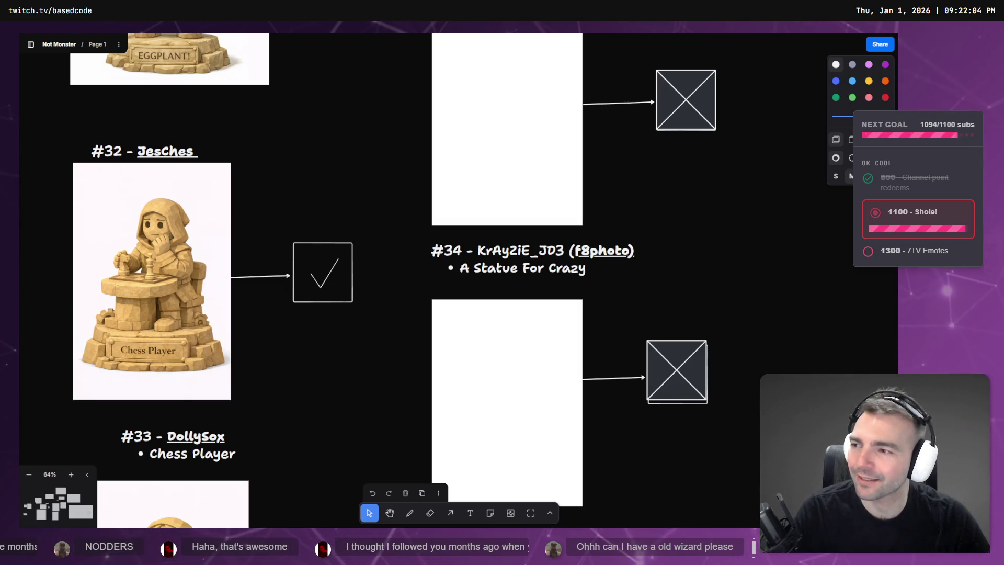
Step: Replace the #34 bullet 'A Statue For Crazy' with 'An Old Wizard'
{"action": "left_click", "coordinate": [466, 268]}
{"action": "left_click", "coordinate": [466, 267]}
{"action": "triple_click", "coordinate": [465, 267]}
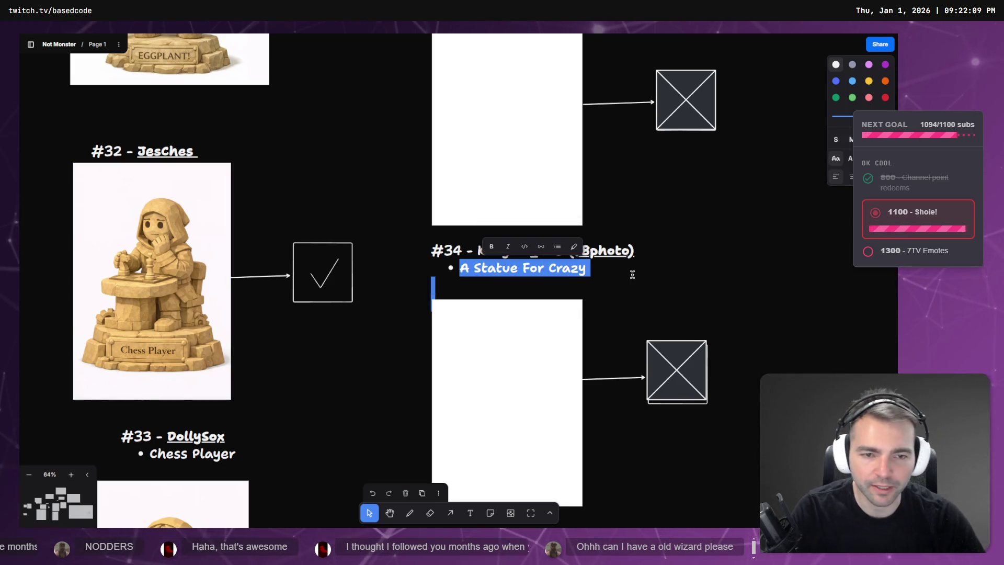
{"action": "left_click", "coordinate": [466, 268]}
{"action": "left_click_drag", "start_coordinate": [465, 268], "coordinate": [574, 277]}
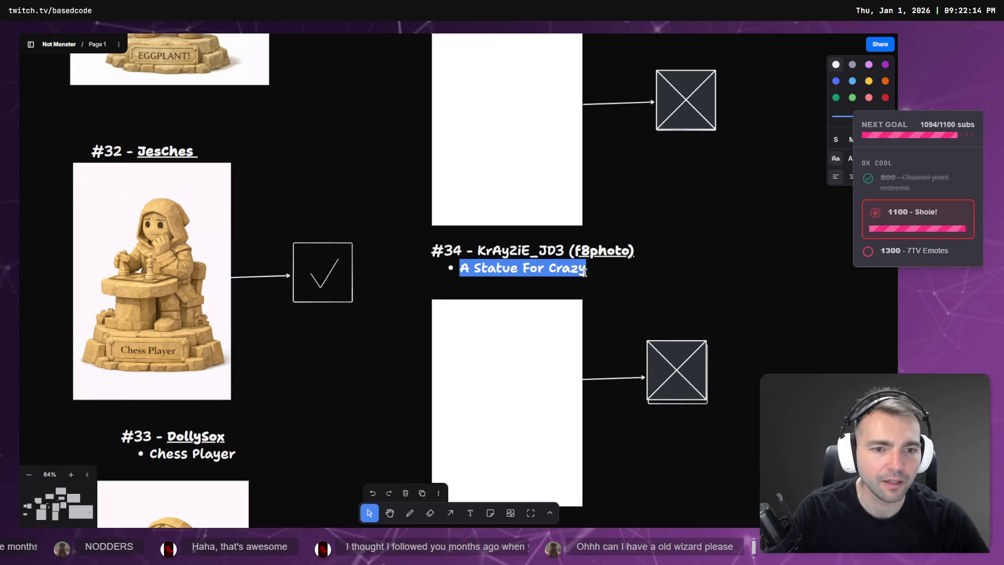
{"action": "type", "text": "An Old Wize"}
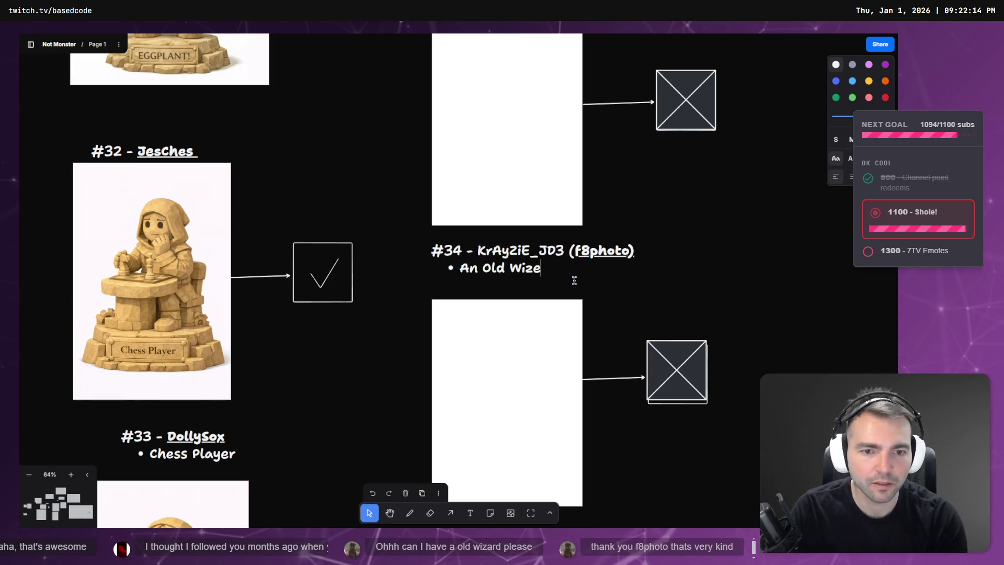
{"action": "left_click", "coordinate": [686, 268]}
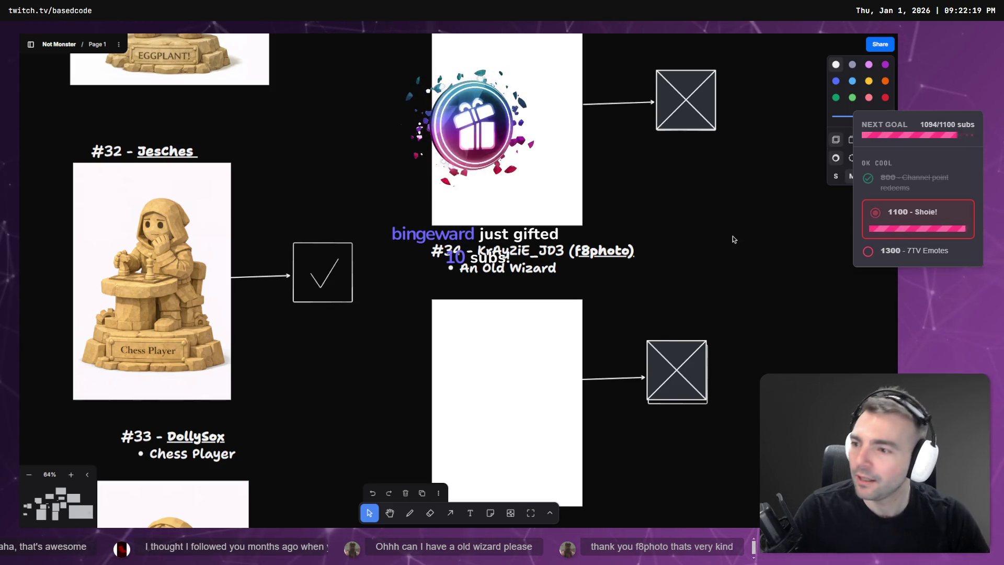
Step: Move the rubber ducky entry, with its image and arrow, beside the wedding topper
{"action": "scroll", "coordinate": [523, 282], "scroll_direction": "down", "scroll_amount": 10}
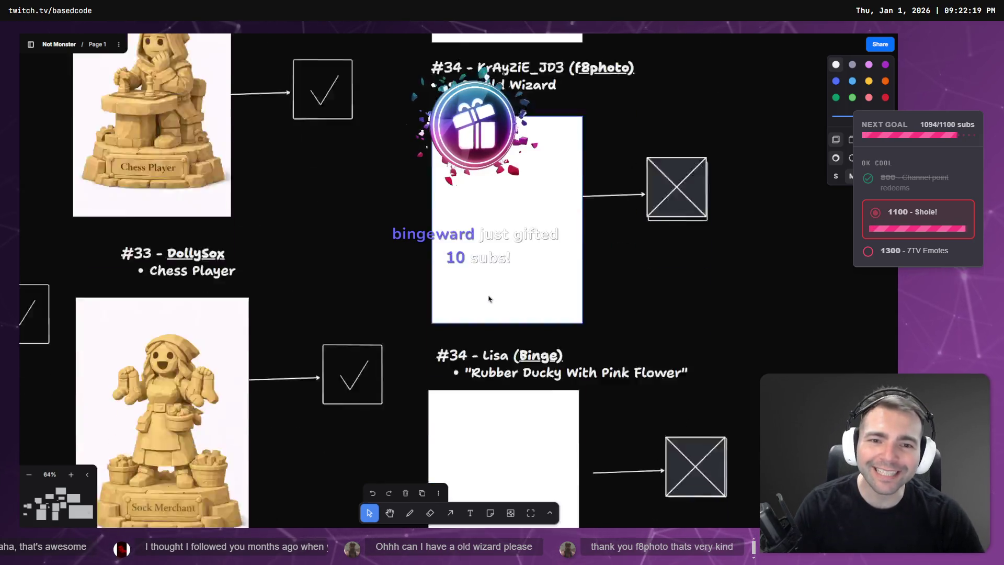
{"action": "scroll", "coordinate": [525, 283], "scroll_direction": "up", "scroll_amount": 4}
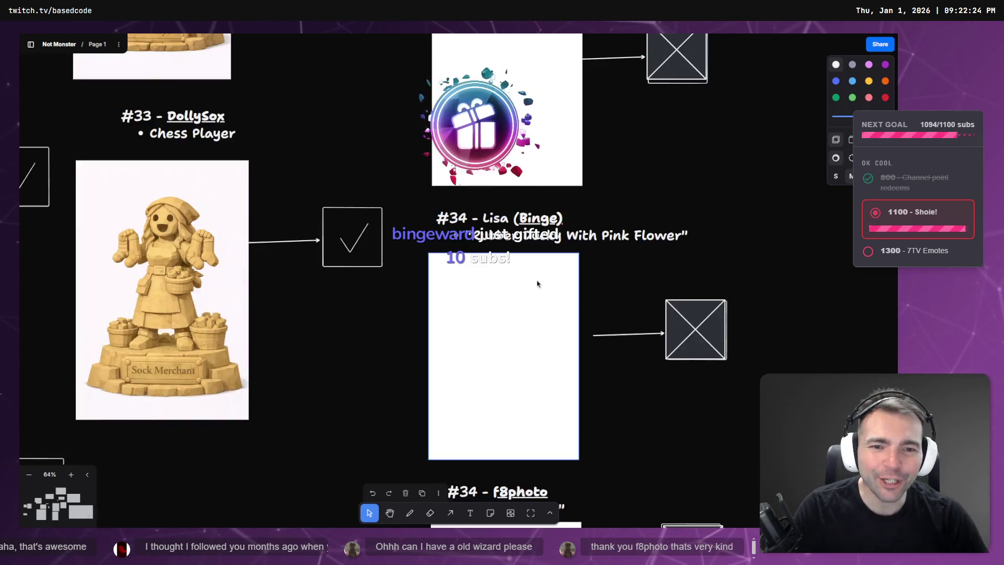
{"action": "left_click", "coordinate": [522, 242]}
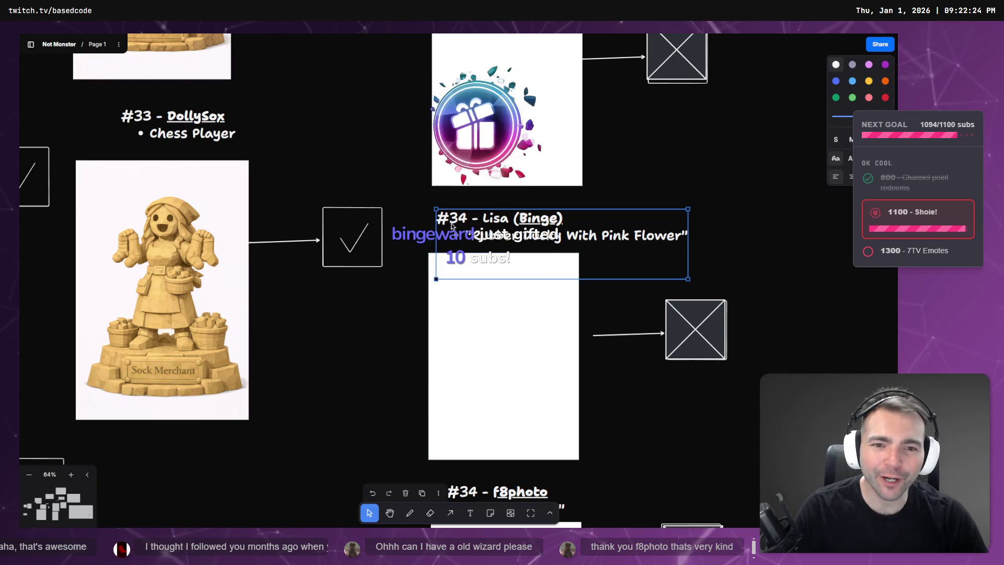
{"action": "mouse_move", "coordinate": [761, 469]}
{"action": "left_mouse_down"}
{"action": "mouse_move", "coordinate": [596, 378]}
{"action": "mouse_move", "coordinate": [428, 208]}
{"action": "left_mouse_up"}
{"action": "mouse_move", "coordinate": [532, 328]}
{"action": "left_mouse_down"}
{"action": "mouse_move", "coordinate": [708, 319]}
{"action": "mouse_move", "coordinate": [711, 228]}
{"action": "left_mouse_up"}
{"action": "scroll", "coordinate": [721, 251], "scroll_direction": "up", "scroll_amount": 10}
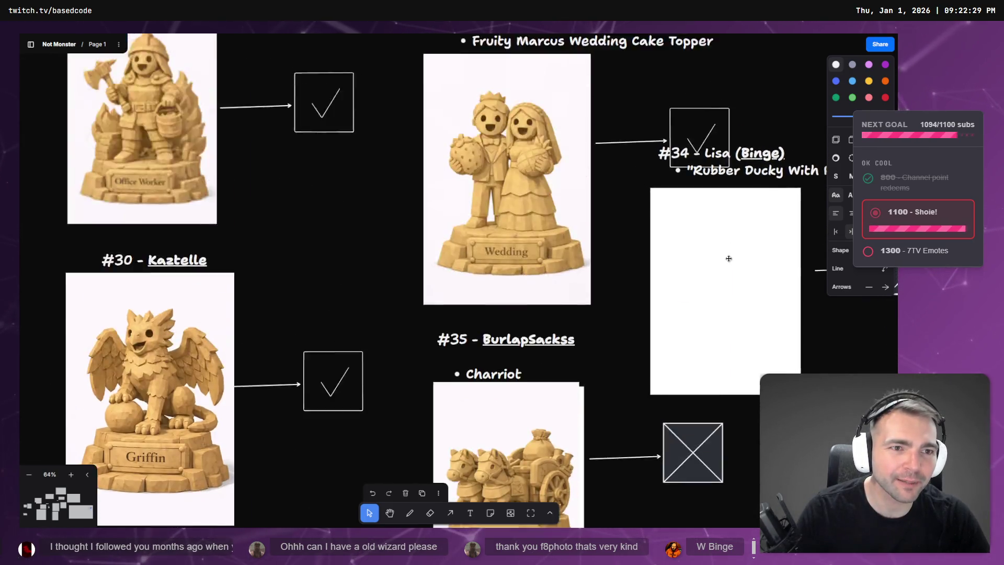
{"action": "scroll", "coordinate": [800, 314], "scroll_direction": "right", "scroll_amount": 6}
{"action": "mouse_move", "coordinate": [825, 277]}
{"action": "left_mouse_down"}
{"action": "mouse_move", "coordinate": [535, 206]}
{"action": "mouse_move", "coordinate": [532, 273]}
{"action": "left_mouse_up"}
Step: Widen the board's surrounding frame by dragging its edge outward
{"action": "left_click", "coordinate": [642, 95]}
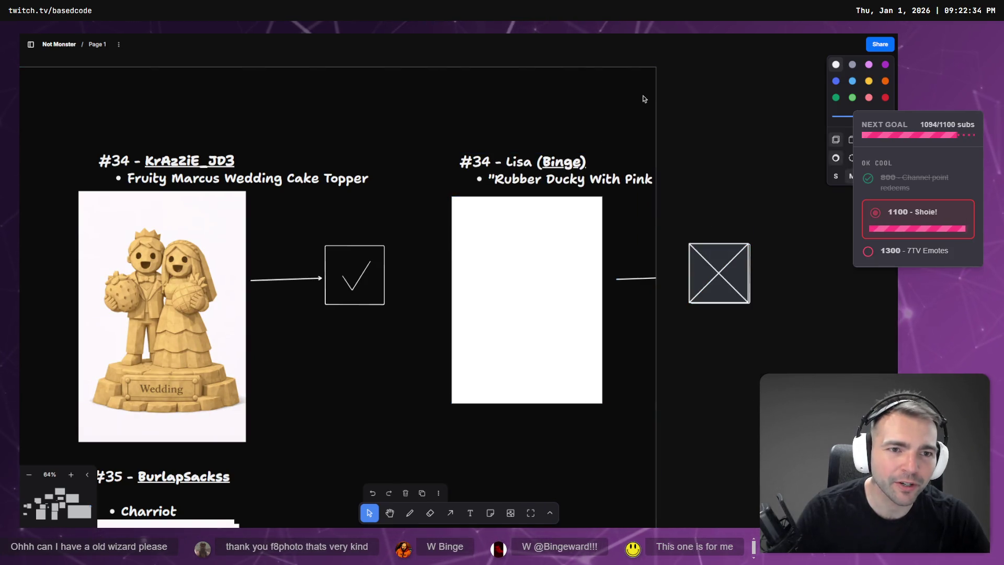
{"action": "left_click", "coordinate": [658, 92]}
{"action": "scroll", "coordinate": [658, 92], "scroll_direction": "down", "scroll_amount": 10}
{"action": "scroll", "coordinate": [651, 355], "scroll_direction": "down", "scroll_amount": 5}
{"action": "scroll", "coordinate": [651, 345], "scroll_direction": "up", "scroll_amount": 3}
{"action": "mouse_move", "coordinate": [648, 335]}
{"action": "left_mouse_down"}
{"action": "mouse_move", "coordinate": [667, 299]}
{"action": "mouse_move", "coordinate": [688, 298]}
{"action": "left_mouse_up"}
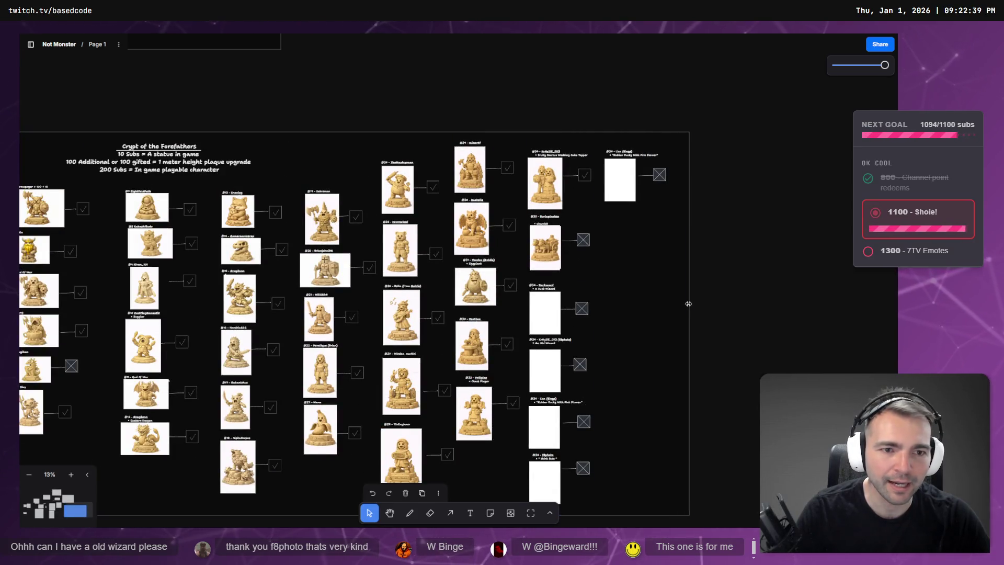
{"action": "scroll", "coordinate": [545, 291], "scroll_direction": "up", "scroll_amount": 5}
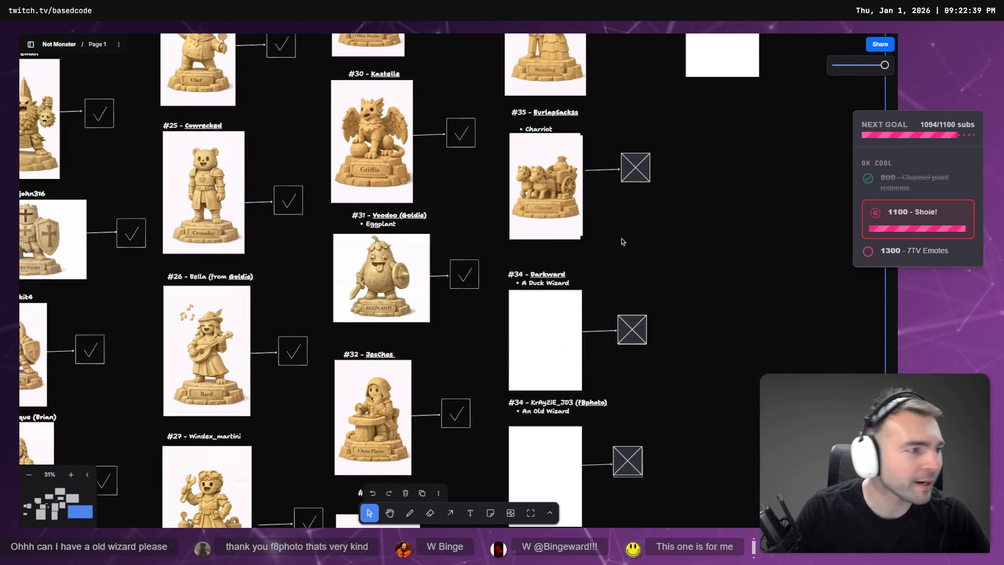
{"action": "key", "text": "alt+Tab"}
Step: Send an edit on the Duck Wizard image asking for simpler, less detailed clothing
{"action": "left_click", "coordinate": [701, 36]}
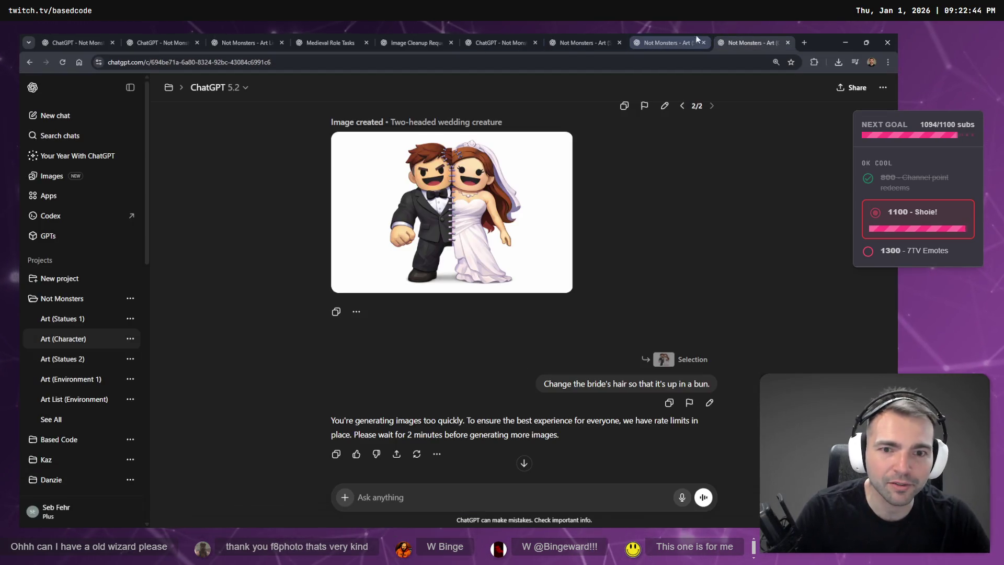
{"action": "left_click", "coordinate": [549, 36]}
{"action": "scroll", "coordinate": [458, 336], "scroll_direction": "down", "scroll_amount": 3}
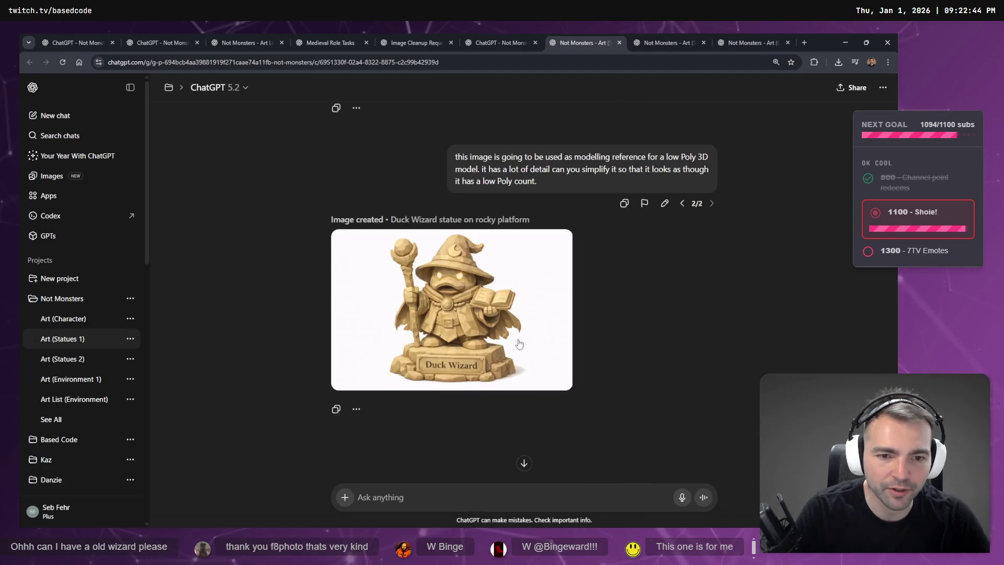
{"action": "left_click", "coordinate": [456, 246]}
{"action": "key", "text": "Escape"}
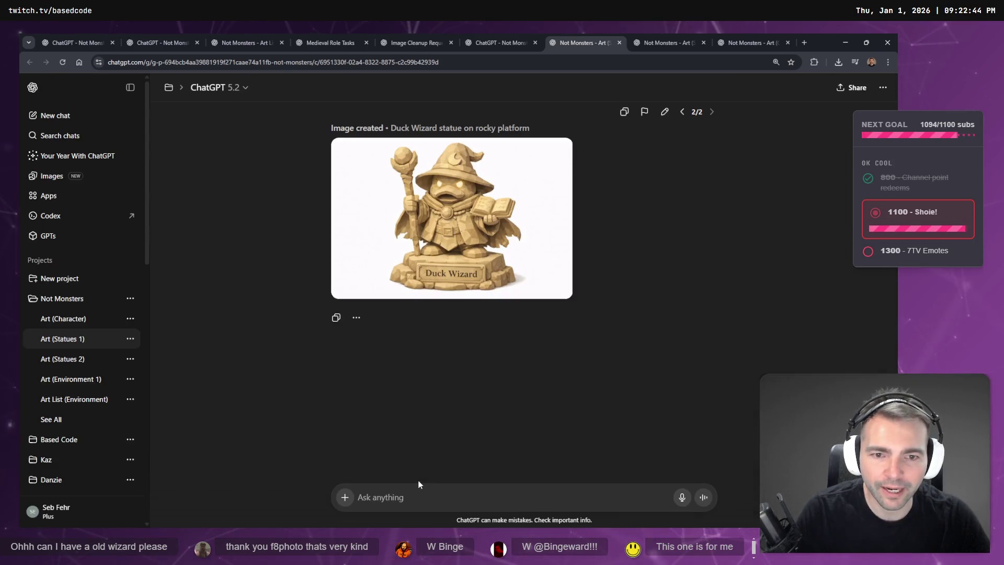
{"action": "left_click", "coordinate": [450, 287]}
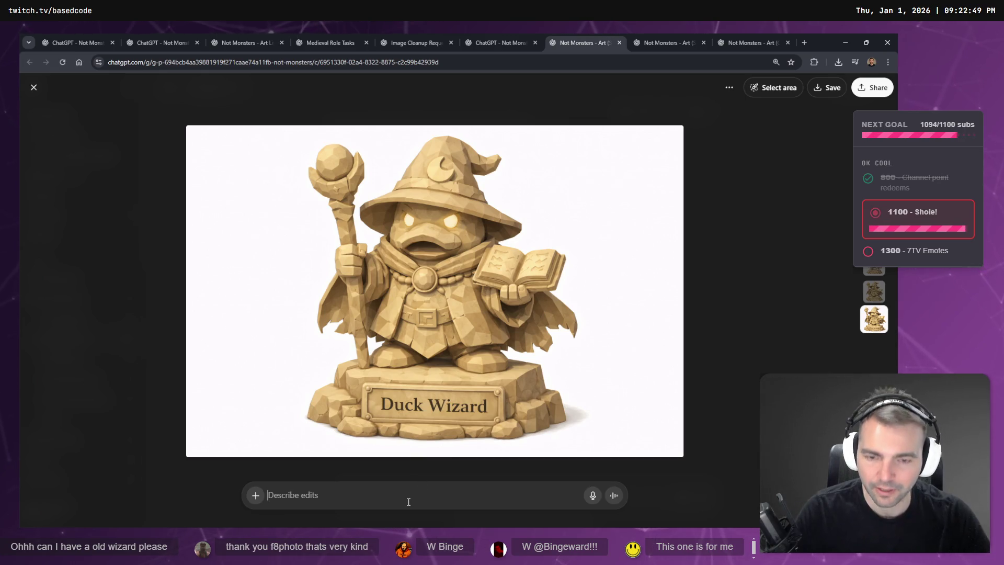
{"action": "key", "text": "super+h"}
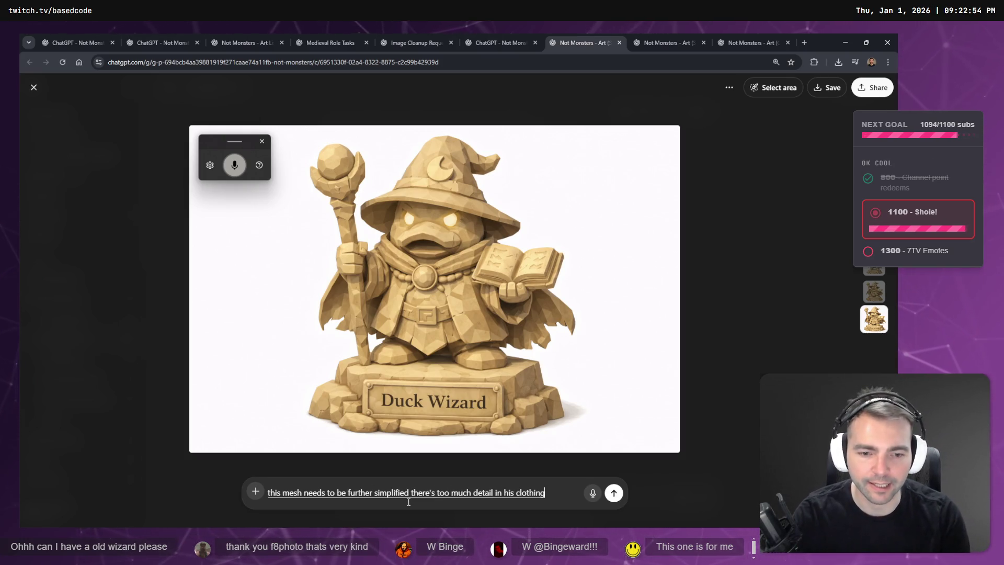
{"action": "key", "text": "Return"}
{"action": "key", "text": "ctrl+Tab"}
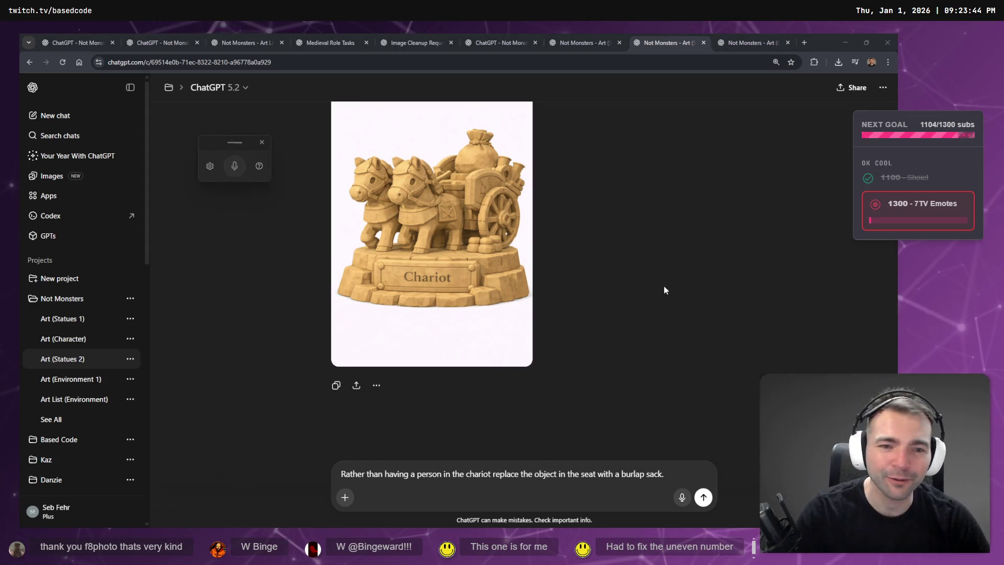
Step: Delete the rubber ducky description line from the top #34 entry in tldraw
{"action": "key", "text": "alt+Tab"}
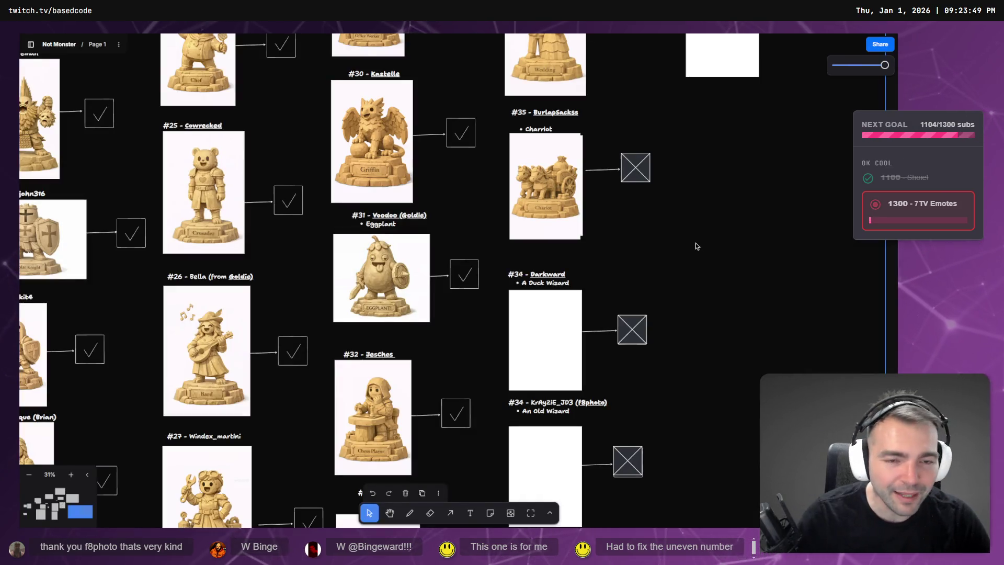
{"action": "scroll", "coordinate": [695, 246], "scroll_direction": "down", "scroll_amount": 5}
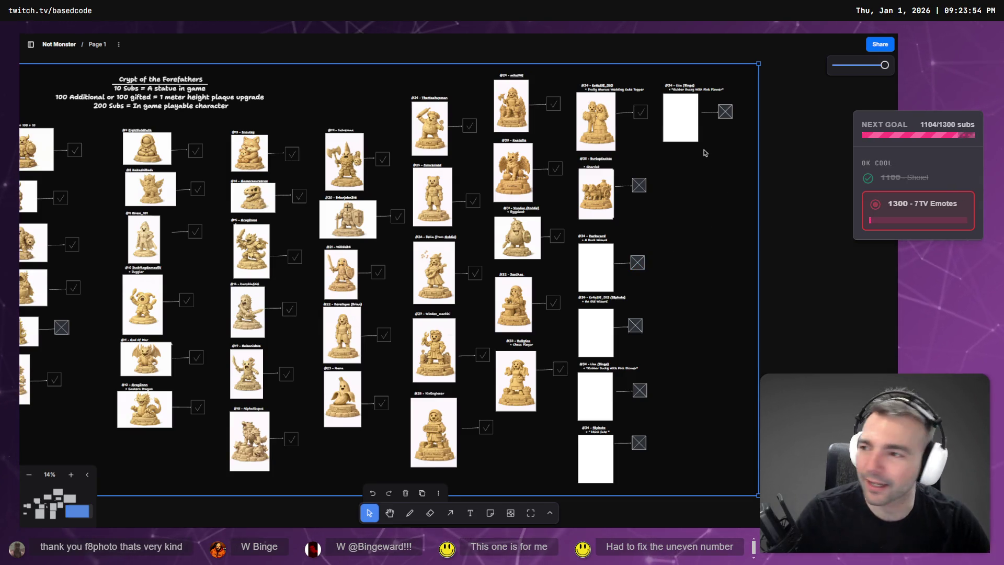
{"action": "scroll", "coordinate": [750, 109], "scroll_direction": "up", "scroll_amount": 5}
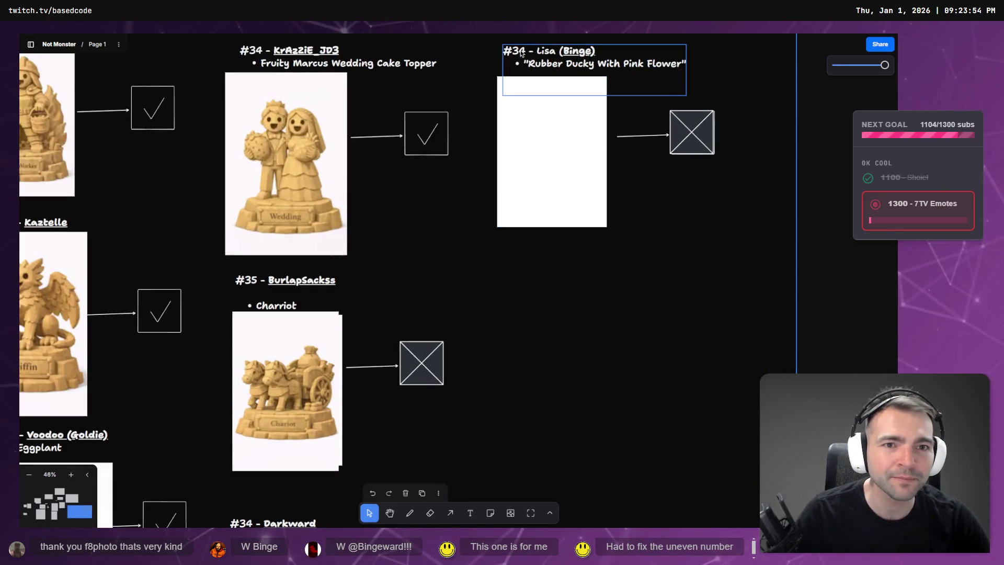
{"action": "left_click", "coordinate": [528, 63]}
{"action": "left_click", "coordinate": [528, 63]}
{"action": "left_click", "coordinate": [527, 62]}
{"action": "key", "text": "shift+End"}
{"action": "key", "text": "BackSpace"}
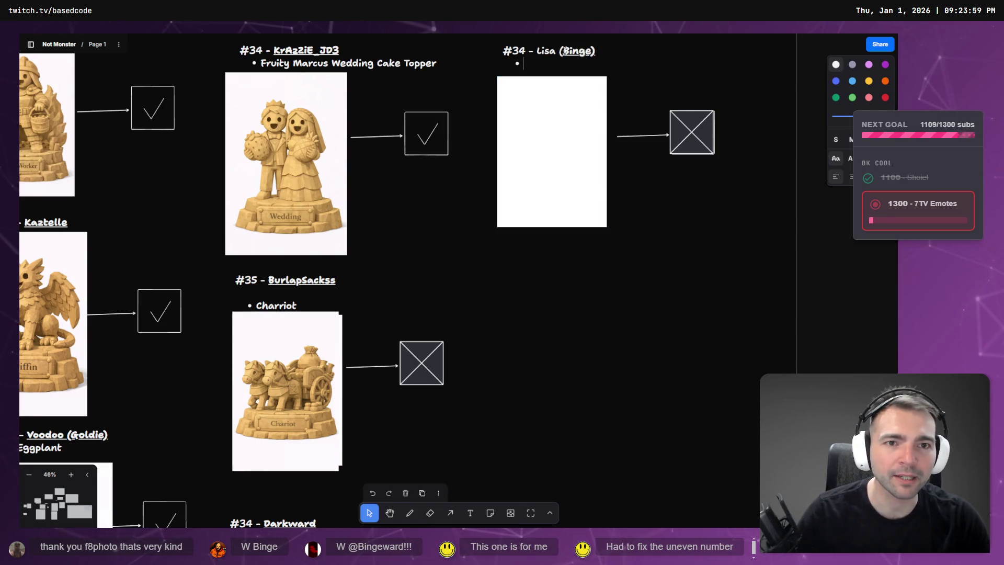
Step: Remove the first name from the #34 title, leaving only the gifter's name
{"action": "left_click", "coordinate": [569, 51]}
{"action": "key", "text": "BackSpace"}
{"action": "key", "text": "BackSpace"}
{"action": "key", "text": "BackSpace"}
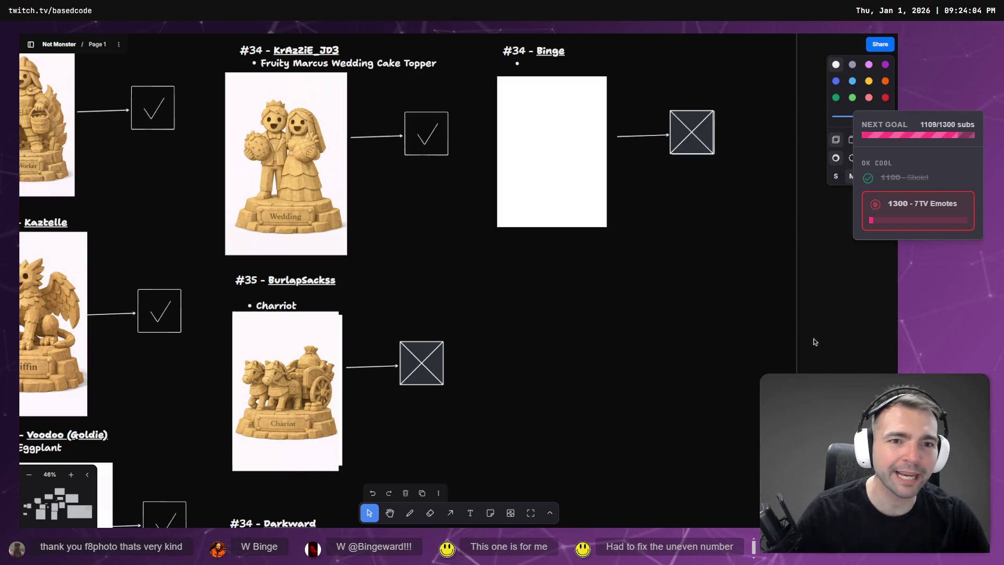
{"action": "left_click", "coordinate": [546, 165]}
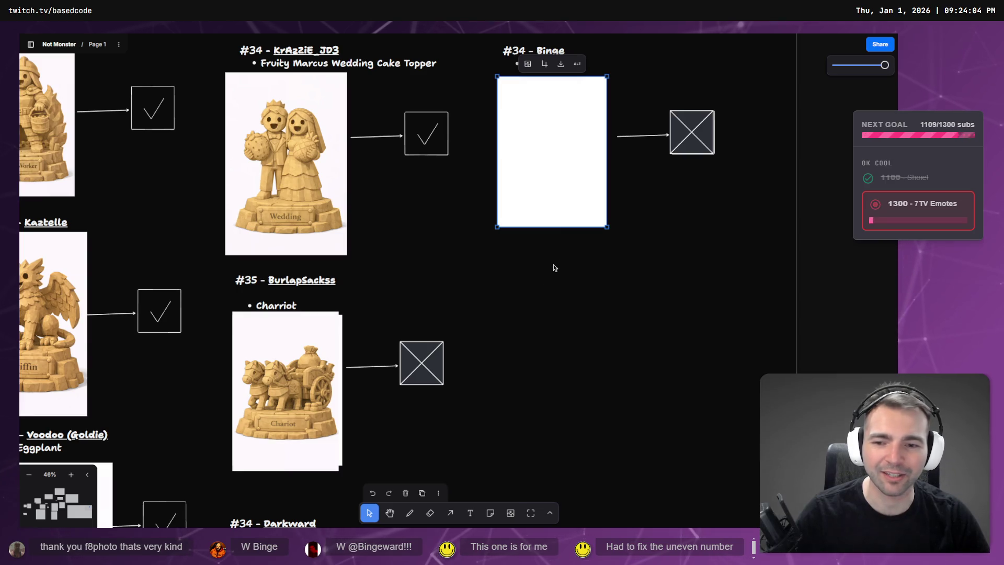
{"action": "scroll", "coordinate": [546, 277], "scroll_direction": "down", "scroll_amount": 5}
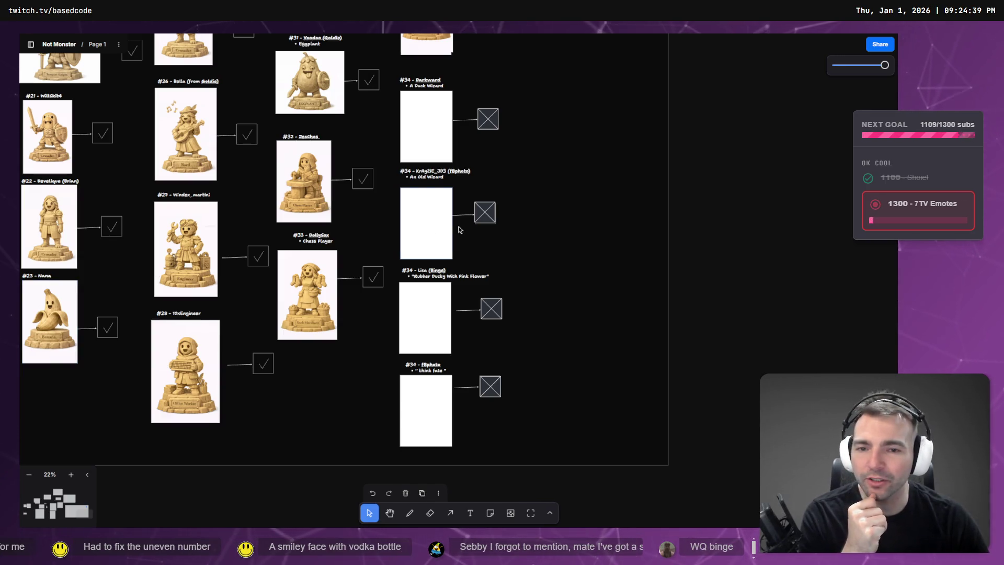
{"action": "scroll", "coordinate": [639, 183], "scroll_direction": "up", "scroll_amount": 5}
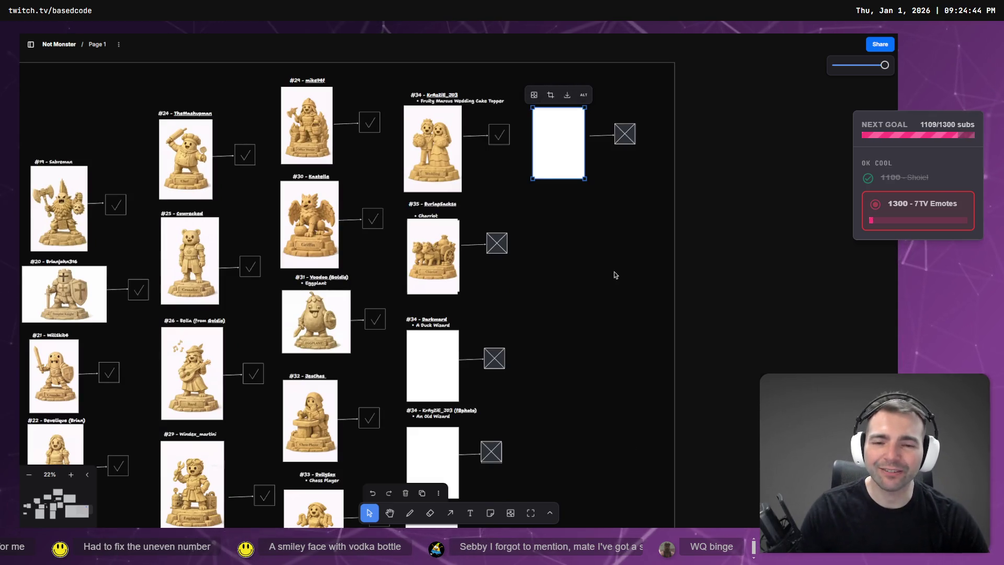
{"action": "scroll", "coordinate": [615, 275], "scroll_direction": "down", "scroll_amount": 5}
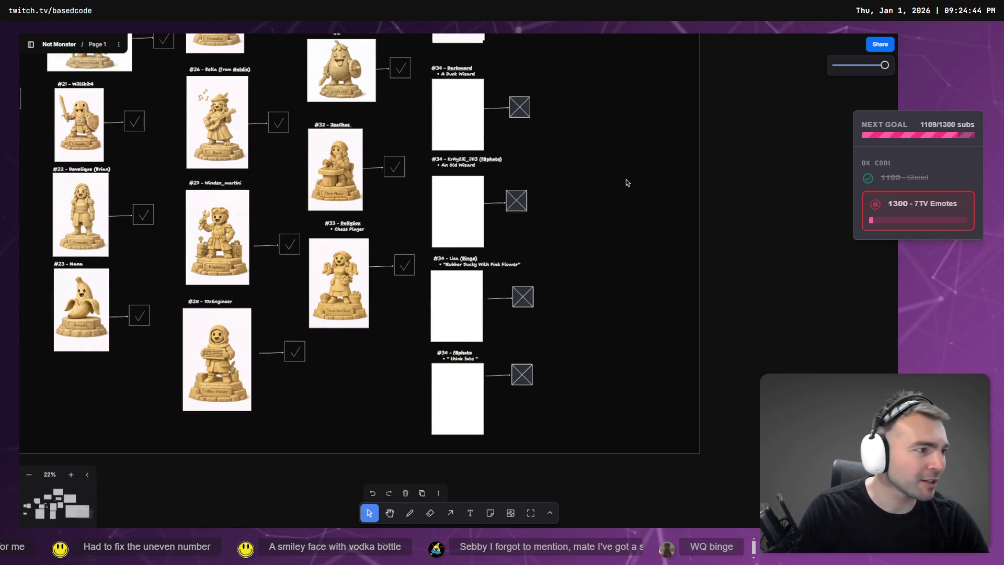
{"action": "key", "text": "alt+Tab"}
{"action": "left_click", "coordinate": [604, 36]}
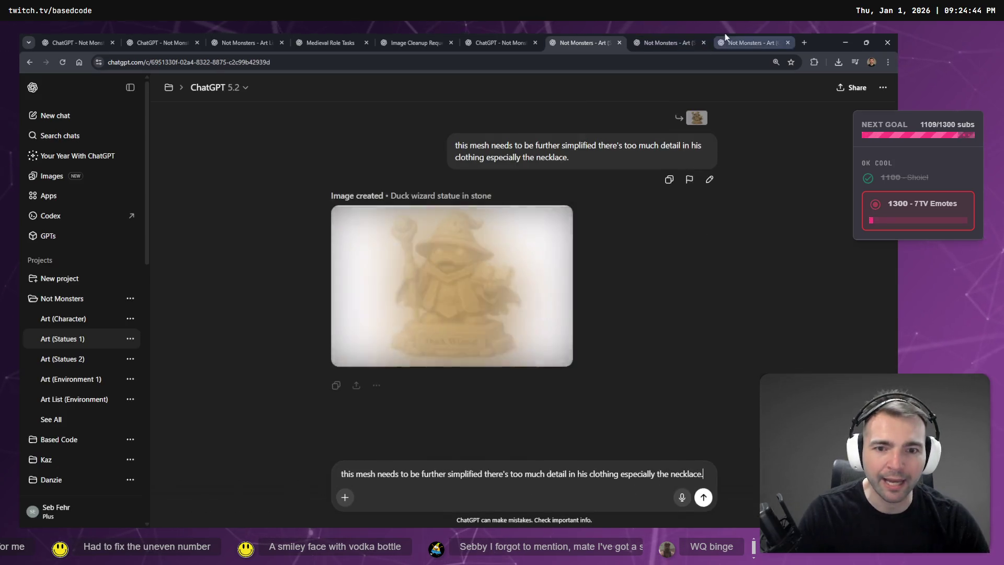
Step: Copy the full-size Duck Wizard statue image from the ChatGPT chat
{"action": "left_click", "coordinate": [494, 298]}
{"action": "right_click", "coordinate": [473, 296]}
{"action": "left_click", "coordinate": [519, 326]}
{"action": "left_click", "coordinate": [657, 38]}
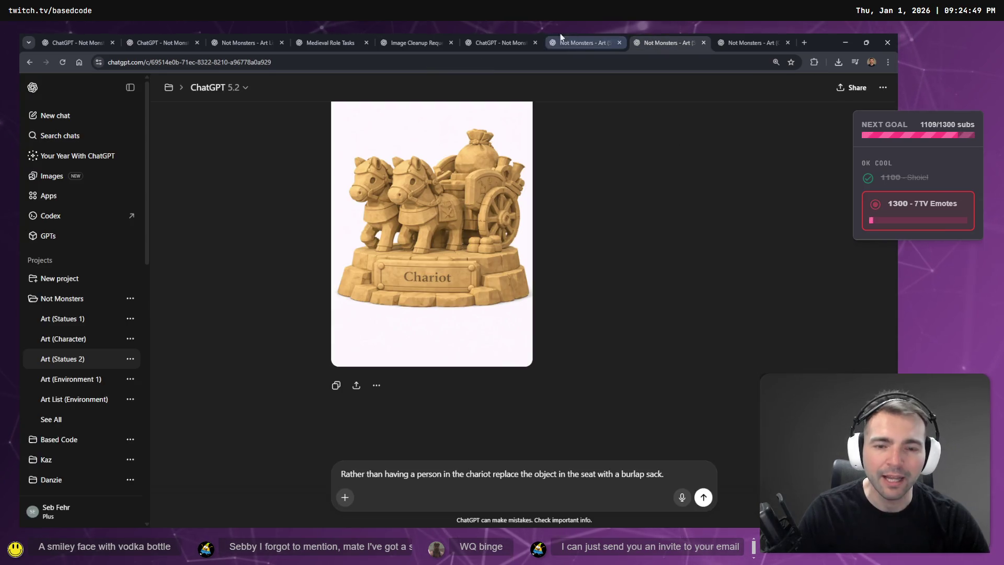
{"action": "left_click", "coordinate": [523, 38]}
{"action": "left_click", "coordinate": [588, 37]}
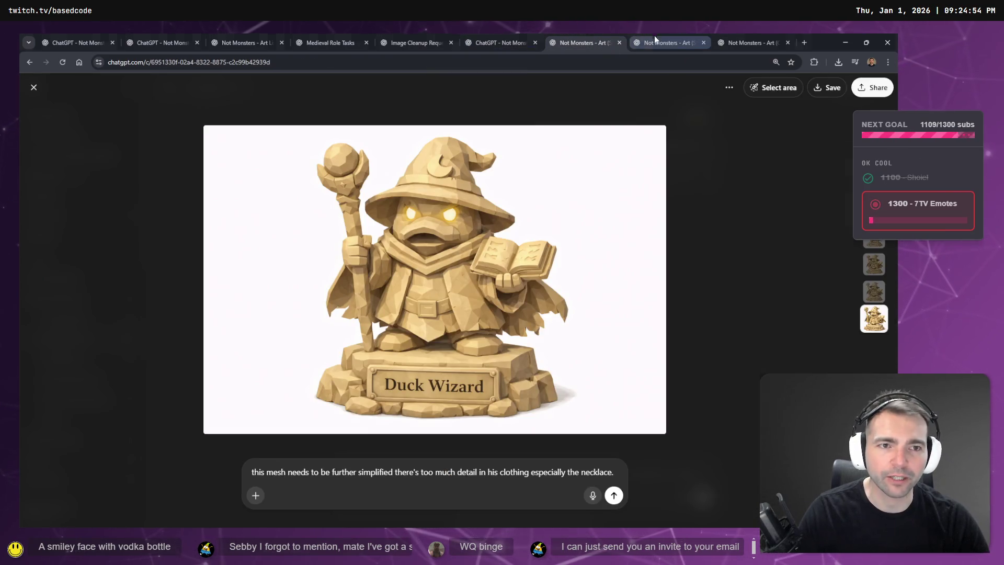
{"action": "key", "text": "alt+Tab"}
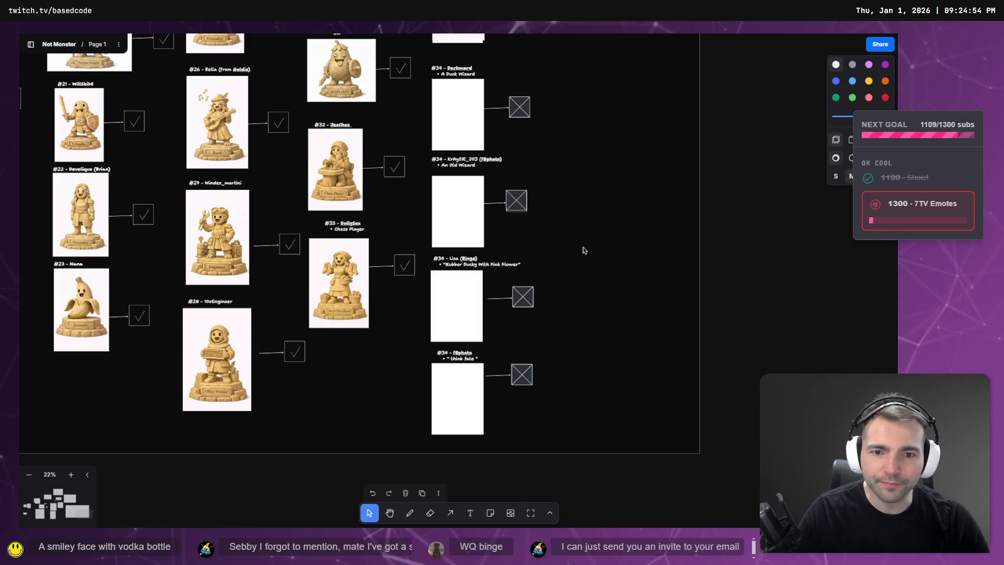
Step: Paste the Duck Wizard image onto the board and crop empty space off both sides
{"action": "key", "text": "ctrl+v"}
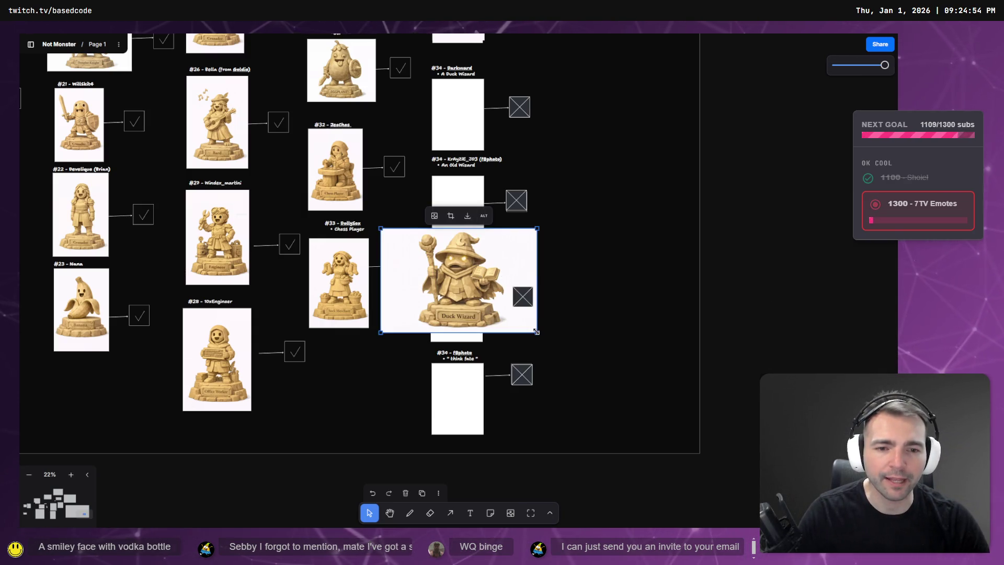
{"action": "double_click", "coordinate": [494, 317]}
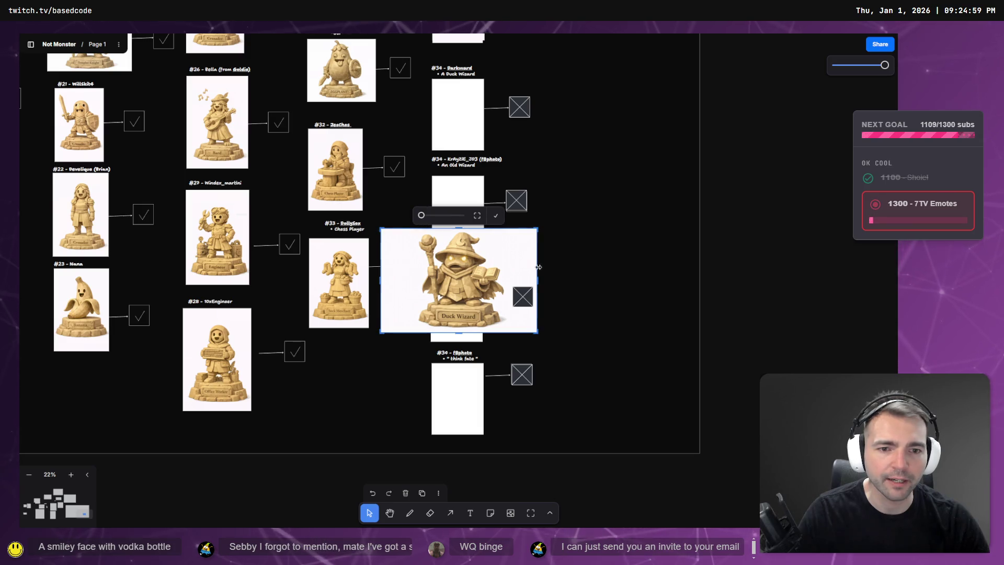
{"action": "left_click_drag", "start_coordinate": [537, 280], "coordinate": [511, 280]}
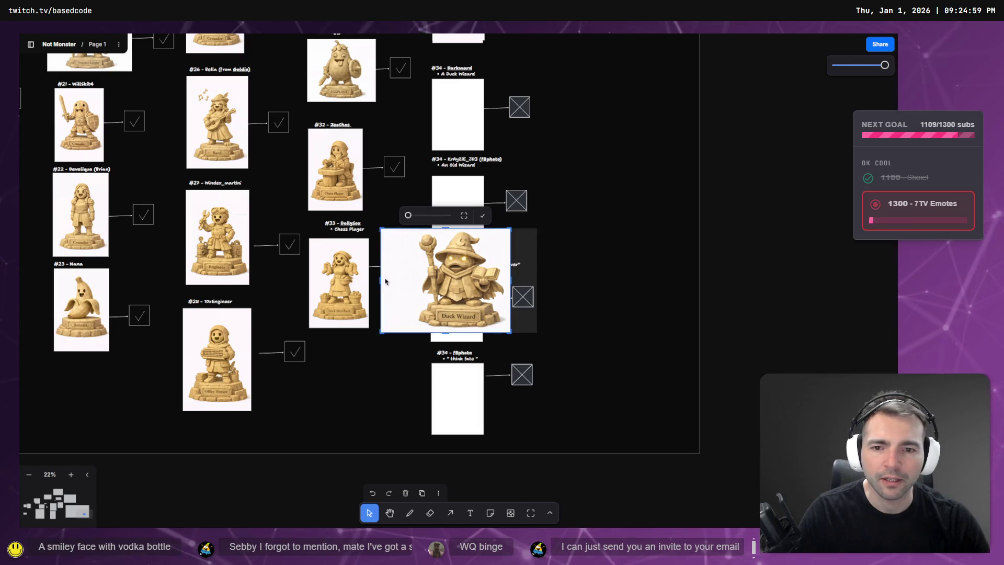
{"action": "left_click_drag", "start_coordinate": [380, 280], "coordinate": [414, 280]}
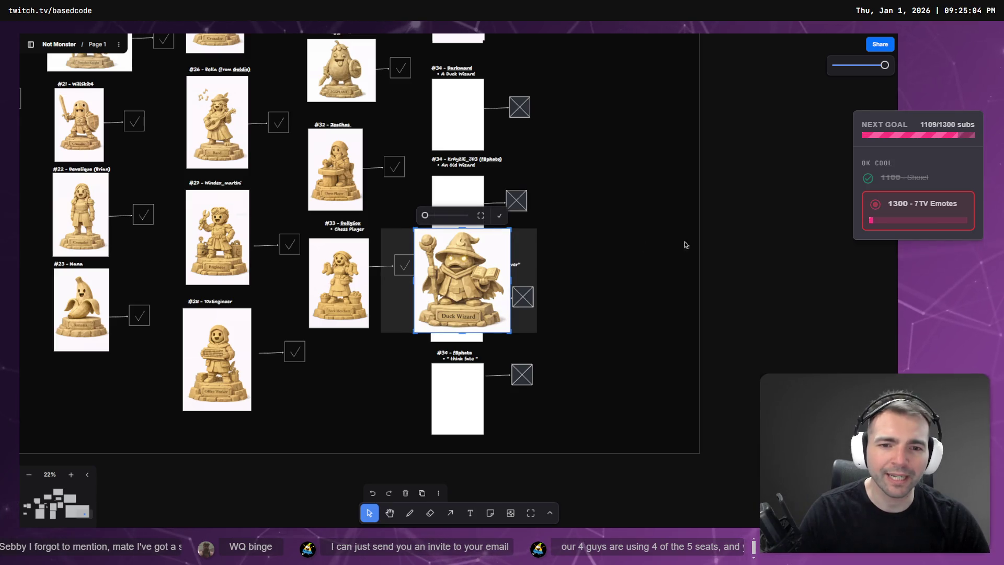
{"action": "left_click", "coordinate": [672, 243]}
Step: Move and shrink the cropped Duck Wizard image into the #34 Darkward slot
{"action": "left_click", "coordinate": [475, 258]}
{"action": "scroll", "coordinate": [710, 326], "scroll_direction": "up", "scroll_amount": 5}
{"action": "left_click", "coordinate": [567, 382]}
{"action": "mouse_move", "coordinate": [455, 472]}
{"action": "left_mouse_down"}
{"action": "mouse_move", "coordinate": [470, 322]}
{"action": "mouse_move", "coordinate": [451, 318]}
{"action": "left_mouse_up"}
{"action": "mouse_move", "coordinate": [507, 361]}
{"action": "left_mouse_down"}
{"action": "mouse_move", "coordinate": [471, 319]}
{"action": "mouse_move", "coordinate": [491, 336]}
{"action": "left_mouse_up"}
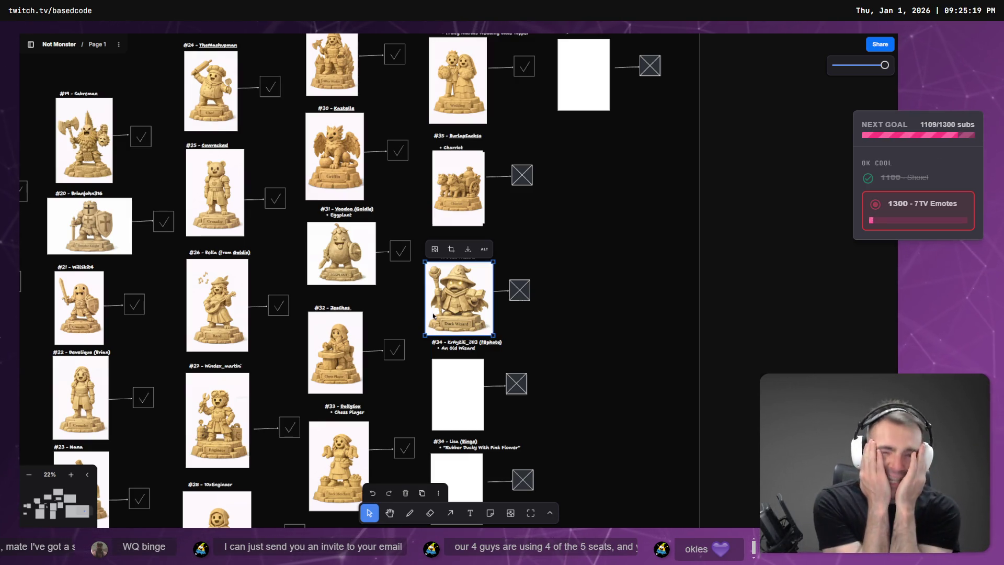
{"action": "left_click", "coordinate": [528, 293]}
{"action": "left_click", "coordinate": [496, 302]}
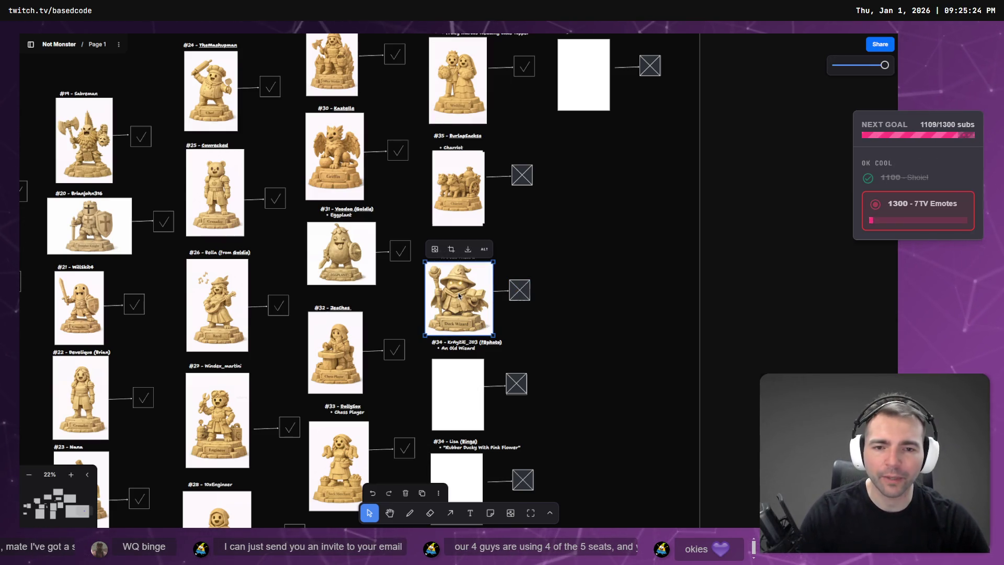
{"action": "key", "text": "alt+Tab"}
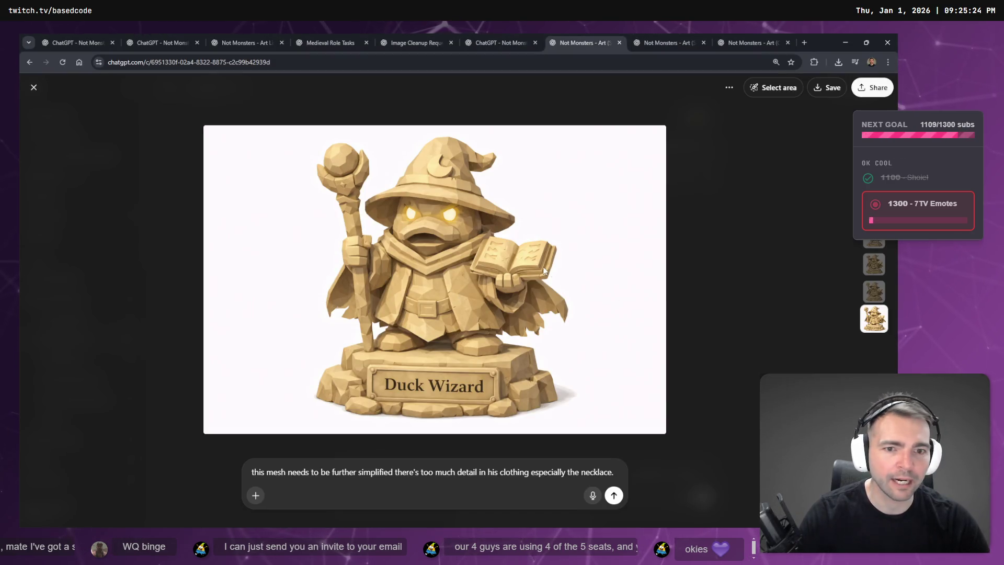
Step: Copy the Duck Wizard statue image again using Copy image
{"action": "right_click", "coordinate": [543, 270]}
{"action": "left_click", "coordinate": [588, 303]}
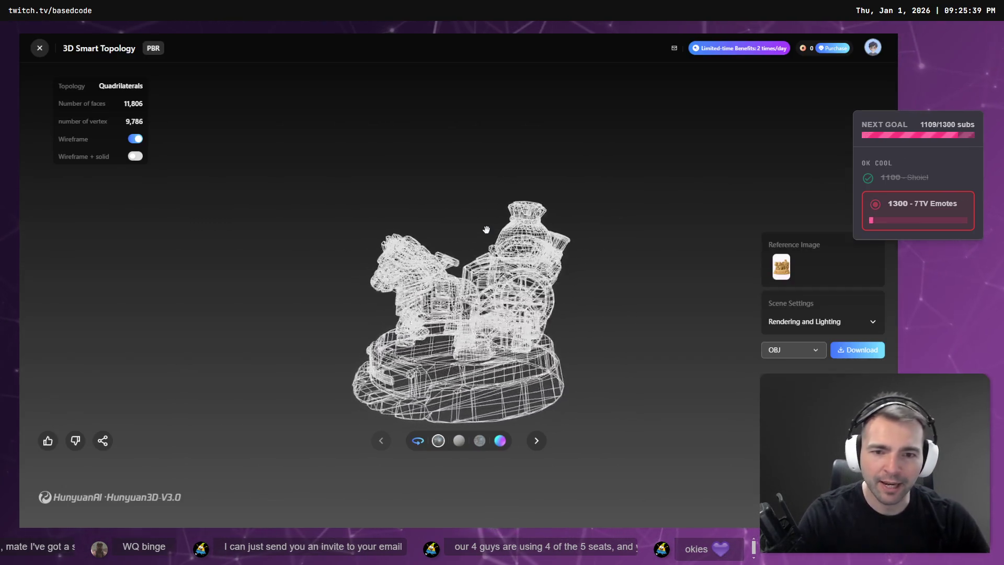
Step: Turn off Wireframe and orbit the textured chariot model to view it from behind
{"action": "left_click", "coordinate": [135, 140]}
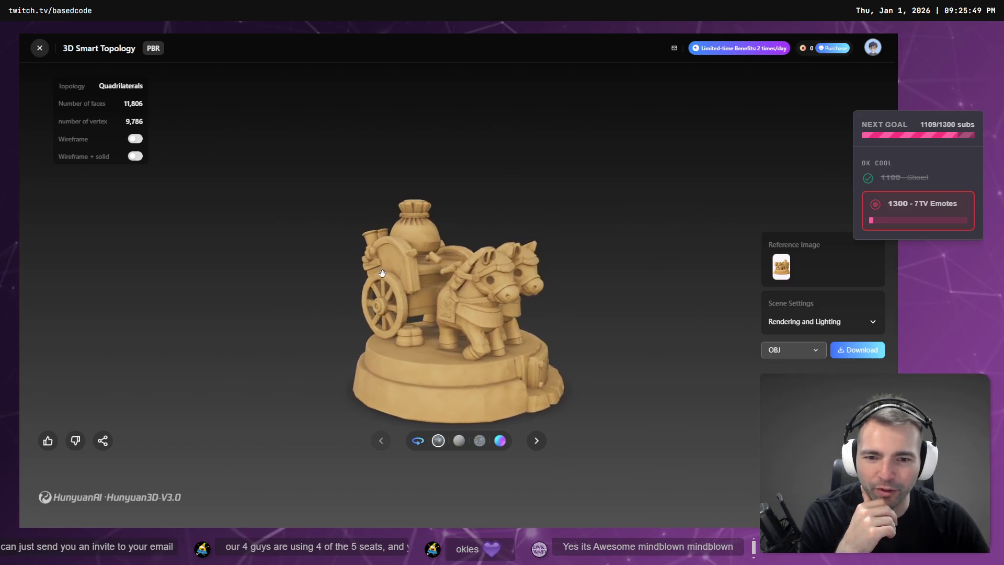
{"action": "left_click_drag", "start_coordinate": [382, 274], "coordinate": [481, 230]}
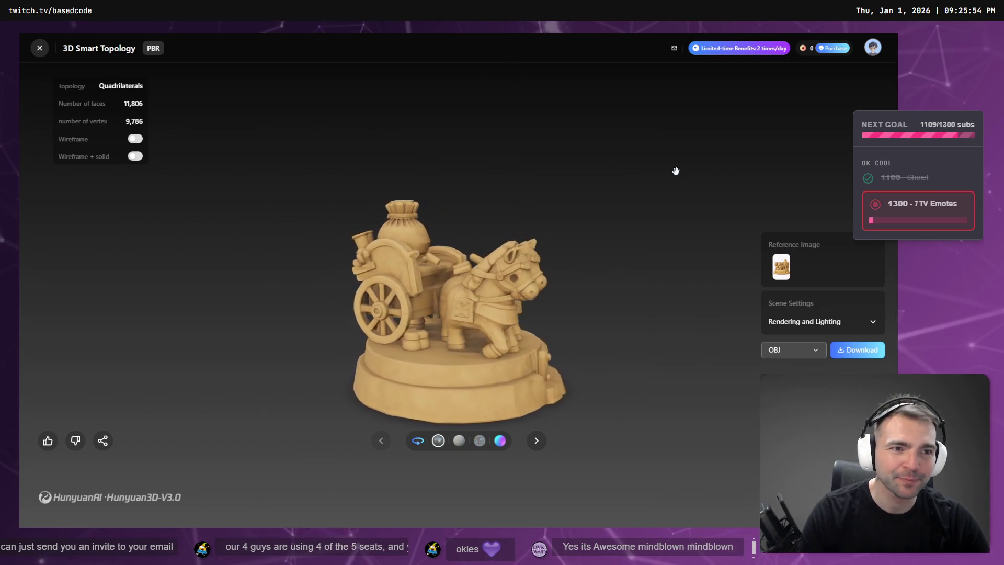
{"action": "key", "text": "alt+Tab"}
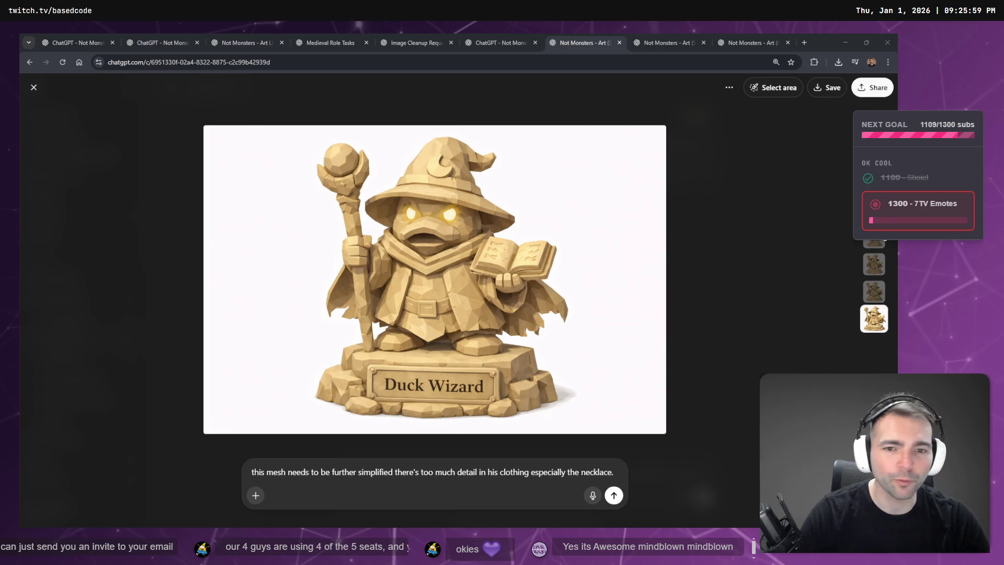
{"action": "left_click", "coordinate": [716, 185]}
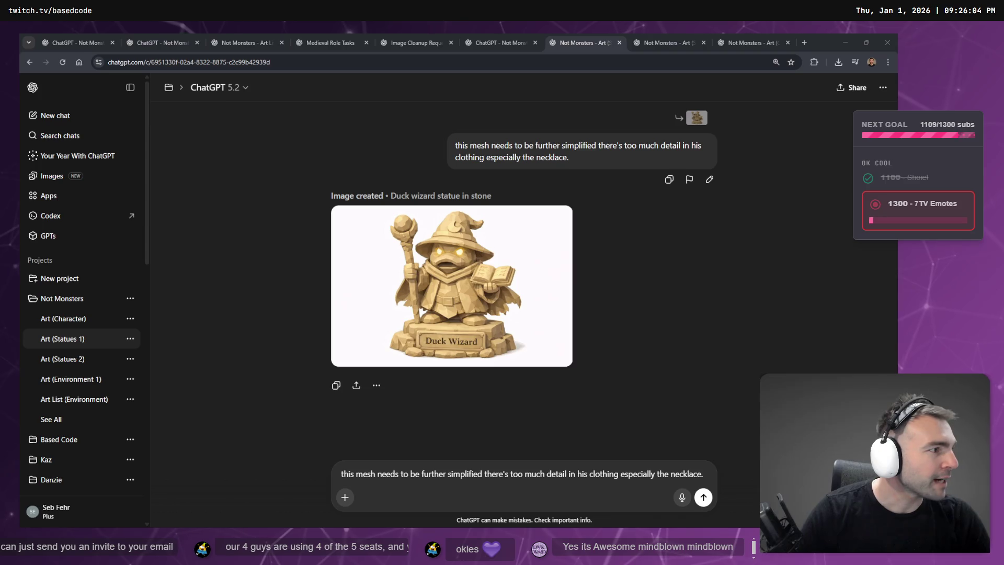
Step: Move the downloaded zip into _To Process and rename it Burlap.zip
{"action": "left_click_drag", "start_coordinate": [397, 322], "coordinate": [320, 365]}
{"action": "left_click", "coordinate": [320, 365]}
{"action": "key", "text": "F2"}
{"action": "type", "text": "Burlap.zip"}
{"action": "key", "text": "Return"}
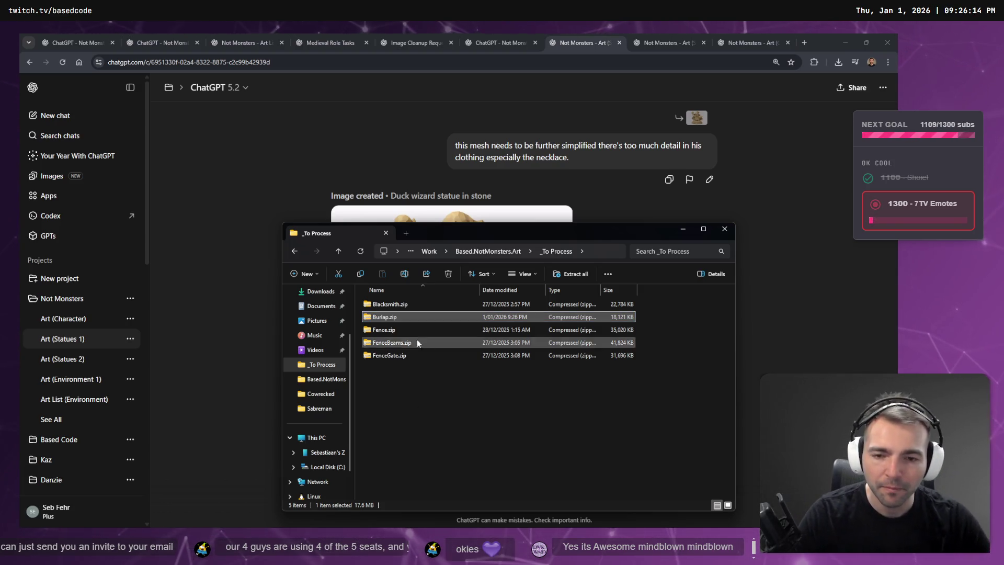
Step: Extract Burlap.zip into its own Burlap folder
{"action": "right_click", "coordinate": [403, 317]}
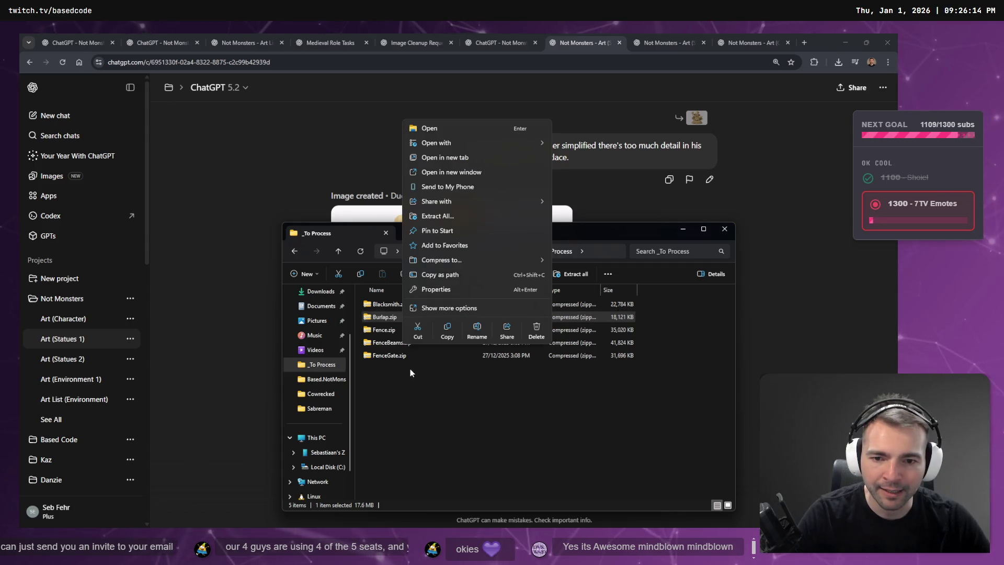
{"action": "left_click", "coordinate": [469, 219]}
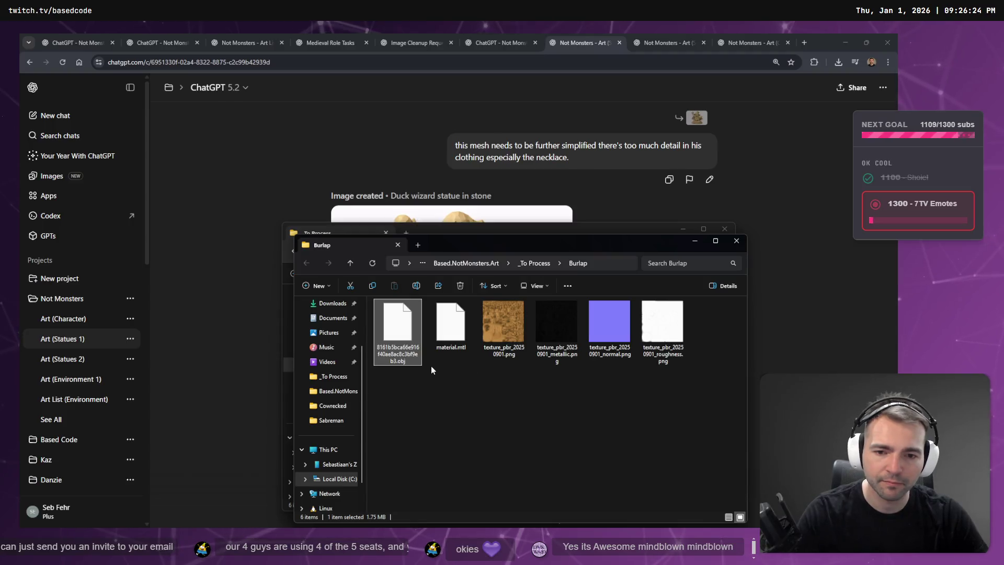
{"action": "left_click", "coordinate": [446, 396]}
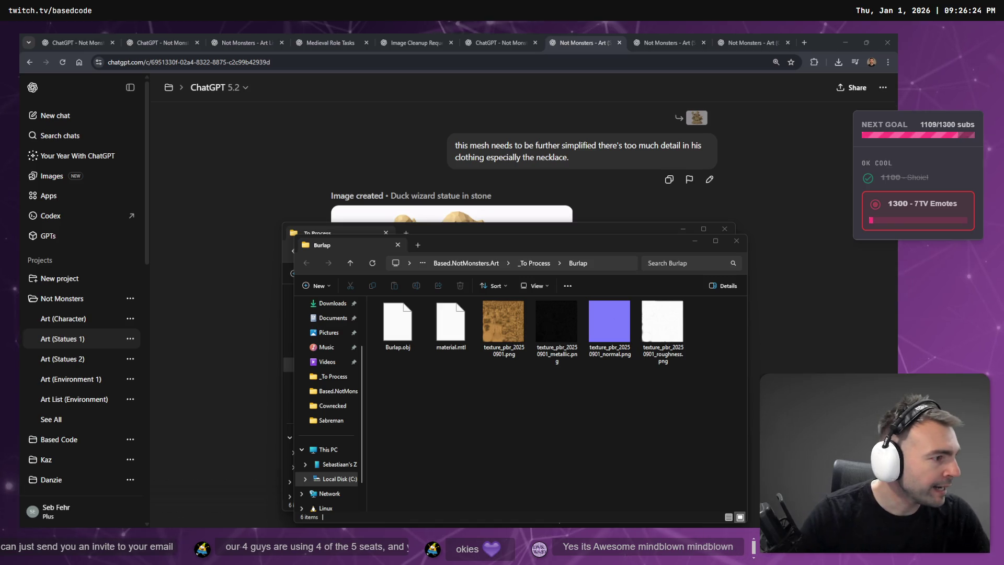
{"action": "key", "text": "alt+Tab"}
{"action": "scroll", "coordinate": [59, 158], "scroll_direction": "down", "scroll_amount": 3}
{"action": "scroll", "coordinate": [58, 155], "scroll_direction": "up", "scroll_amount": 10}
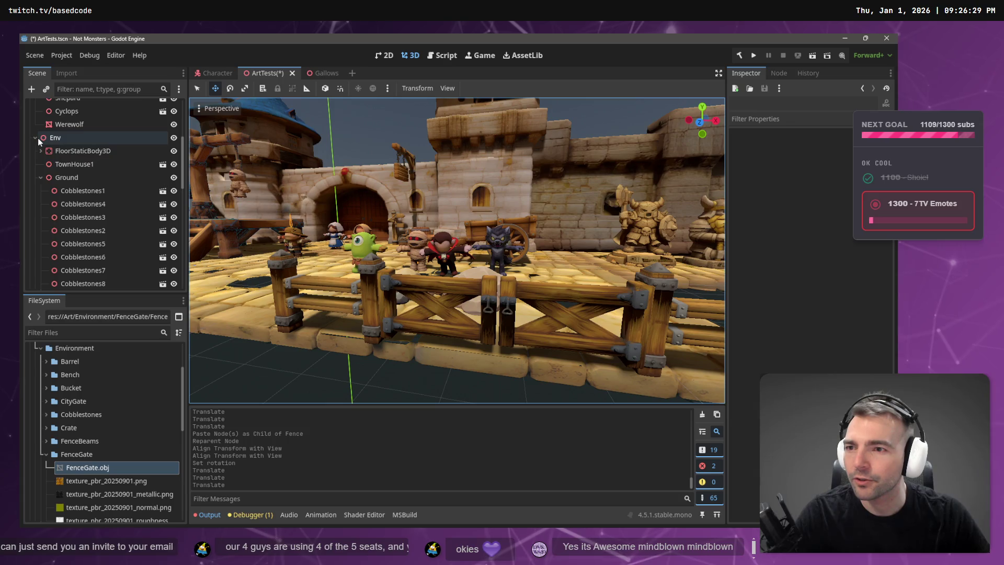
Step: Expand the Statues node and Statues art folder, then bring the Burlap folder into res://Art/Environment/Statues
{"action": "left_click", "coordinate": [38, 137]}
{"action": "left_click", "coordinate": [50, 255]}
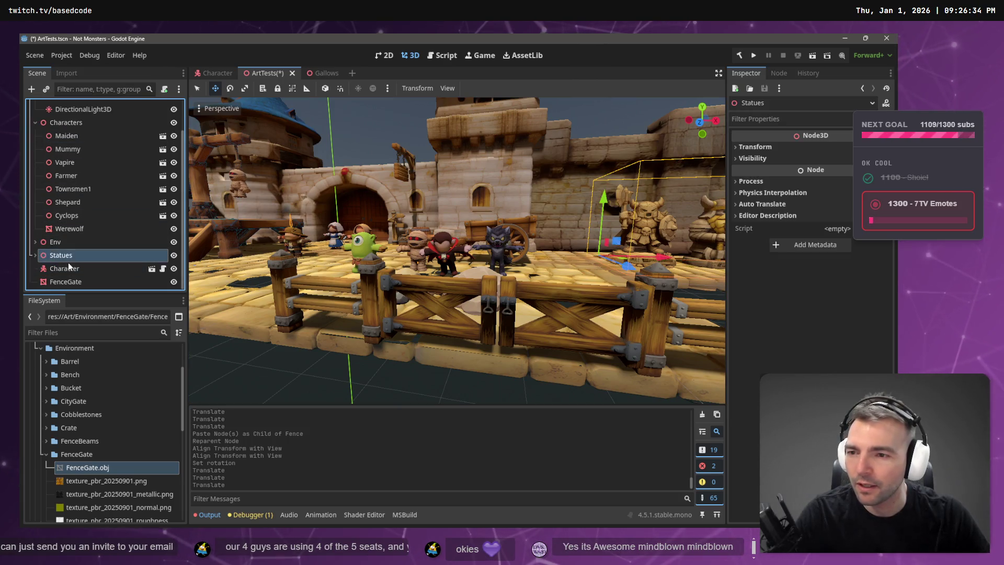
{"action": "left_click", "coordinate": [36, 255]}
{"action": "scroll", "coordinate": [96, 231], "scroll_direction": "down", "scroll_amount": 4}
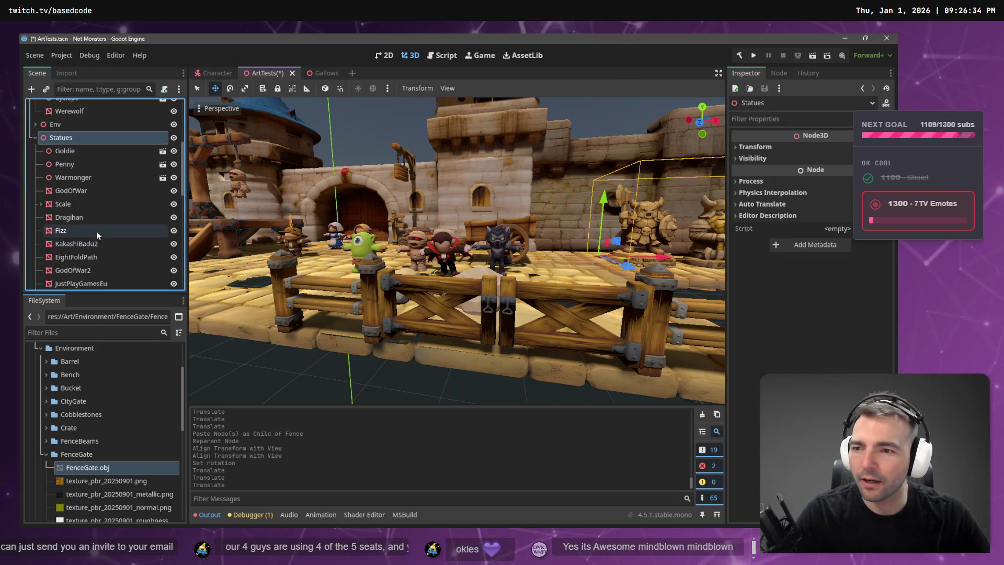
{"action": "left_click", "coordinate": [50, 455]}
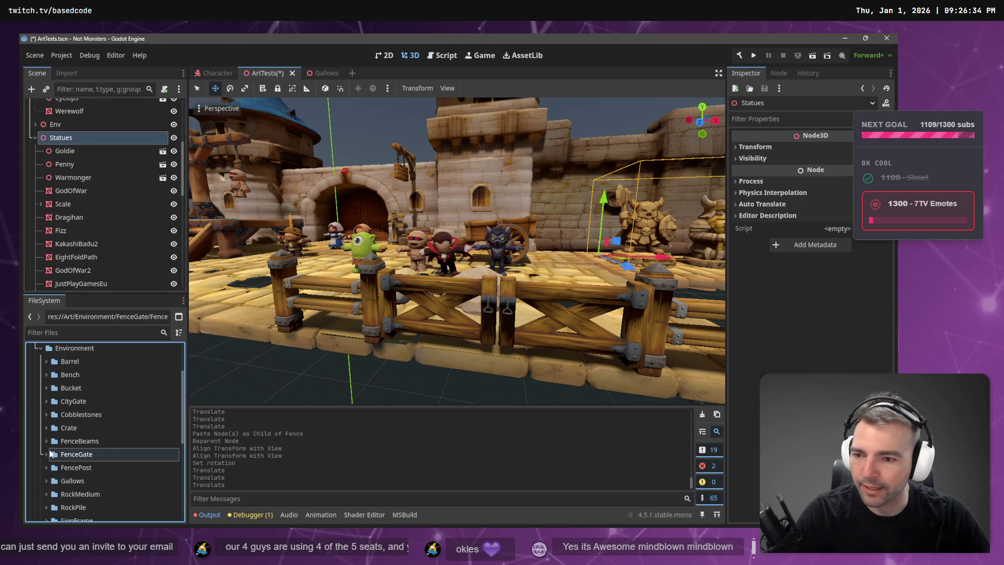
{"action": "scroll", "coordinate": [52, 444], "scroll_direction": "down", "scroll_amount": 6}
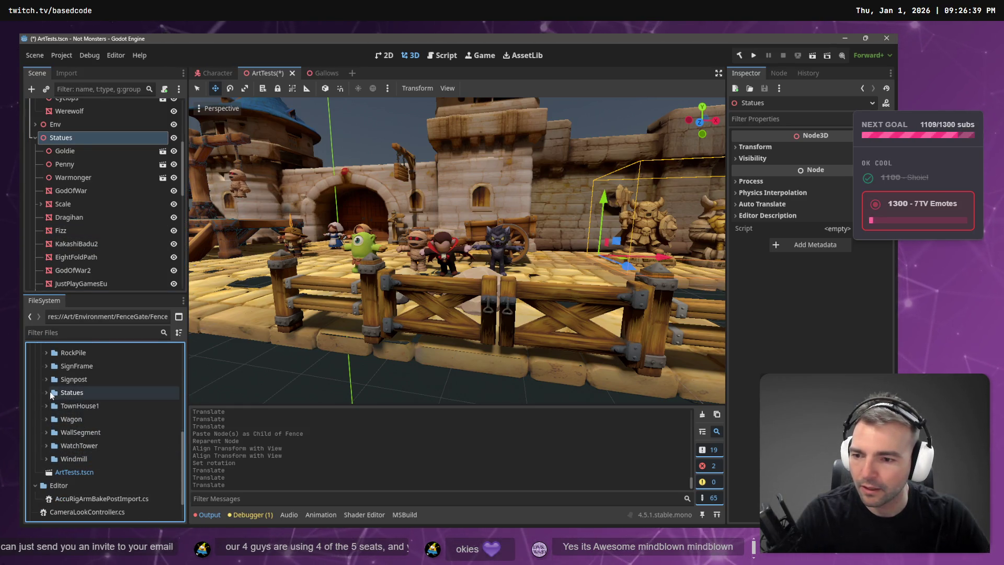
{"action": "left_click", "coordinate": [46, 392]}
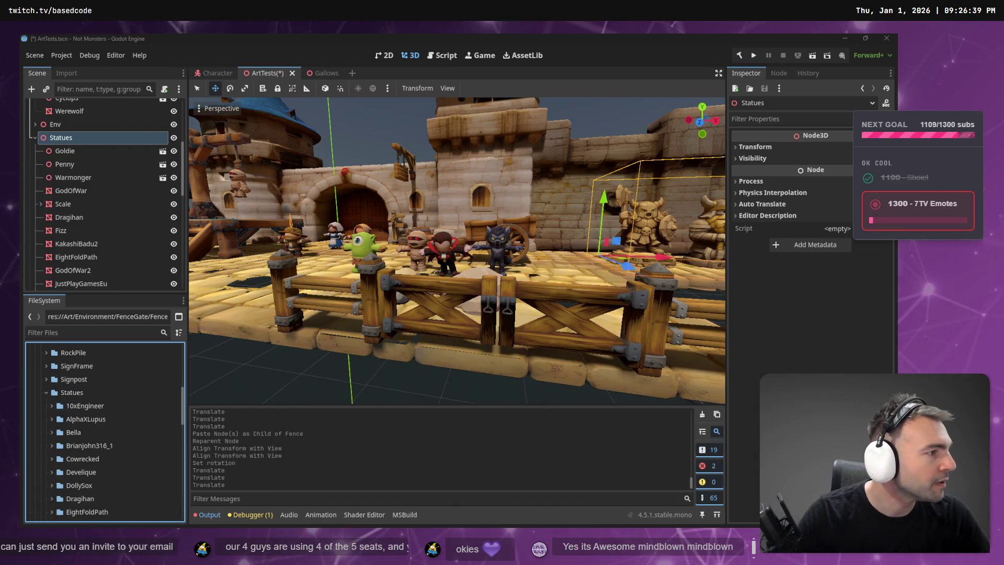
{"action": "key", "text": "alt+Tab"}
{"action": "mouse_move", "coordinate": [407, 301]}
{"action": "left_mouse_down"}
{"action": "mouse_move", "coordinate": [103, 393]}
{"action": "mouse_move", "coordinate": [401, 307]}
{"action": "left_mouse_up"}
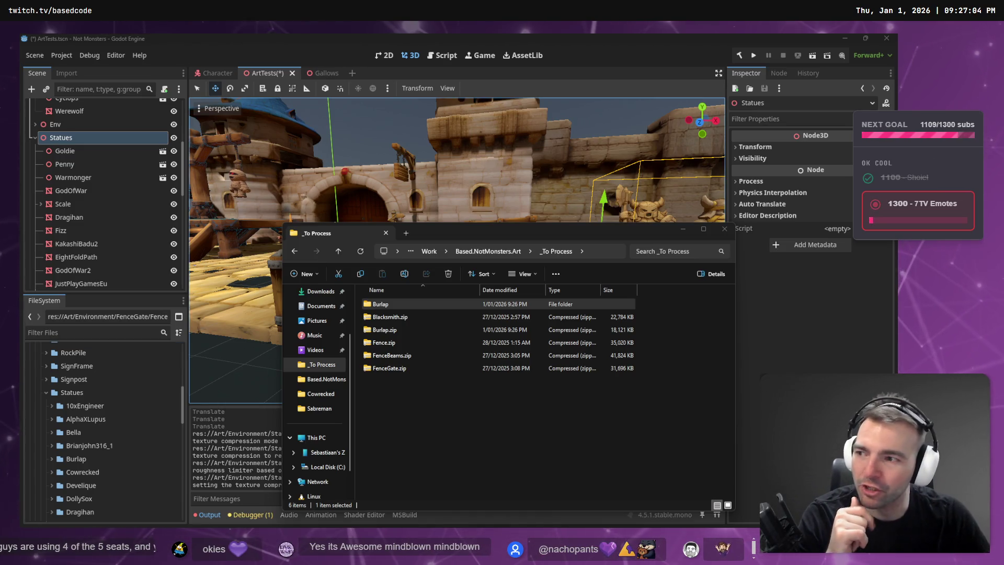
Step: Check Burlap.obj and its textures in Explorer, then expand the imported Burlap folder in Godot
{"action": "double_click", "coordinate": [394, 303]}
{"action": "left_click", "coordinate": [397, 326]}
{"action": "left_click", "coordinate": [519, 391]}
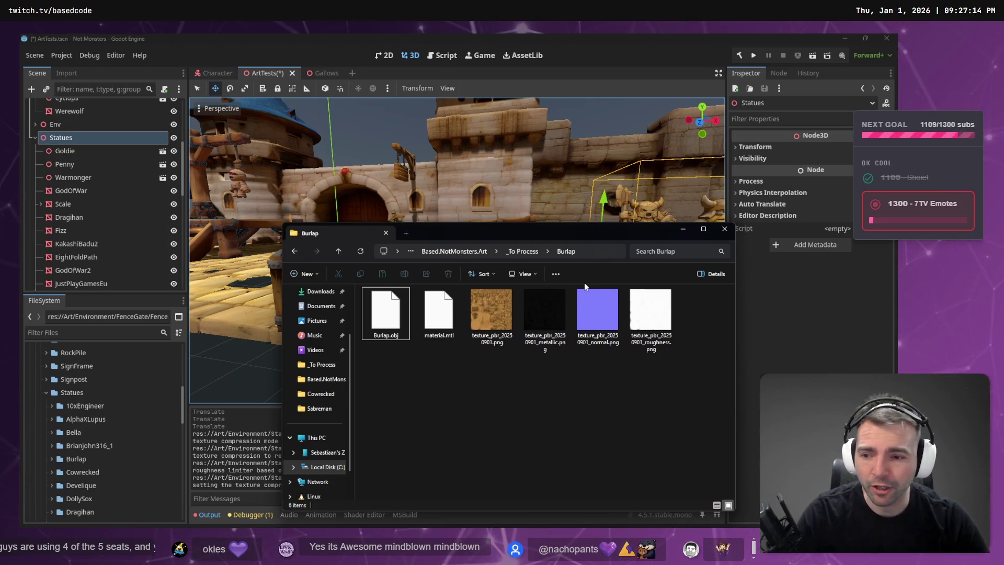
{"action": "left_click", "coordinate": [52, 459]}
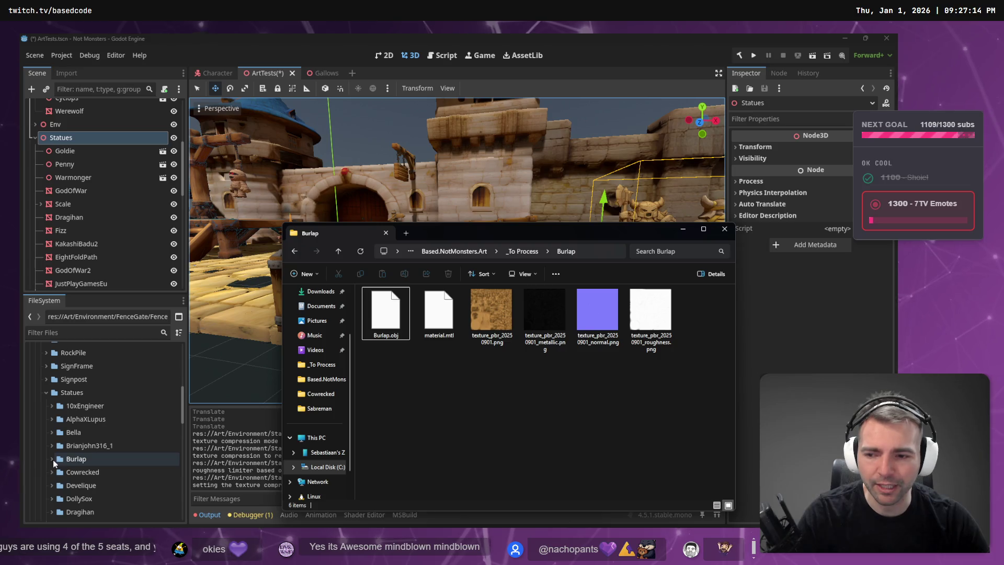
{"action": "left_click", "coordinate": [78, 450]}
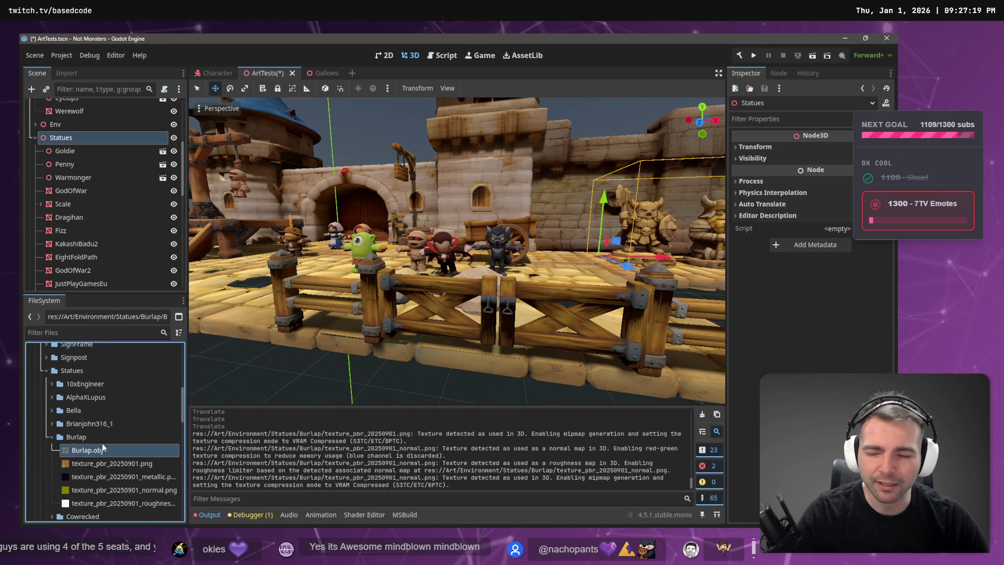
Step: Zoom and orbit the 3D view to face the statue row along the castle wall
{"action": "scroll", "coordinate": [457, 251], "scroll_direction": "up", "scroll_amount": 5}
{"action": "scroll", "coordinate": [457, 251], "scroll_direction": "down", "scroll_amount": 5}
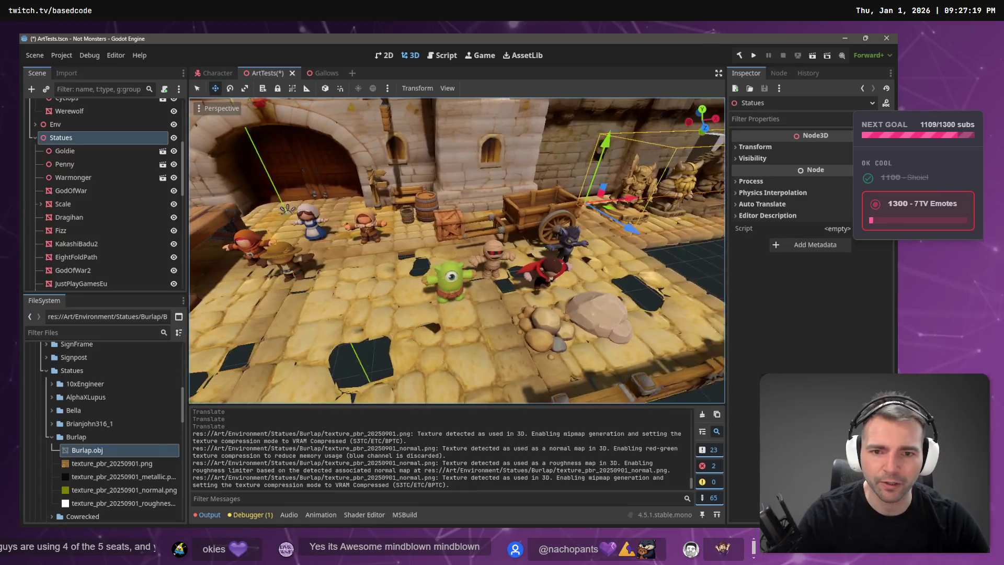
{"action": "scroll", "coordinate": [457, 251], "scroll_direction": "down", "scroll_amount": 10}
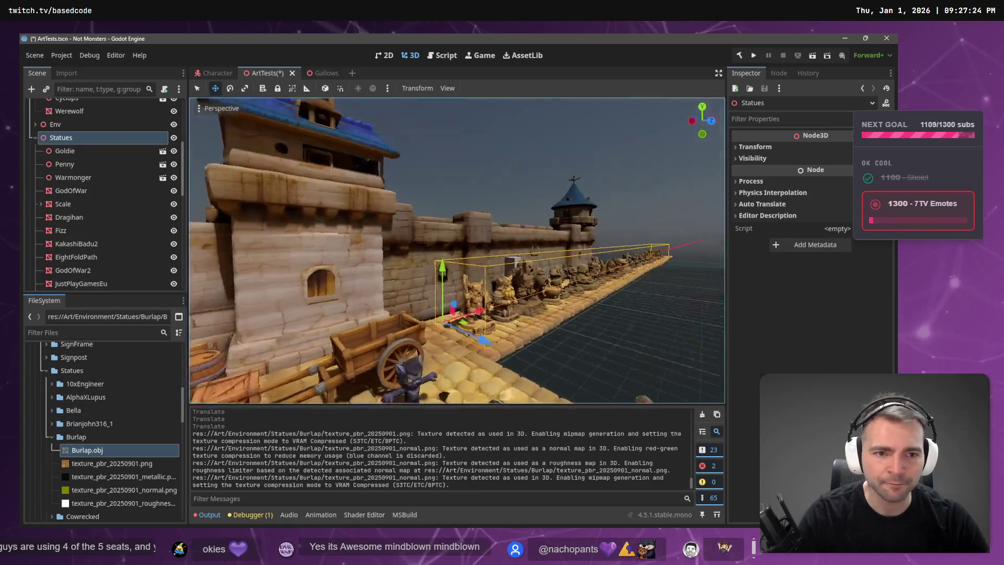
{"action": "scroll", "coordinate": [457, 251], "scroll_direction": "up", "scroll_amount": 8}
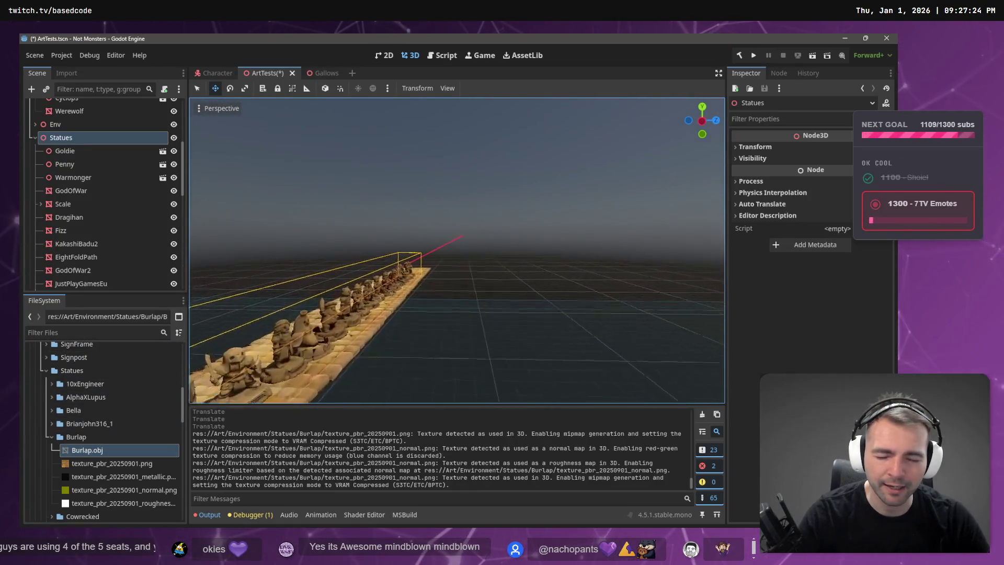
{"action": "scroll", "coordinate": [457, 251], "scroll_direction": "up", "scroll_amount": 5}
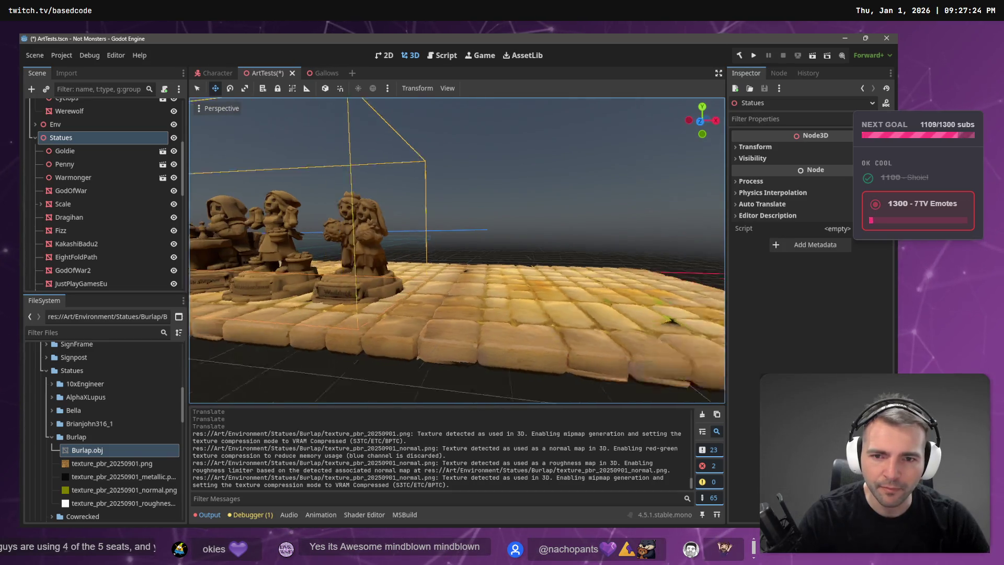
{"action": "left_click_drag", "start_coordinate": [457, 251], "coordinate": [680, 265]}
{"action": "key", "text": "alt+Tab"}
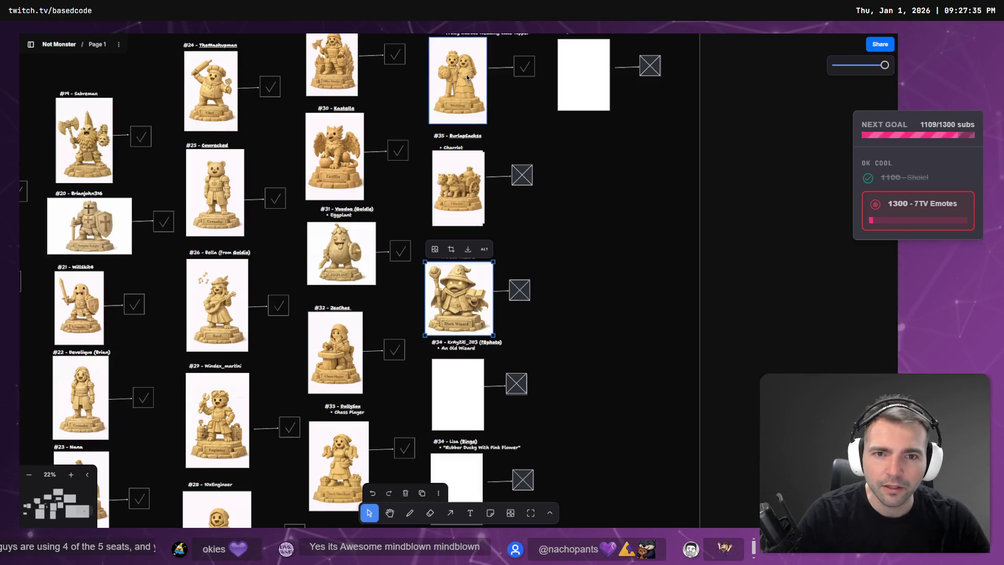
Step: Drag Burlap.obj from the FileSystem into the 3D scene beside the statue row
{"action": "key", "text": "alt+Tab"}
{"action": "key", "text": "alt+Tab"}
{"action": "key", "text": "alt+Tab"}
{"action": "key", "text": "alt+Tab"}
{"action": "key", "text": "alt+Tab"}
{"action": "mouse_move", "coordinate": [100, 450]}
{"action": "left_mouse_down"}
{"action": "mouse_move", "coordinate": [564, 311]}
{"action": "mouse_move", "coordinate": [543, 289]}
{"action": "left_mouse_up"}
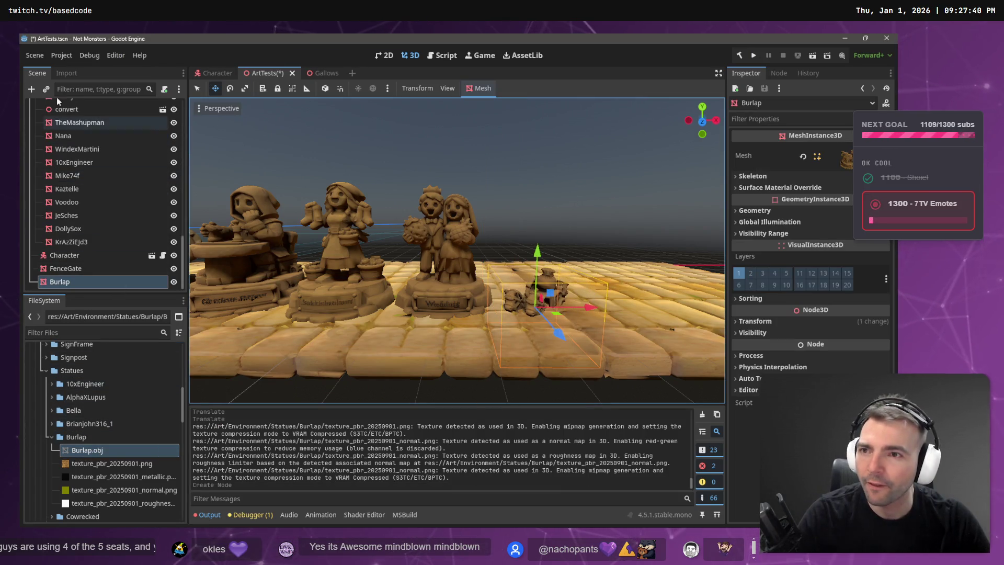
Step: Reimport the Burlap chariot statue at 1.5 scale and raise it onto the walkway
{"action": "left_click", "coordinate": [62, 73]}
{"action": "left_click", "coordinate": [54, 207]}
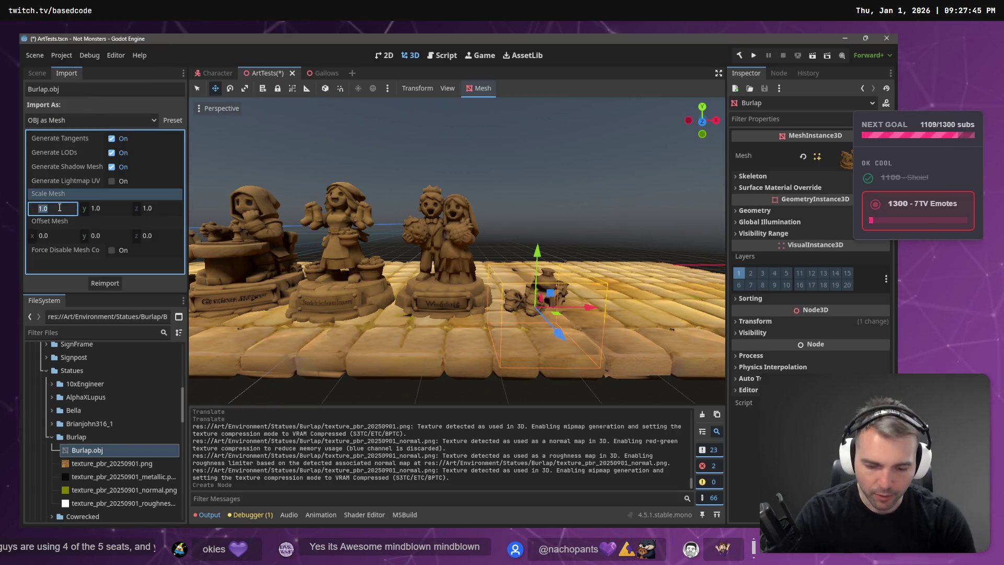
{"action": "key", "text": "Tab"}
{"action": "type", "text": "1.5"}
{"action": "key", "text": "Tab"}
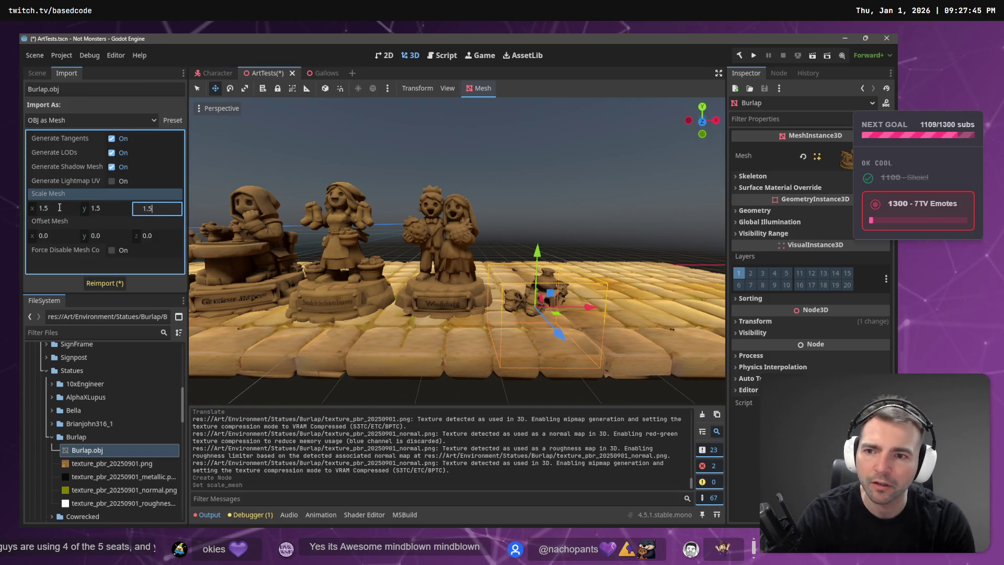
{"action": "key", "text": "Return"}
{"action": "left_click", "coordinate": [113, 285]}
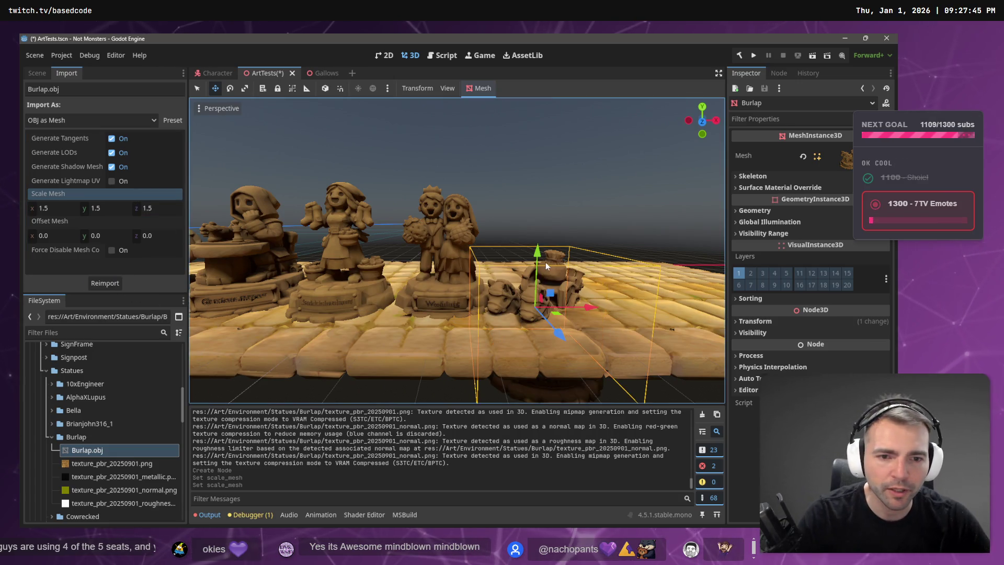
{"action": "mouse_move", "coordinate": [537, 260]}
{"action": "left_mouse_down"}
{"action": "mouse_move", "coordinate": [544, 220]}
{"action": "mouse_move", "coordinate": [554, 246]}
{"action": "mouse_move", "coordinate": [620, 253]}
{"action": "left_mouse_up"}
Step: Reimport the Burlap statue at 1.2 scale and lower it onto the tiles
{"action": "left_click", "coordinate": [58, 209]}
{"action": "type", "text": "1.2"}
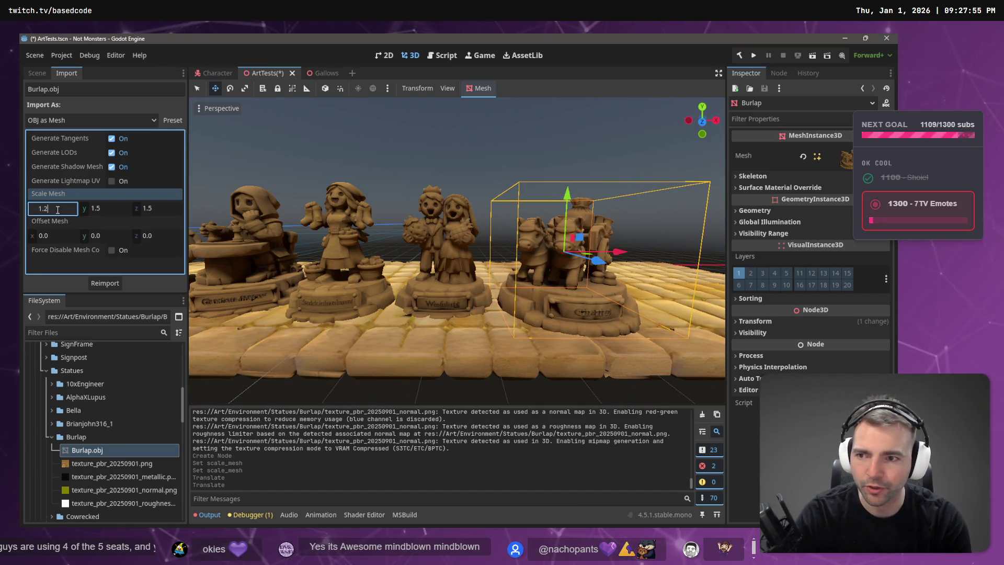
{"action": "key", "text": "Tab"}
{"action": "type", "text": "1.2"}
{"action": "key", "text": "Tab"}
{"action": "key", "text": "Return"}
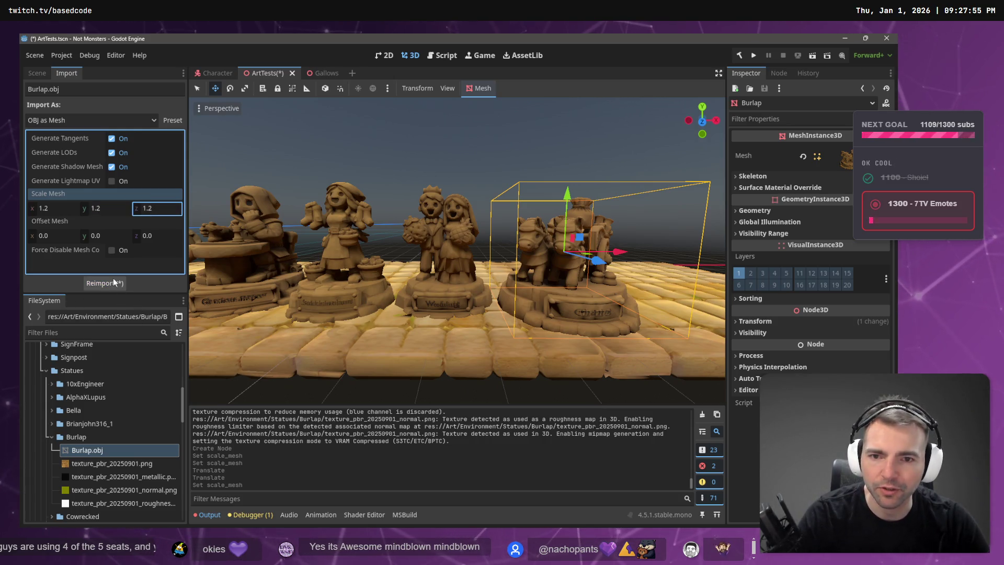
{"action": "left_click", "coordinate": [109, 283]}
{"action": "mouse_move", "coordinate": [560, 203]}
{"action": "left_mouse_down"}
{"action": "mouse_move", "coordinate": [603, 249]}
{"action": "mouse_move", "coordinate": [580, 262]}
{"action": "mouse_move", "coordinate": [626, 209]}
{"action": "mouse_move", "coordinate": [623, 158]}
{"action": "left_mouse_up"}
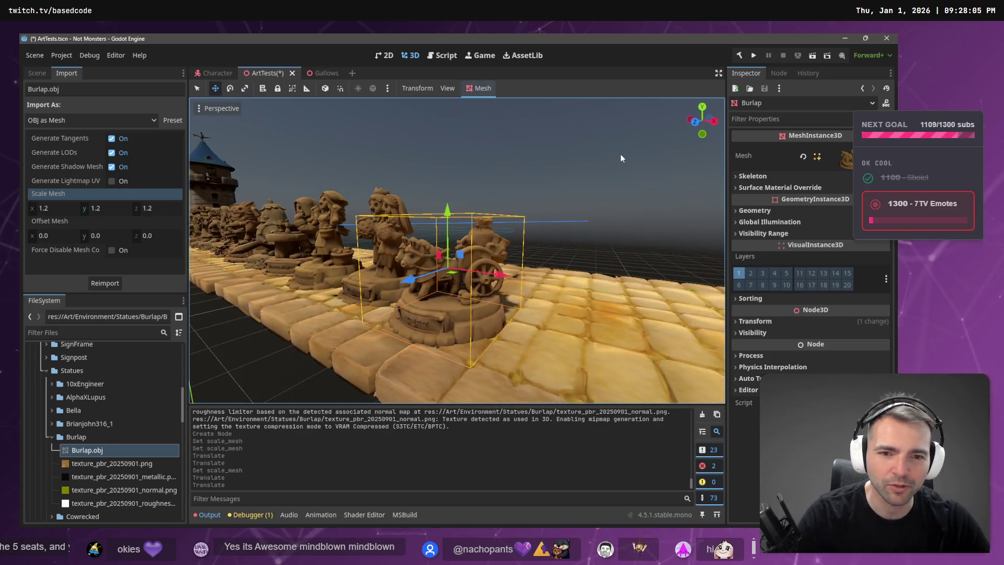
Step: Look along the statue row and nudge the Burlap statue into line with it
{"action": "left_click", "coordinate": [622, 158]}
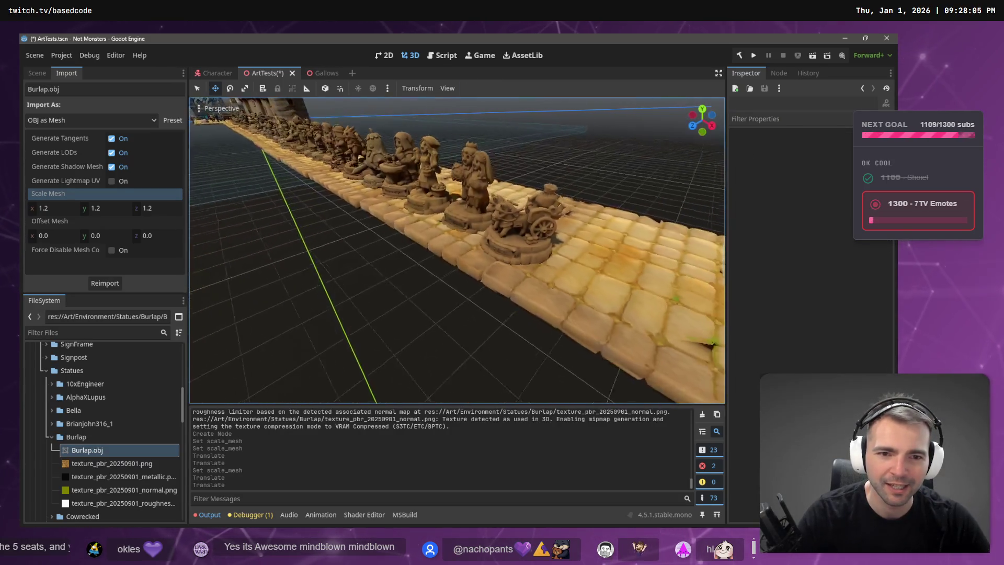
{"action": "key", "text": "s"}
{"action": "key", "text": "d"}
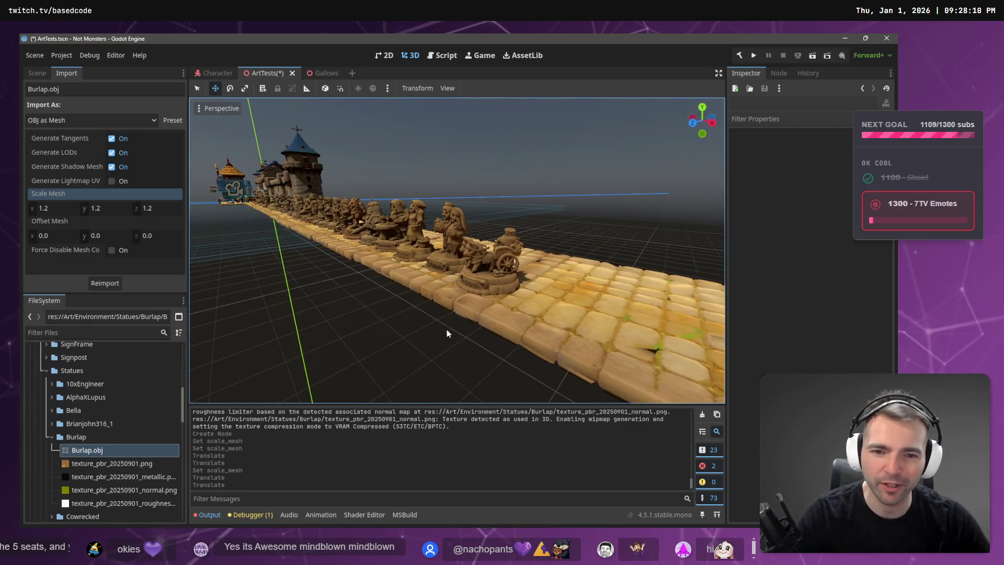
{"action": "left_click", "coordinate": [502, 269]}
{"action": "left_click_drag", "start_coordinate": [529, 262], "coordinate": [533, 267]}
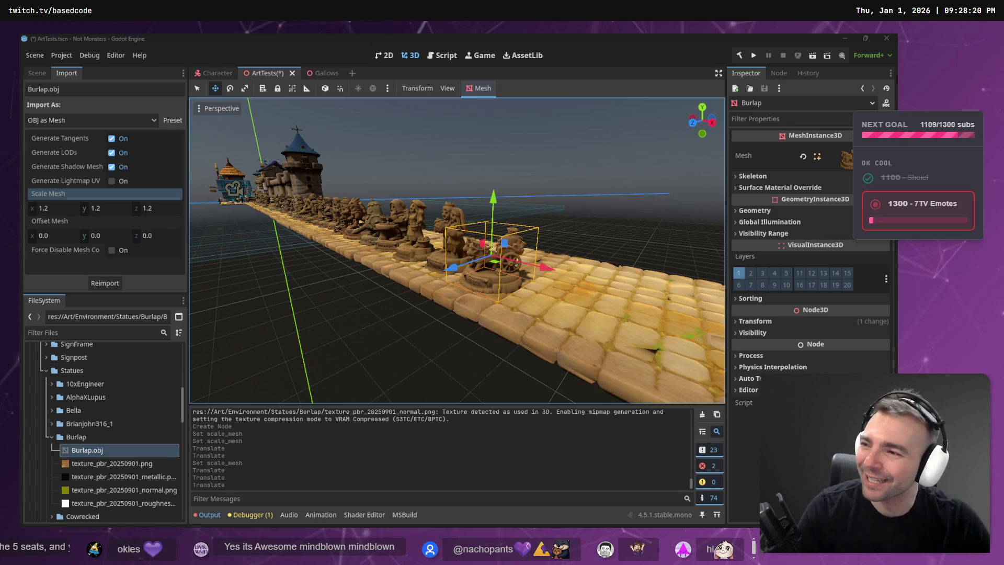
{"action": "left_click", "coordinate": [466, 152]}
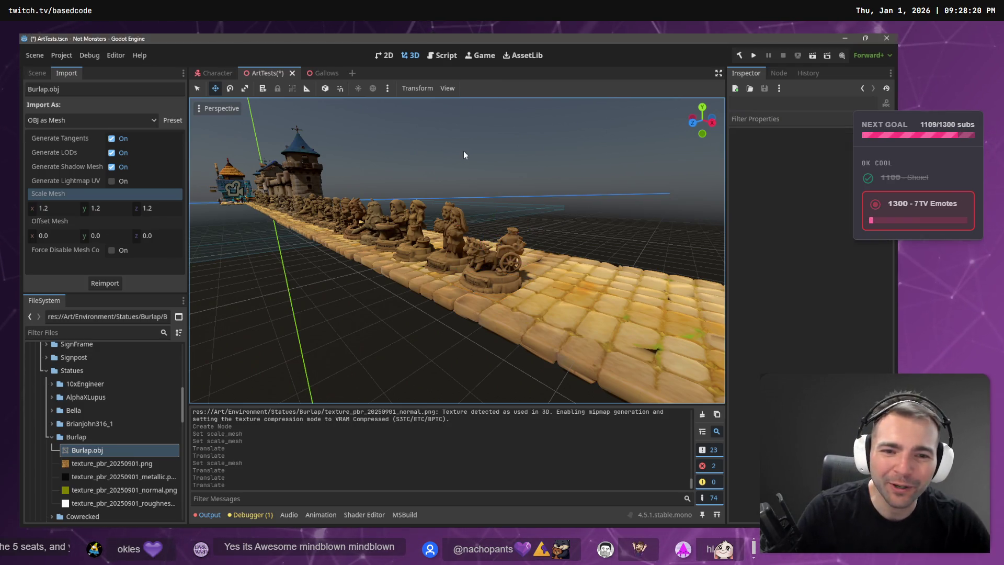
Step: View the Duck Wizard image full size in ChatGPT, then bring up the tldraw board
{"action": "key", "text": "alt+Tab"}
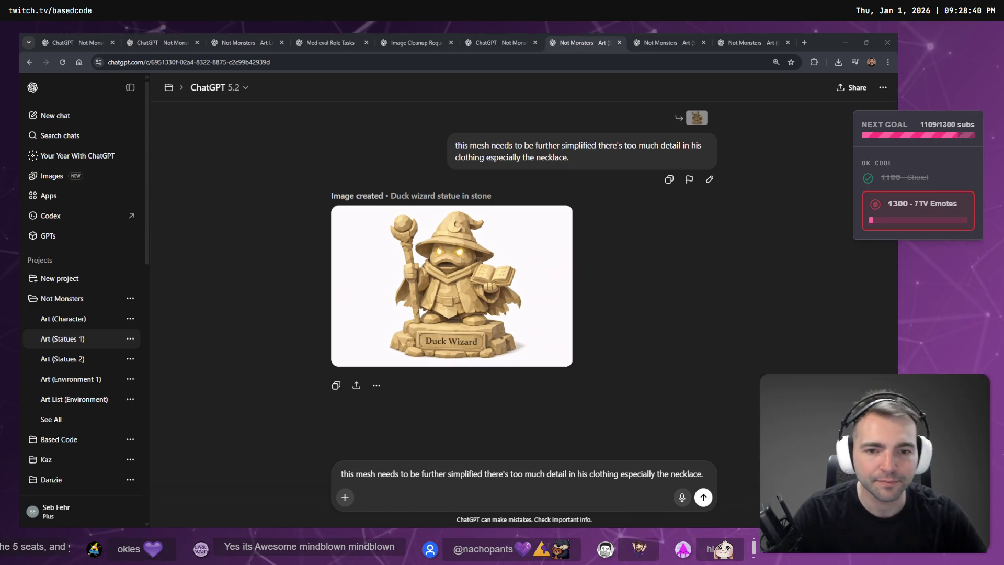
{"action": "left_click", "coordinate": [525, 278]}
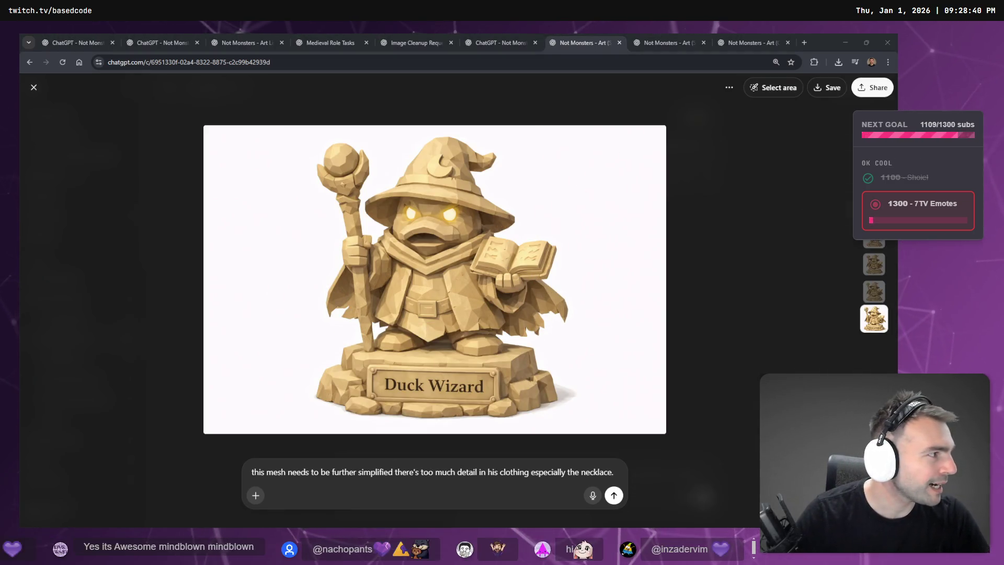
{"action": "key", "text": "alt+Tab"}
{"action": "key", "text": "ctrl+z"}
{"action": "key", "text": "ctrl+z"}
{"action": "key", "text": "ctrl+z"}
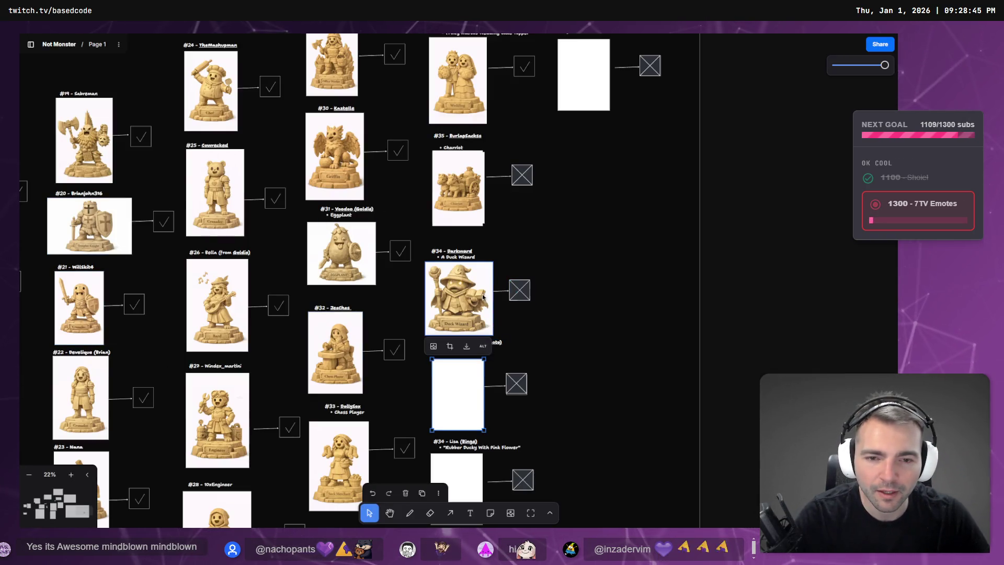
Step: Place the Duck Wizard image under its #34 Duck Wizard entry
{"action": "left_click_drag", "start_coordinate": [608, 254], "coordinate": [450, 288]}
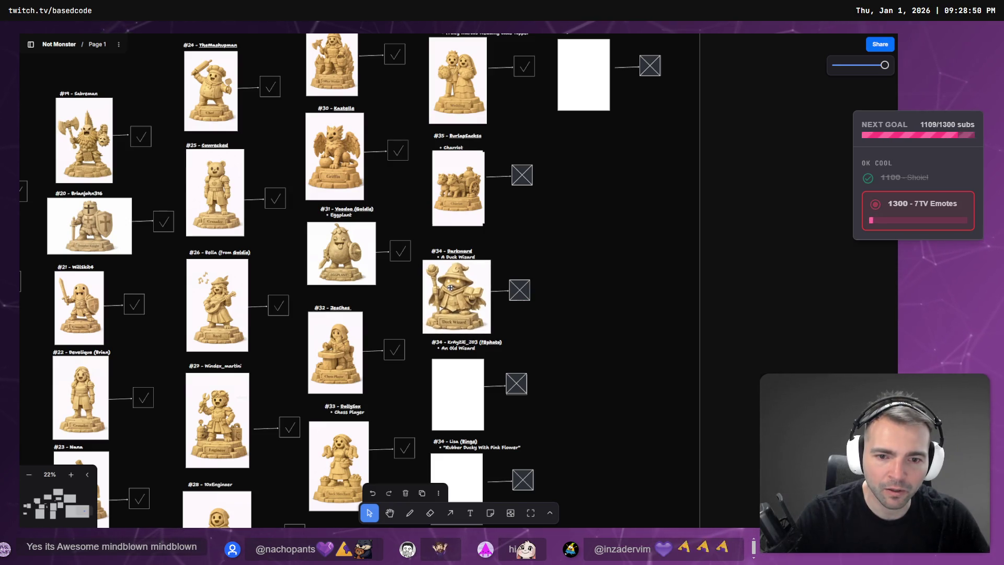
{"action": "left_click", "coordinate": [484, 386]}
{"action": "scroll", "coordinate": [602, 236], "scroll_direction": "down", "scroll_amount": 3}
Step: Check the blank old-wizard placeholder, its X mark and connector, then return to ChatGPT
{"action": "left_click", "coordinate": [506, 244]}
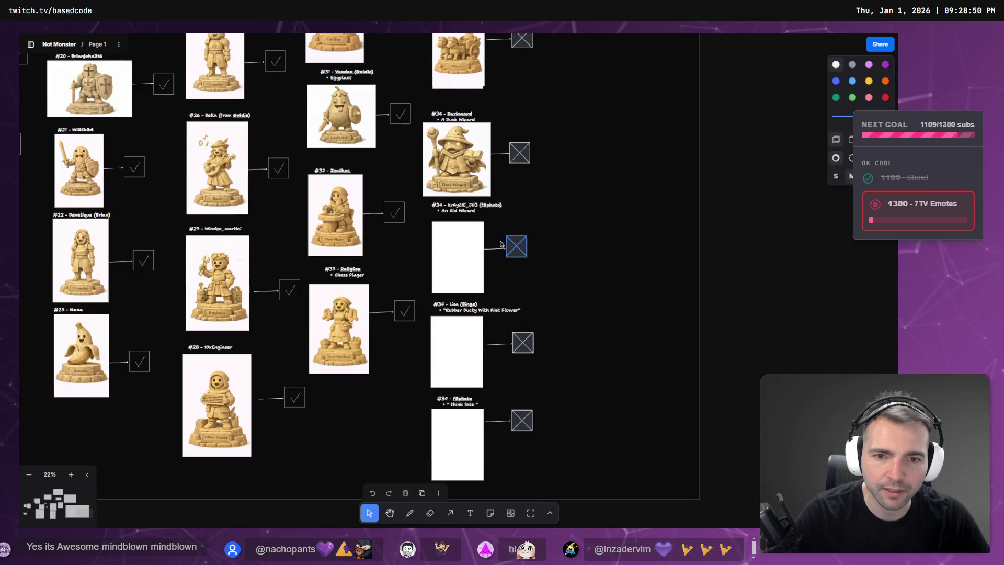
{"action": "left_click", "coordinate": [462, 247]}
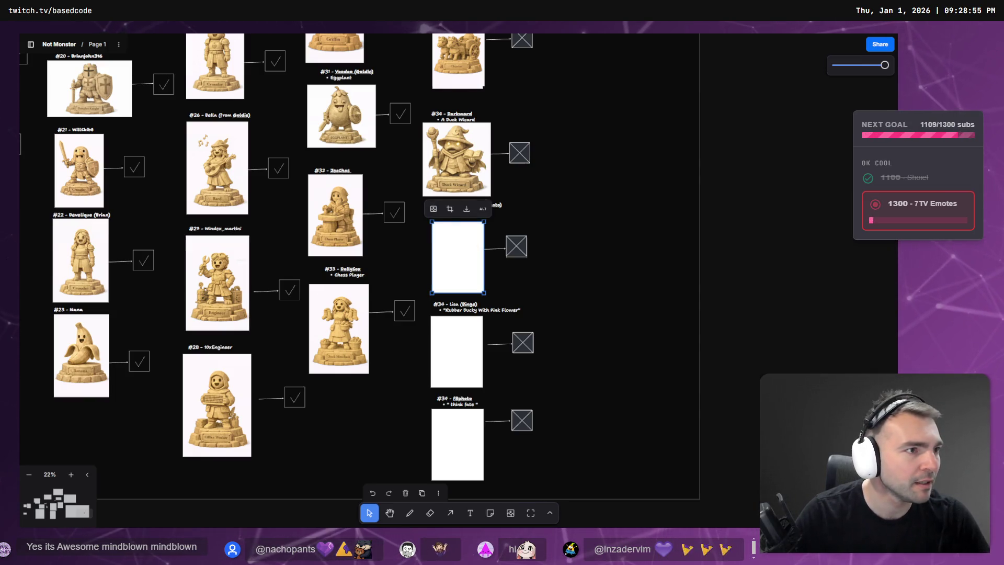
{"action": "left_click", "coordinate": [493, 249]}
{"action": "key", "text": "alt+Tab"}
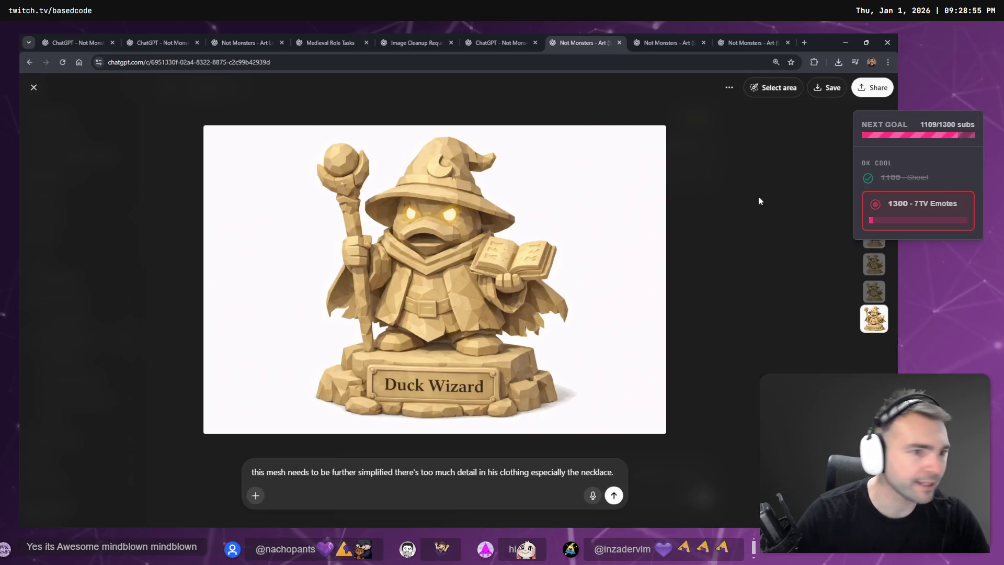
Step: Close the full-size Duck Wizard image and scroll through the chat
{"action": "key", "text": "Escape"}
{"action": "scroll", "coordinate": [680, 220], "scroll_direction": "up", "scroll_amount": 10}
{"action": "scroll", "coordinate": [630, 230], "scroll_direction": "up", "scroll_amount": 3}
{"action": "scroll", "coordinate": [633, 227], "scroll_direction": "down", "scroll_amount": 6}
{"action": "scroll", "coordinate": [634, 234], "scroll_direction": "up", "scroll_amount": 3}
{"action": "scroll", "coordinate": [633, 234], "scroll_direction": "up", "scroll_amount": 15}
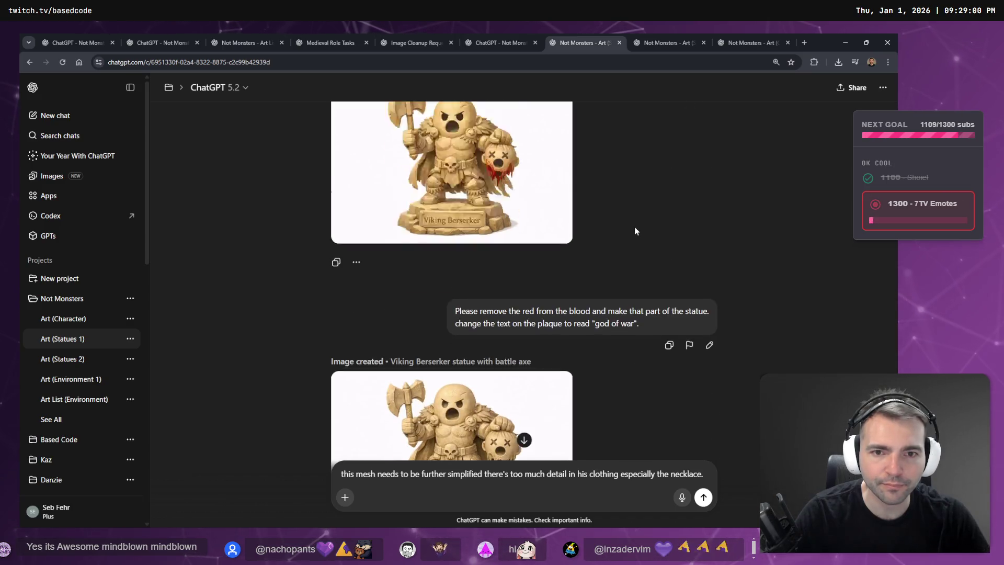
{"action": "scroll", "coordinate": [651, 230], "scroll_direction": "up", "scroll_amount": 5}
{"action": "scroll", "coordinate": [647, 222], "scroll_direction": "down", "scroll_amount": 10}
Step: In the other statue chat, dictate a replacement chariot sentence and resubmit the old wizard prompt
{"action": "left_click", "coordinate": [638, 38]}
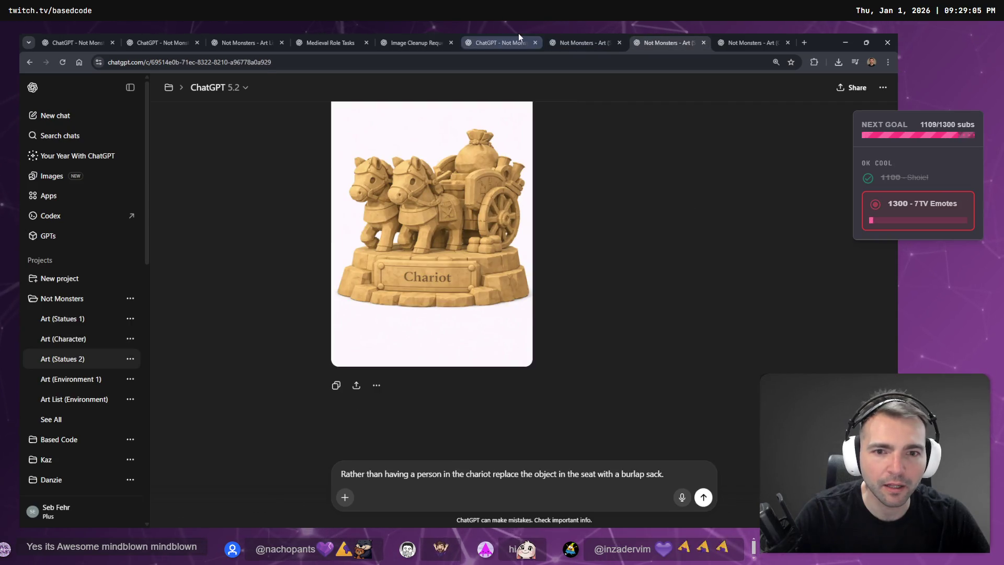
{"action": "scroll", "coordinate": [633, 277], "scroll_direction": "up", "scroll_amount": 5}
{"action": "scroll", "coordinate": [643, 282], "scroll_direction": "up", "scroll_amount": 10}
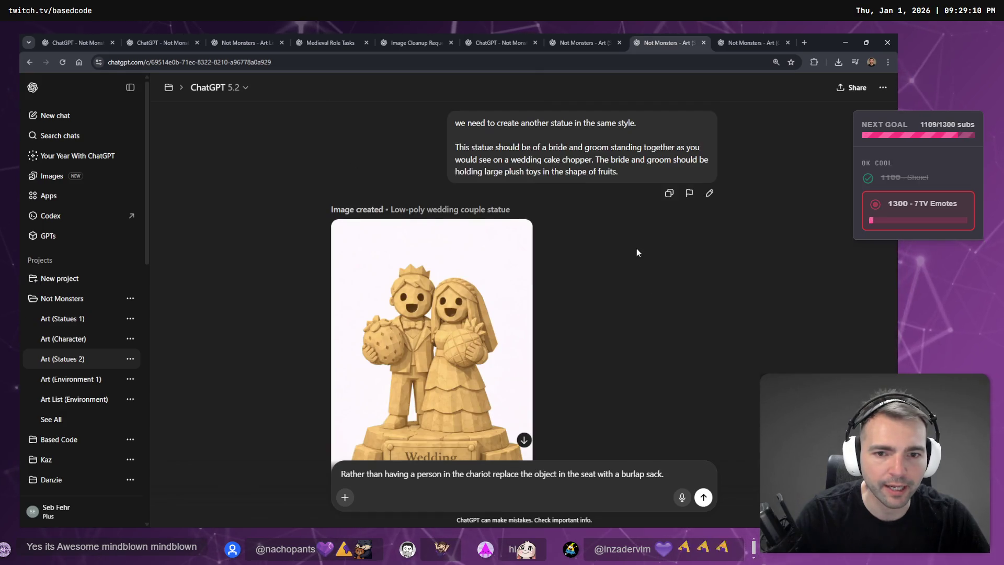
{"action": "scroll", "coordinate": [607, 282], "scroll_direction": "down", "scroll_amount": 5}
{"action": "left_click", "coordinate": [664, 360]}
{"action": "key", "text": "ctrl+a"}
{"action": "key", "text": "Right"}
{"action": "key", "text": "shift+Home"}
{"action": "key", "text": "super+h"}
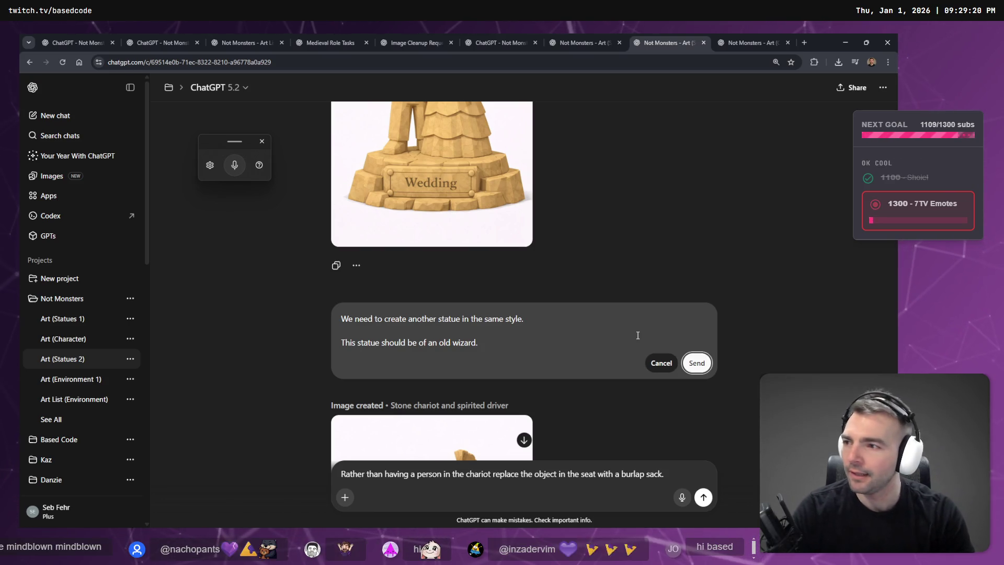
{"action": "key", "text": "Return"}
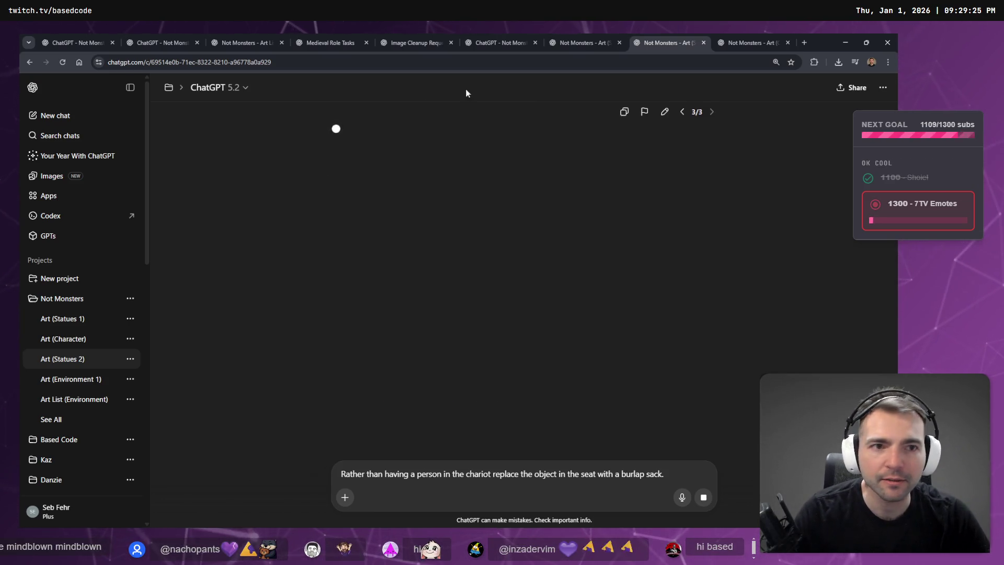
{"action": "left_click", "coordinate": [583, 43]}
Step: Resend the bride's bun hairstyle request in the wedding creature chat
{"action": "left_click", "coordinate": [663, 35]}
{"action": "left_click", "coordinate": [759, 41]}
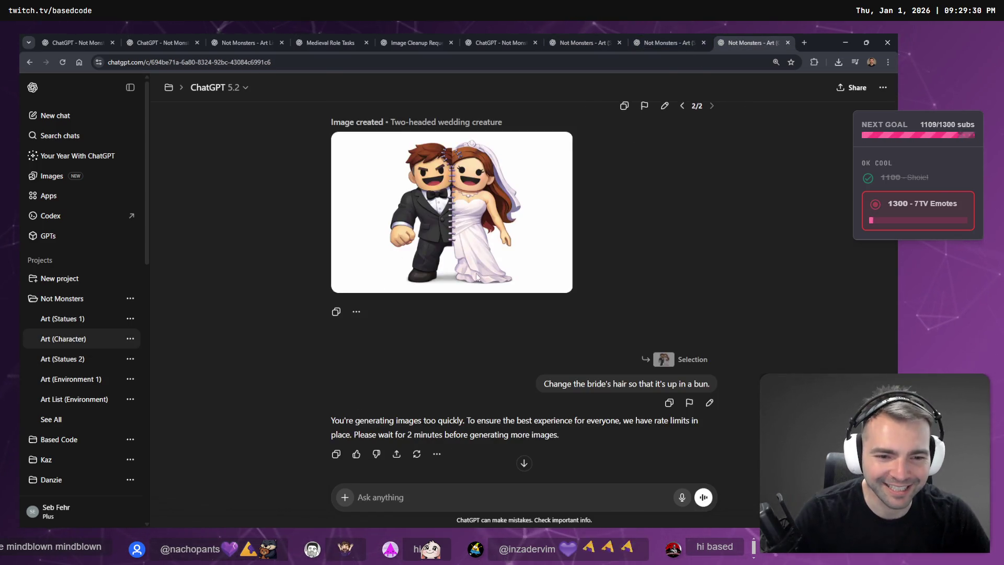
{"action": "left_click", "coordinate": [710, 403]}
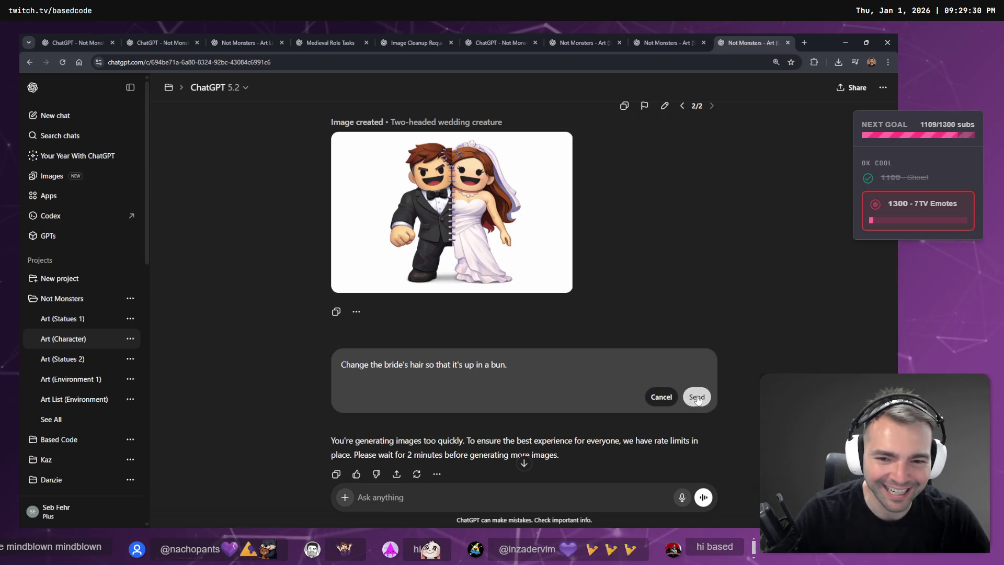
{"action": "left_click", "coordinate": [697, 397]}
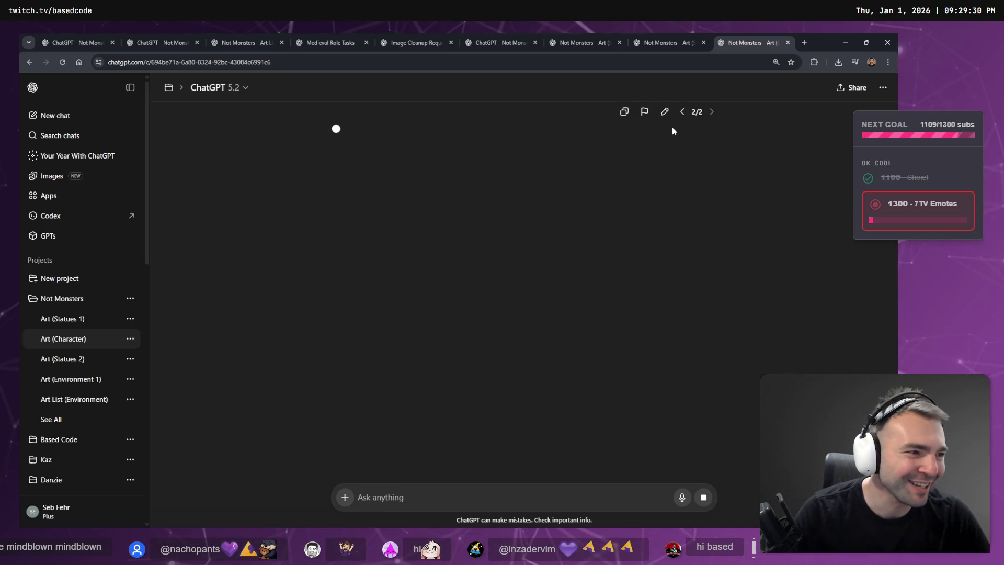
{"action": "left_click", "coordinate": [670, 42]}
{"action": "left_click", "coordinate": [754, 42]}
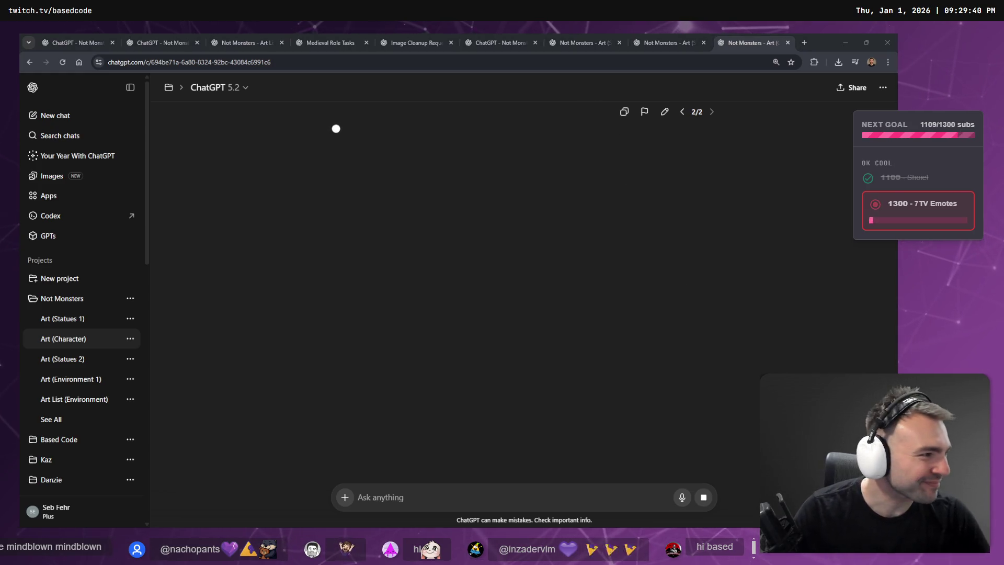
Step: Orbit the Godot view side-on, select the Burlap chariot statue, then bring up tldraw
{"action": "key", "text": "alt+Tab"}
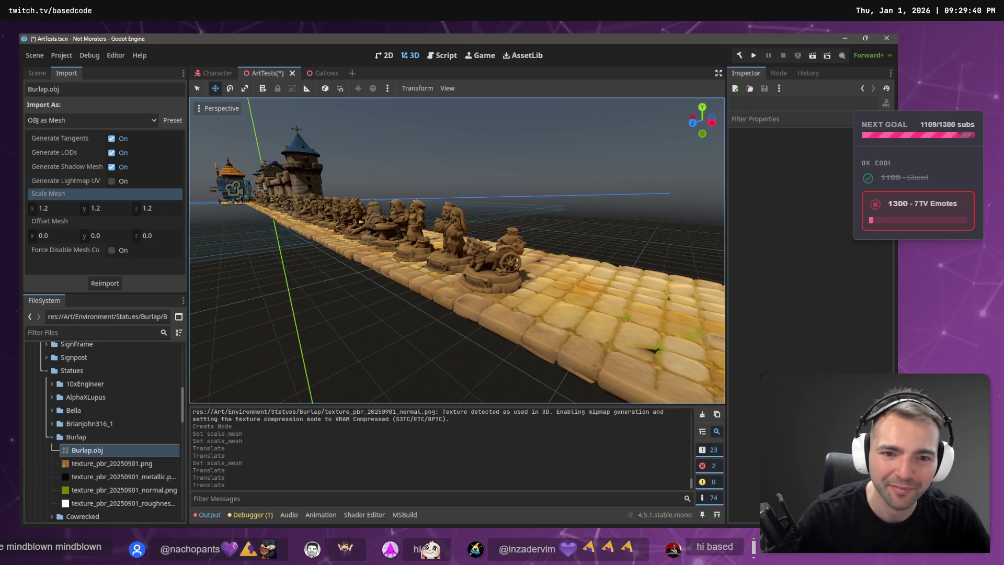
{"action": "left_click_drag", "start_coordinate": [513, 245], "coordinate": [540, 242]}
{"action": "left_click", "coordinate": [466, 264]}
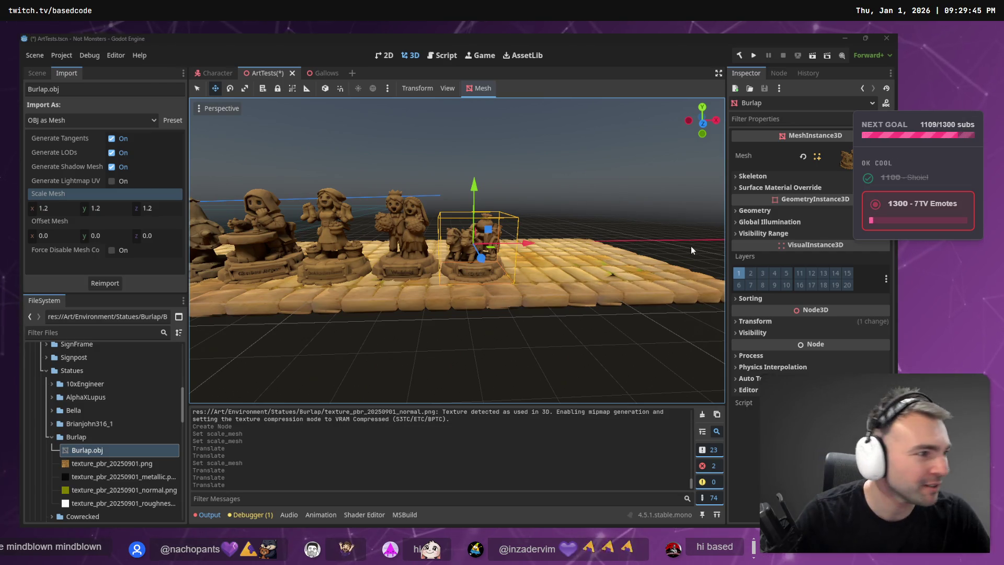
{"action": "key", "text": "alt+Tab"}
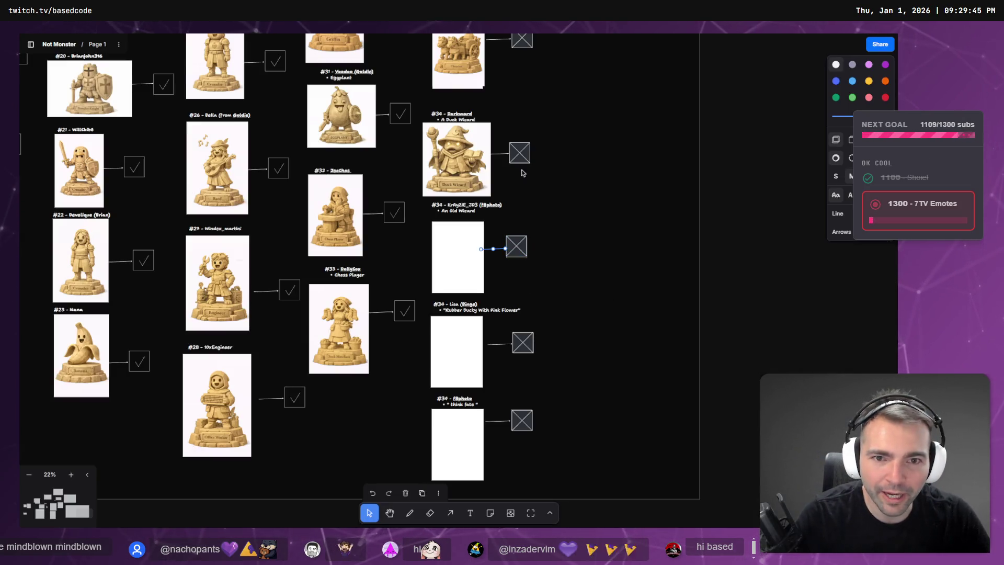
Step: Nudge the #34 old wizard label slightly lower, then switch back through Godot to ChatGPT
{"action": "scroll", "coordinate": [523, 174], "scroll_direction": "up", "scroll_amount": 3}
{"action": "left_click", "coordinate": [527, 292]}
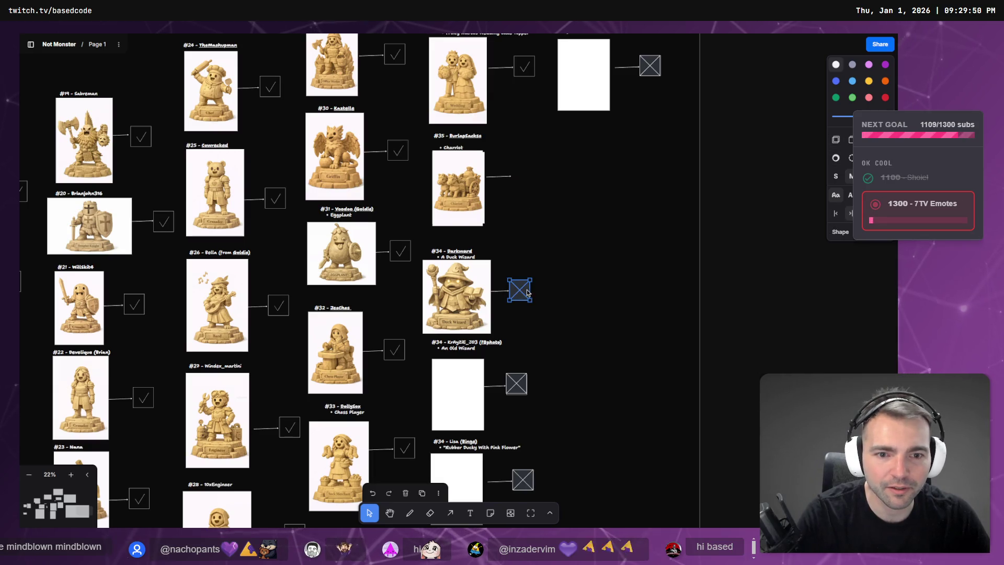
{"action": "scroll", "coordinate": [468, 315], "scroll_direction": "down", "scroll_amount": 2}
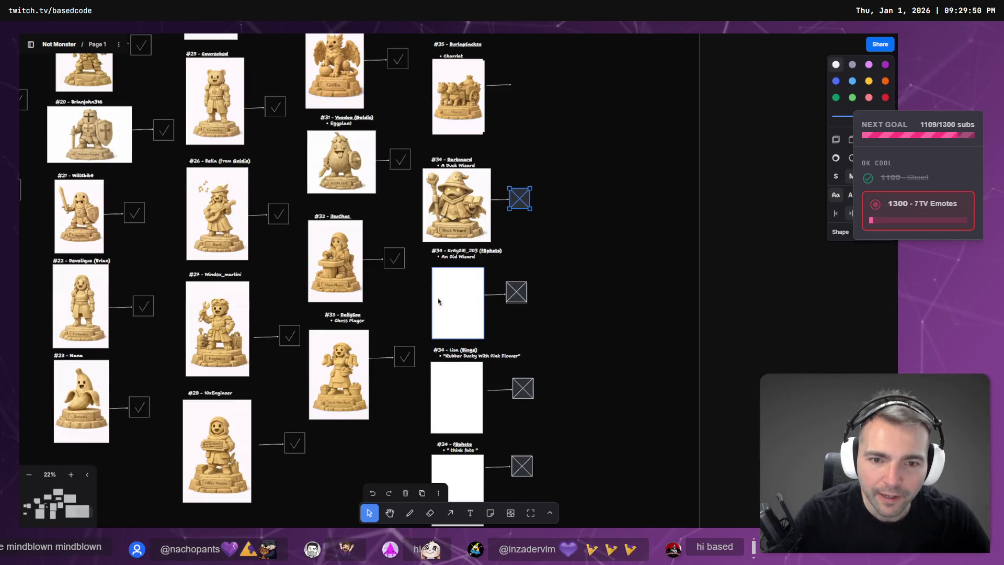
{"action": "left_click_drag", "start_coordinate": [458, 255], "coordinate": [459, 261]}
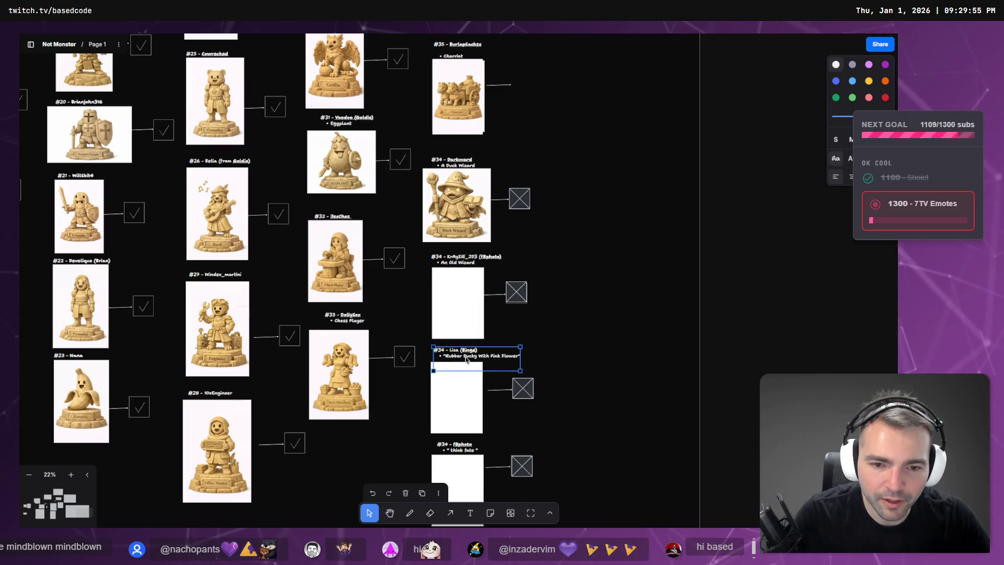
{"action": "key", "text": "alt+Tab"}
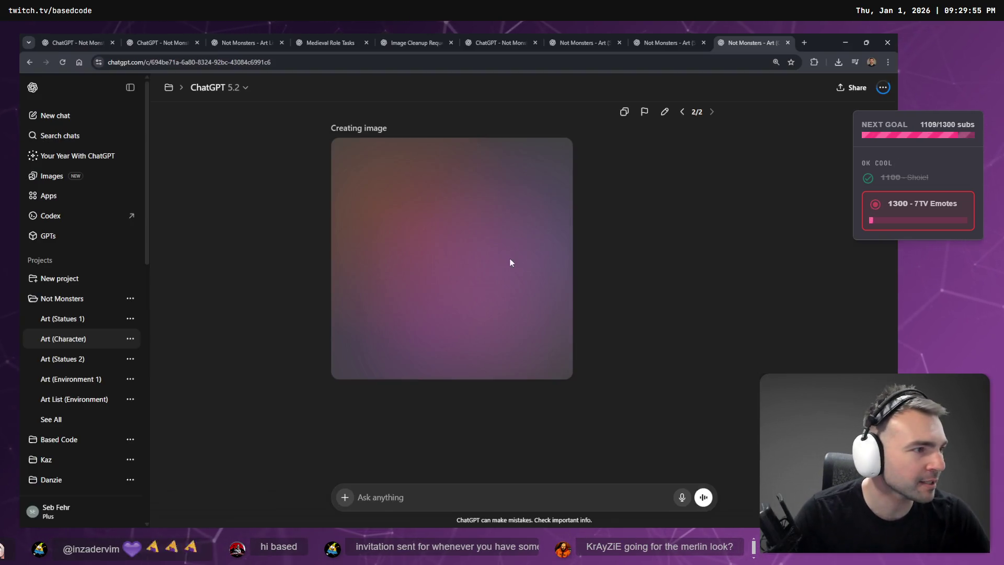
{"action": "key", "text": "alt+Tab"}
Step: Clear the leftover prompt drafts from the statue chats and return to the Duck Wizard chat
{"action": "left_click", "coordinate": [654, 36]}
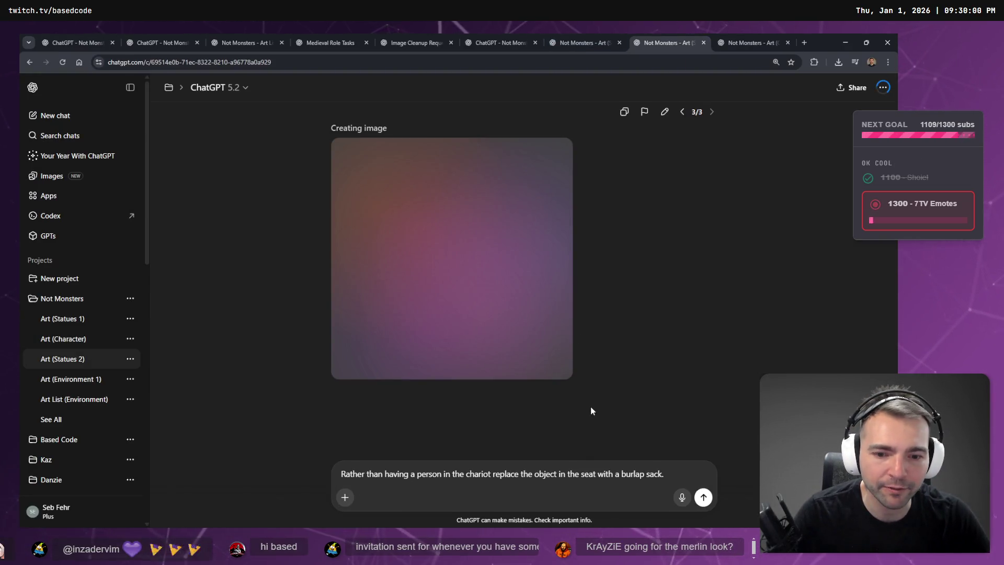
{"action": "scroll", "coordinate": [619, 349], "scroll_direction": "up", "scroll_amount": 4}
{"action": "key", "text": "ctrl+a"}
{"action": "key", "text": "BackSpace"}
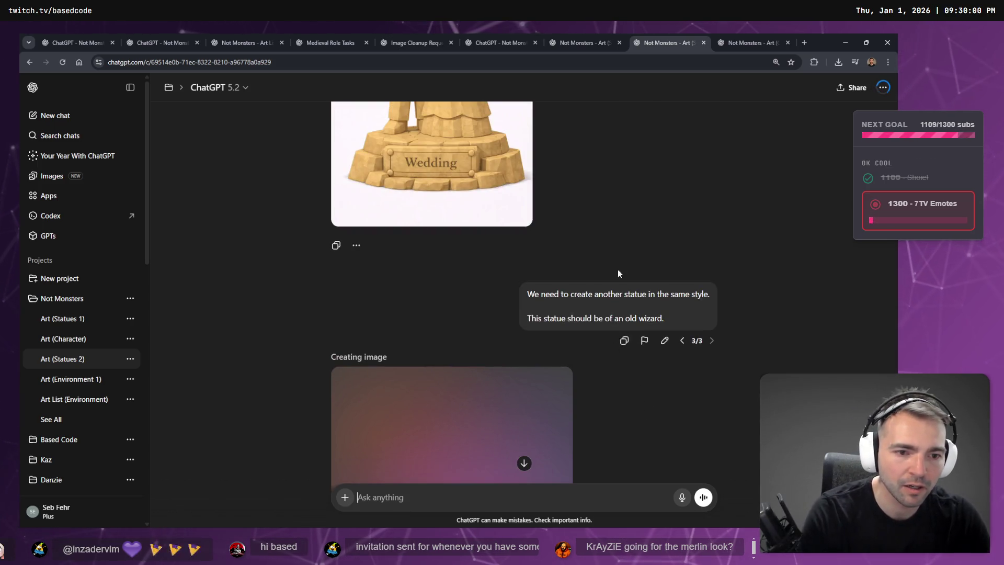
{"action": "left_click", "coordinate": [562, 37]}
{"action": "scroll", "coordinate": [593, 365], "scroll_direction": "down", "scroll_amount": 10}
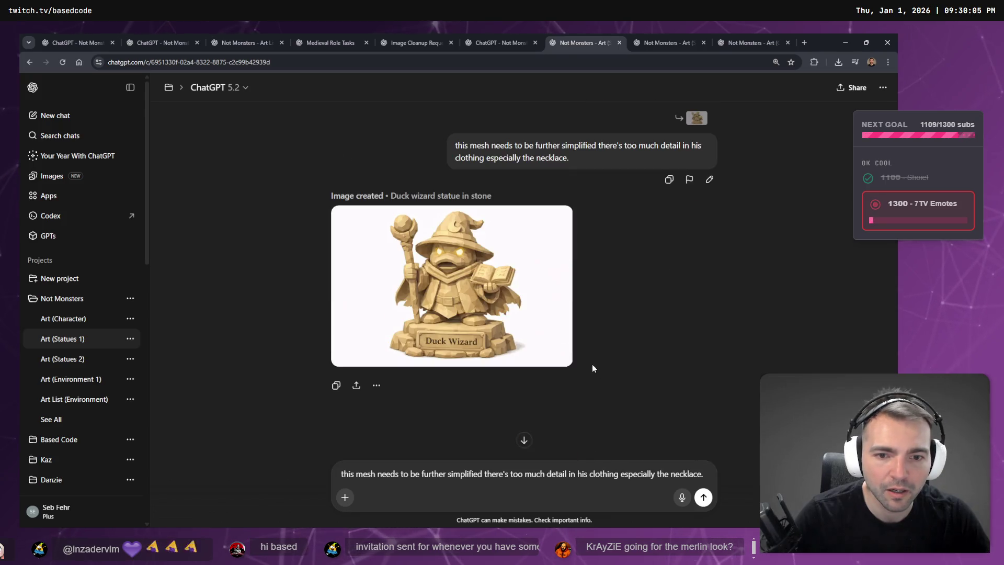
{"action": "key", "text": "ctrl+a"}
{"action": "key", "text": "BackSpace"}
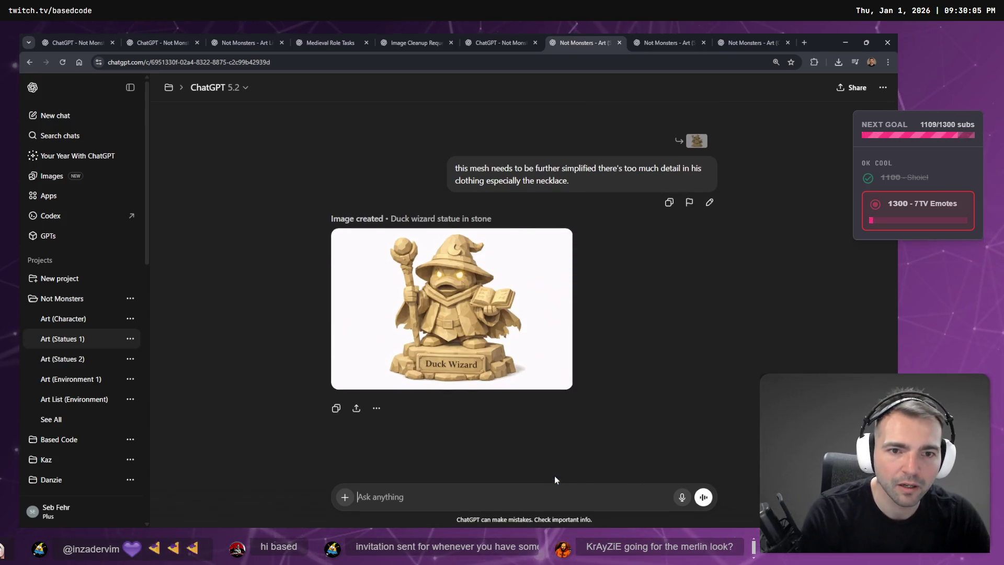
{"action": "key", "text": "ctrl+Tab"}
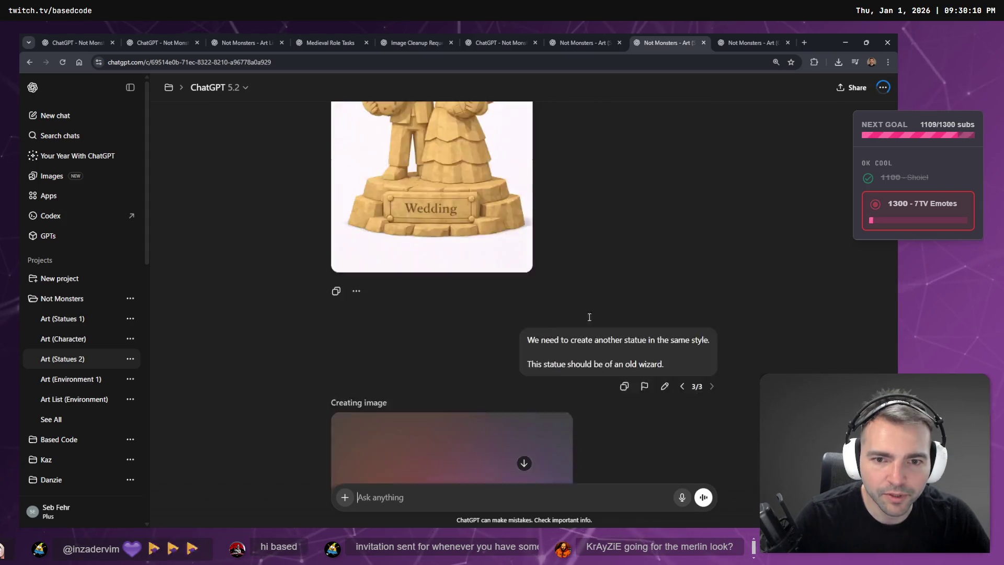
{"action": "key", "text": "ctrl+Tab"}
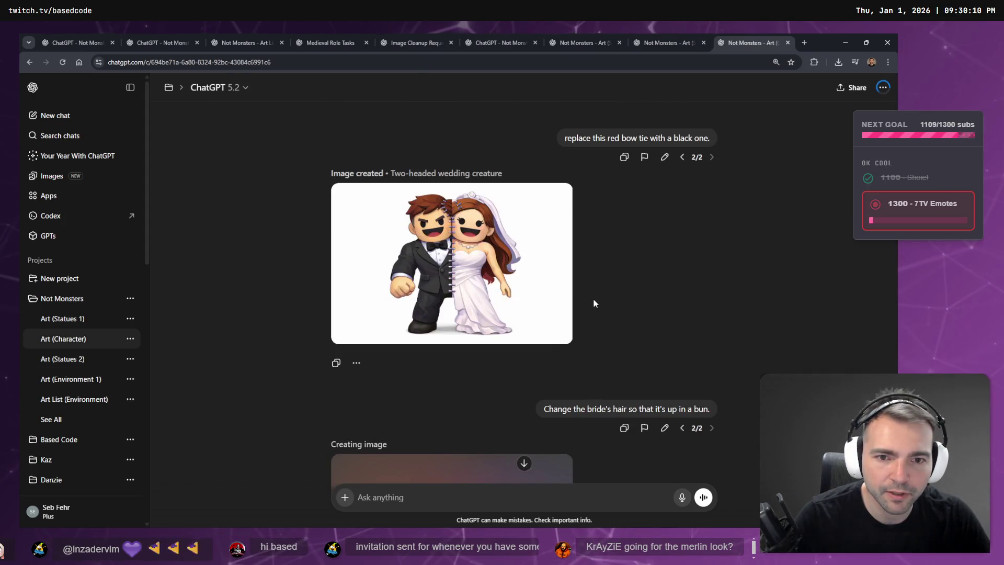
{"action": "key", "text": "ctrl+shift+Tab"}
{"action": "key", "text": "ctrl+shift+Tab"}
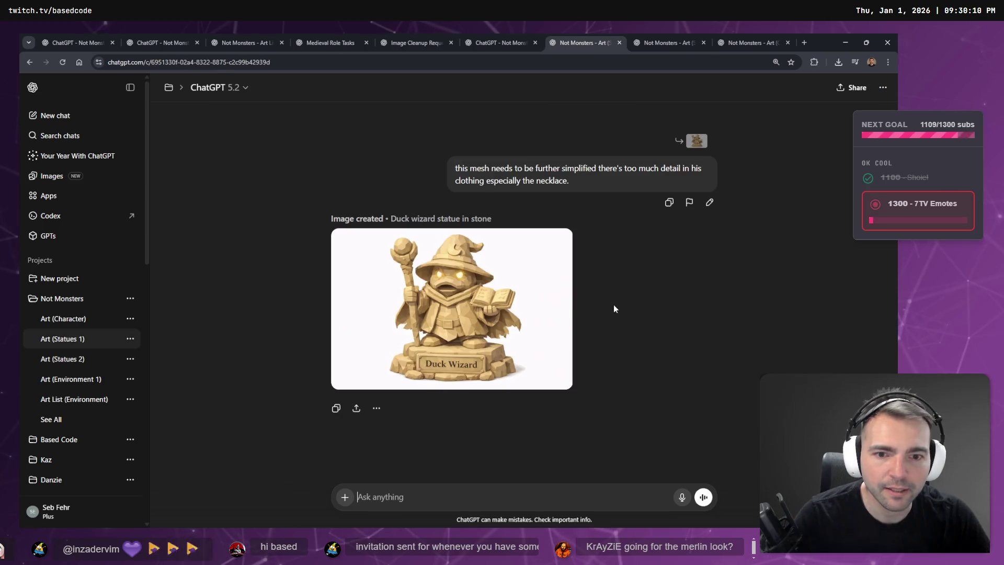
Step: Dictate and send a same-style rubber duck statue request with a bow in its hair
{"action": "left_click", "coordinate": [454, 497]}
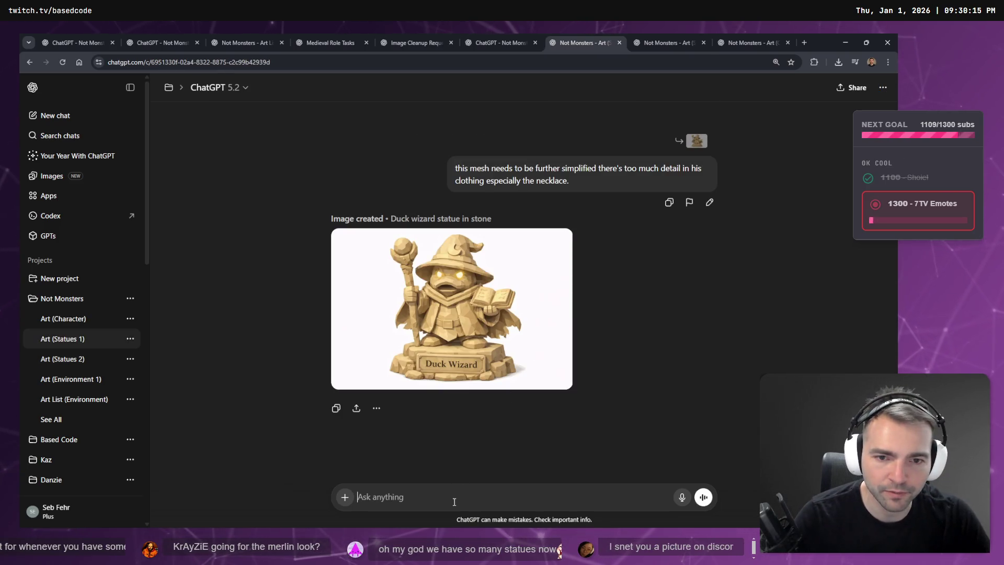
{"action": "key", "text": "super+h"}
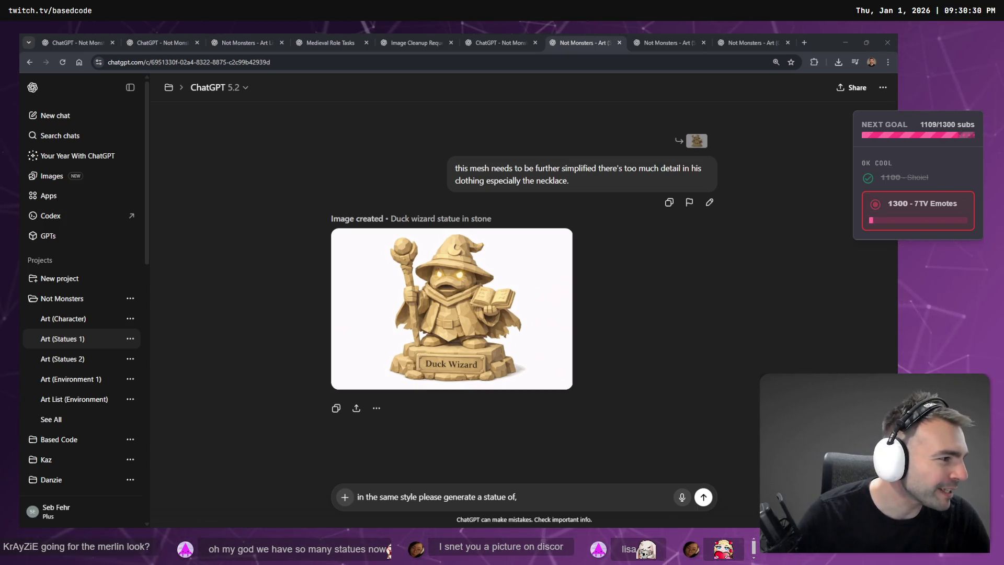
{"action": "left_click", "coordinate": [537, 496]}
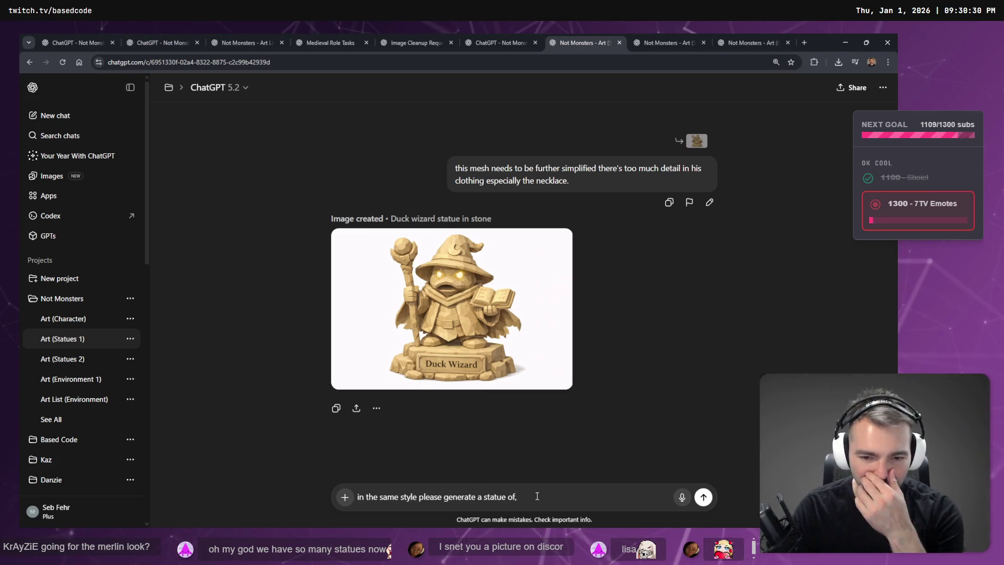
{"action": "key", "text": "super+h"}
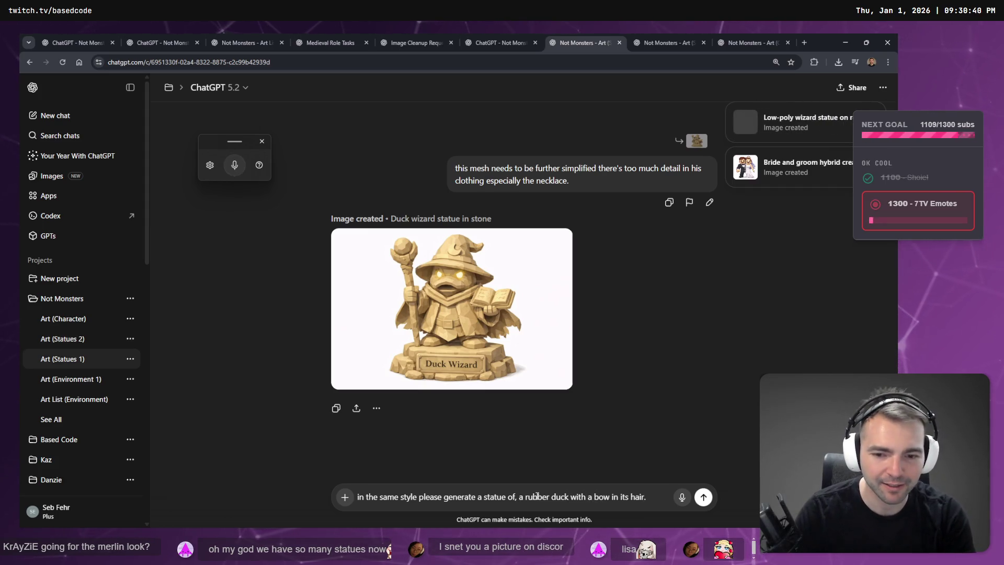
{"action": "key", "text": "Return"}
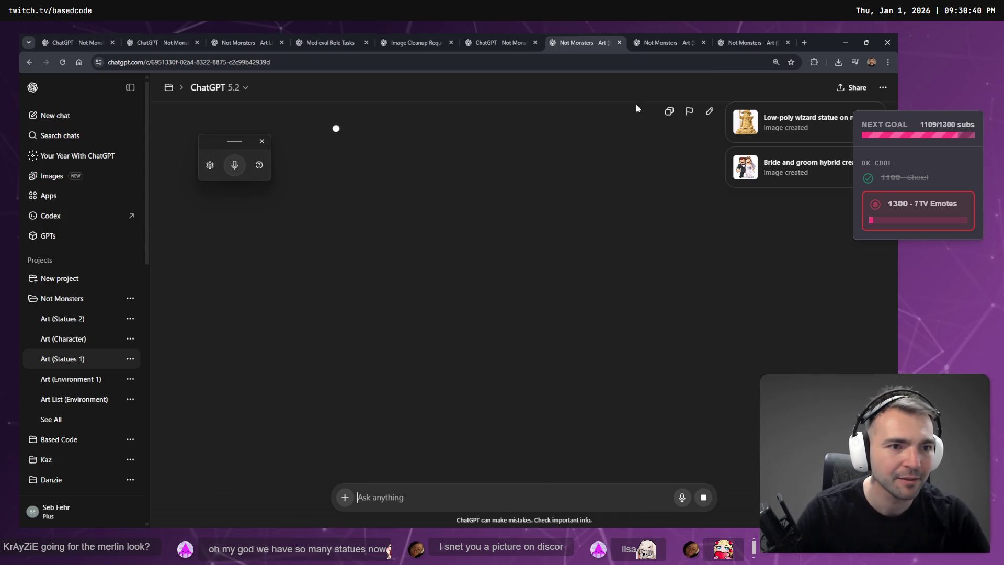
Step: Copy the finished low-poly wizard statue image from its chat
{"action": "left_click", "coordinate": [674, 42]}
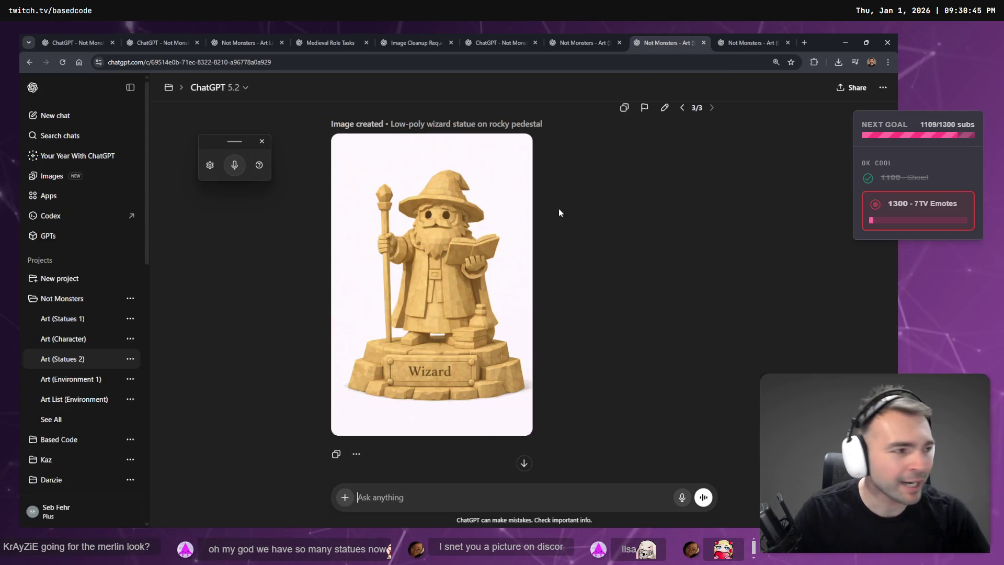
{"action": "mouse_move", "coordinate": [472, 246]}
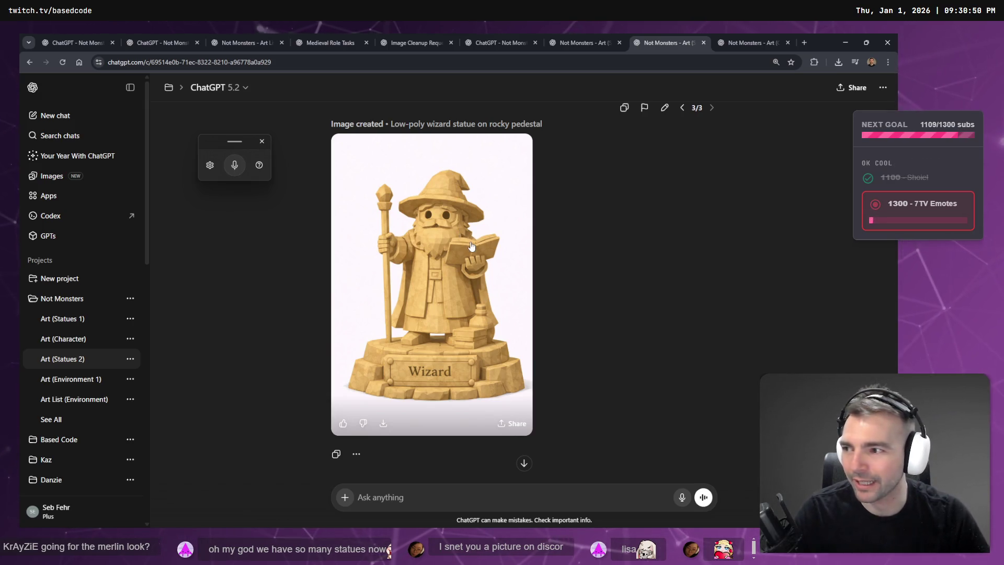
{"action": "left_click", "coordinate": [519, 358]}
{"action": "right_click", "coordinate": [520, 358]}
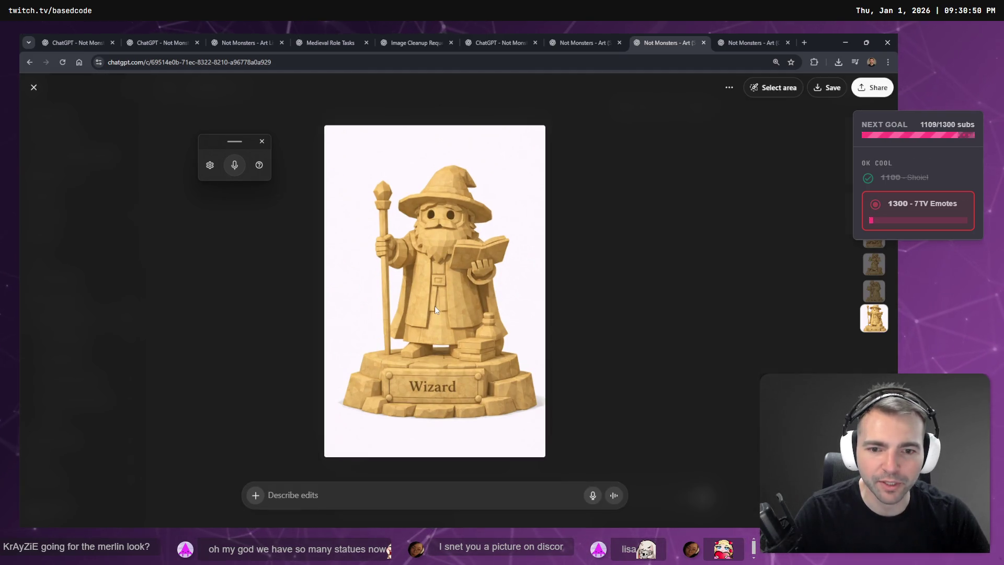
{"action": "right_click", "coordinate": [435, 309]}
{"action": "left_click", "coordinate": [472, 342]}
{"action": "left_click", "coordinate": [583, 43]}
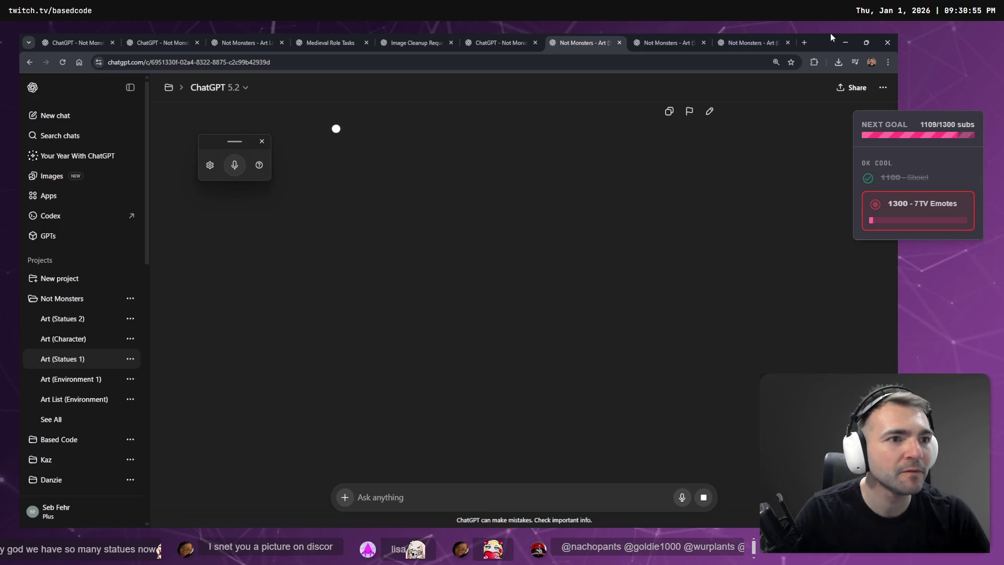
Step: Paste the wizard statue image onto the board and resize it to fill the #34 card
{"action": "left_click", "coordinate": [845, 43]}
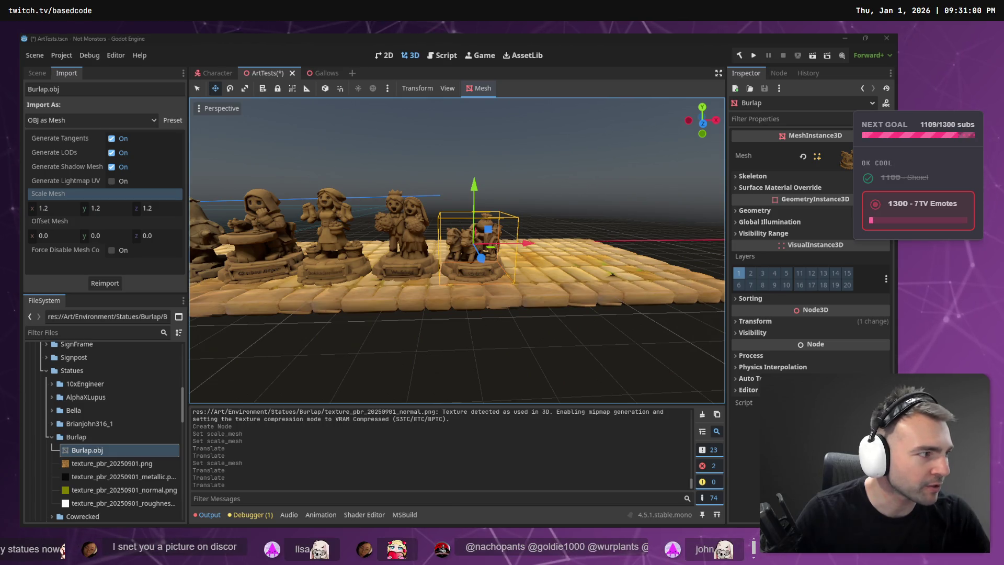
{"action": "key", "text": "alt+Tab"}
{"action": "scroll", "coordinate": [596, 319], "scroll_direction": "down", "scroll_amount": 1}
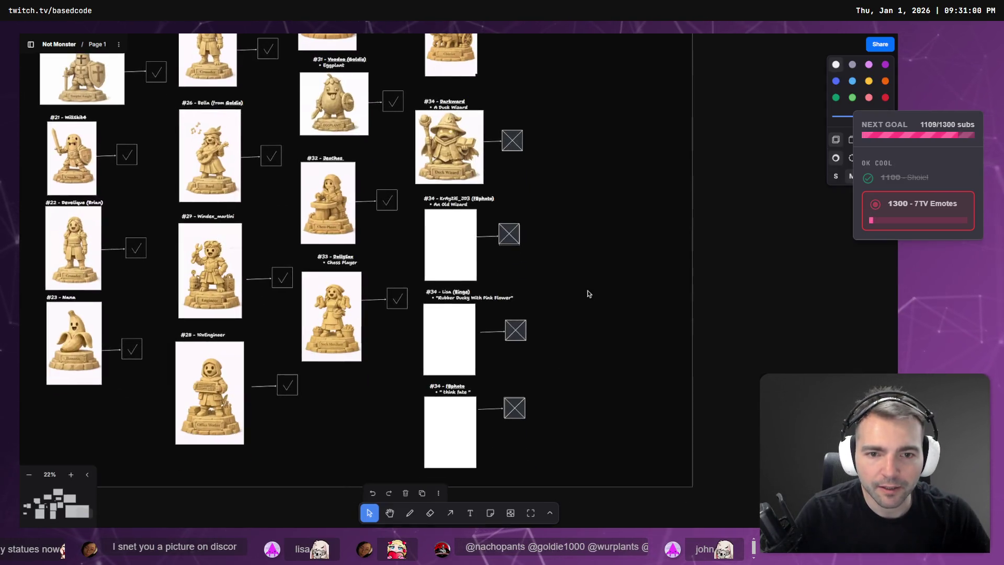
{"action": "key", "text": "ctrl+v"}
{"action": "left_click_drag", "start_coordinate": [510, 360], "coordinate": [474, 303]}
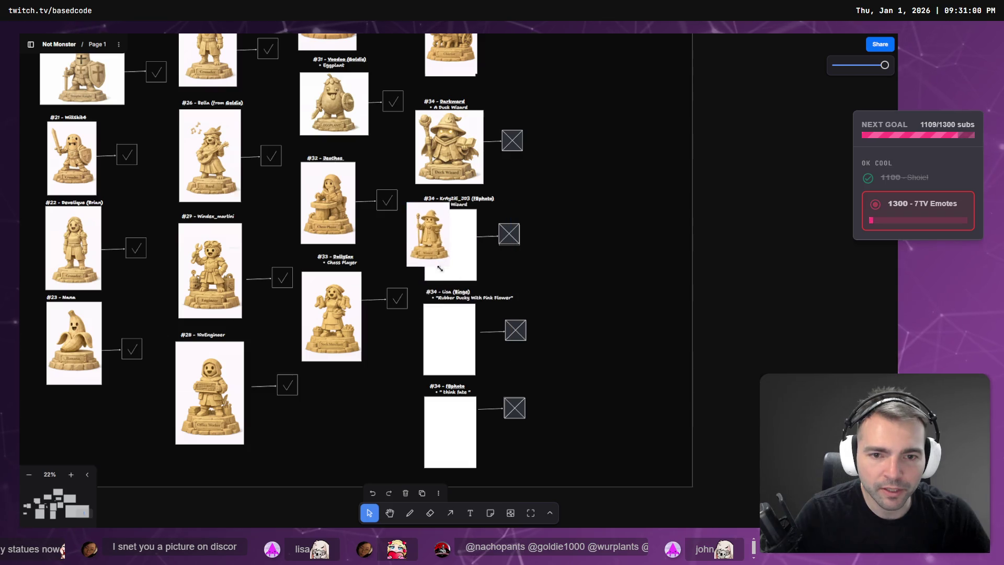
{"action": "left_click_drag", "start_coordinate": [407, 201], "coordinate": [434, 220]}
{"action": "left_click", "coordinate": [434, 219]}
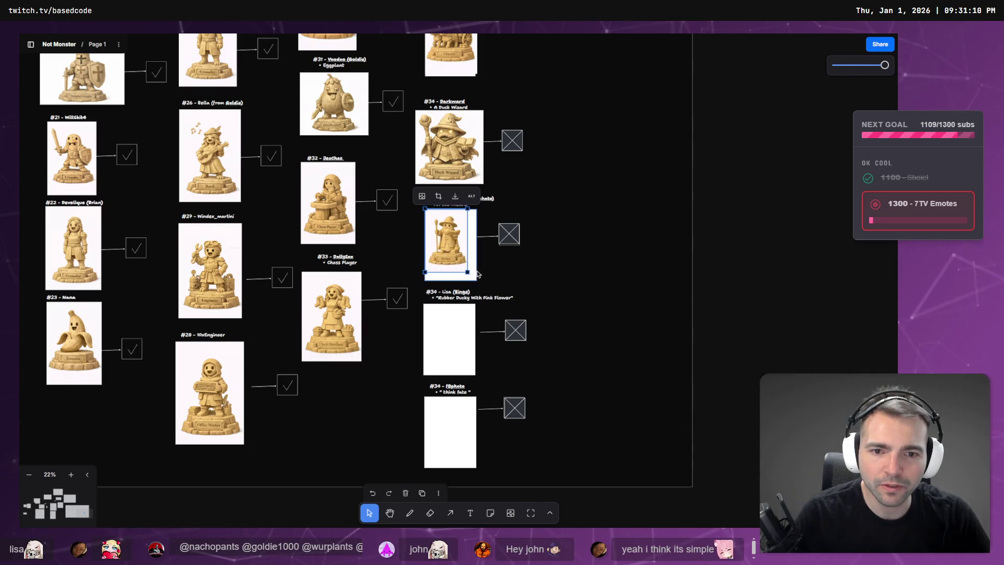
{"action": "mouse_move", "coordinate": [468, 271]}
{"action": "left_mouse_down"}
{"action": "mouse_move", "coordinate": [492, 272]}
{"action": "mouse_move", "coordinate": [553, 226]}
{"action": "left_mouse_up"}
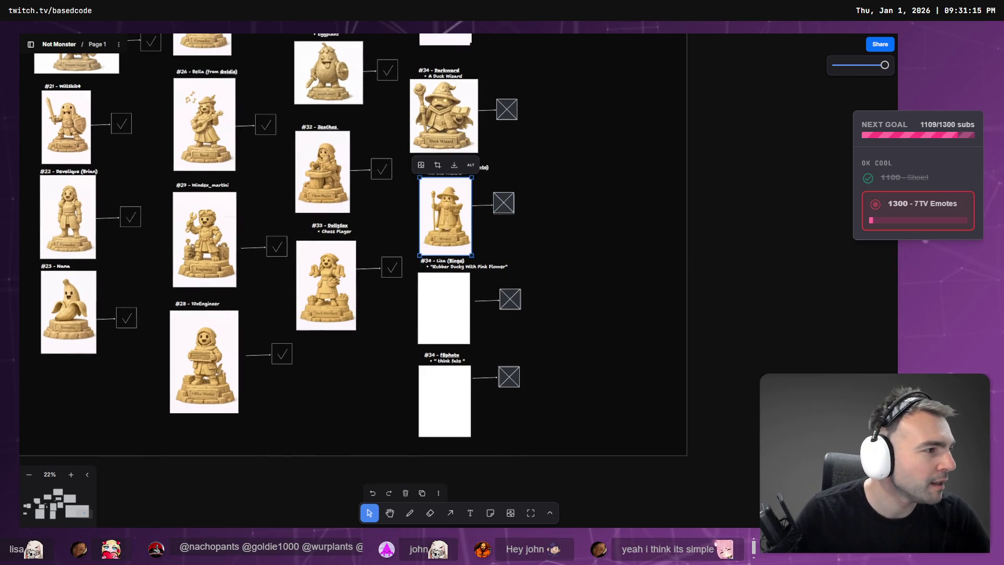
Step: Switch back to ChatGPT and browse the art chat tabs
{"action": "key", "text": "alt+Tab"}
{"action": "left_click", "coordinate": [516, 38]}
{"action": "left_click", "coordinate": [580, 40]}
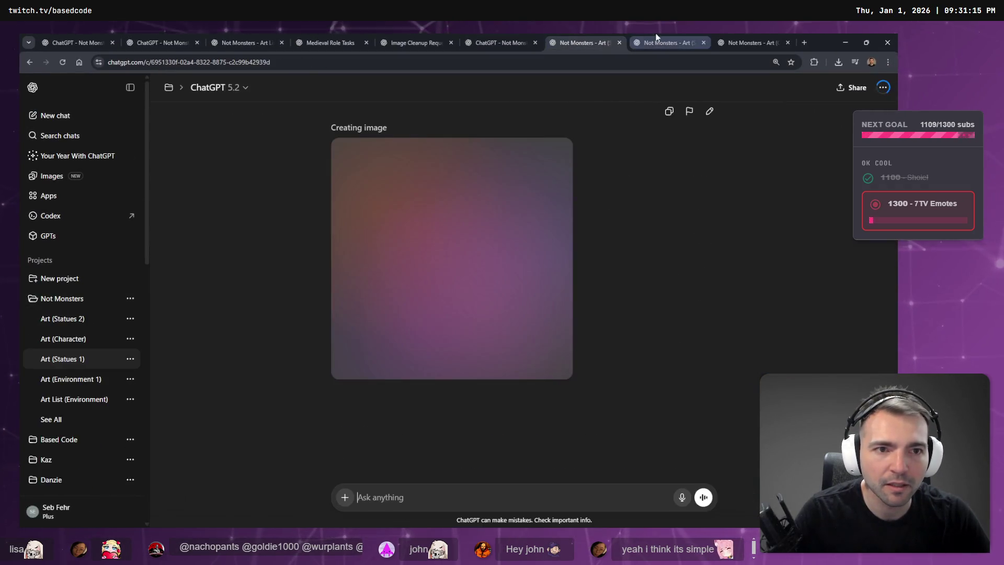
Step: Find the bride-and-groom chat and open its latest bun-hairstyle image full size
{"action": "left_click", "coordinate": [651, 38]}
{"action": "left_click", "coordinate": [732, 43]}
{"action": "key", "text": "Escape"}
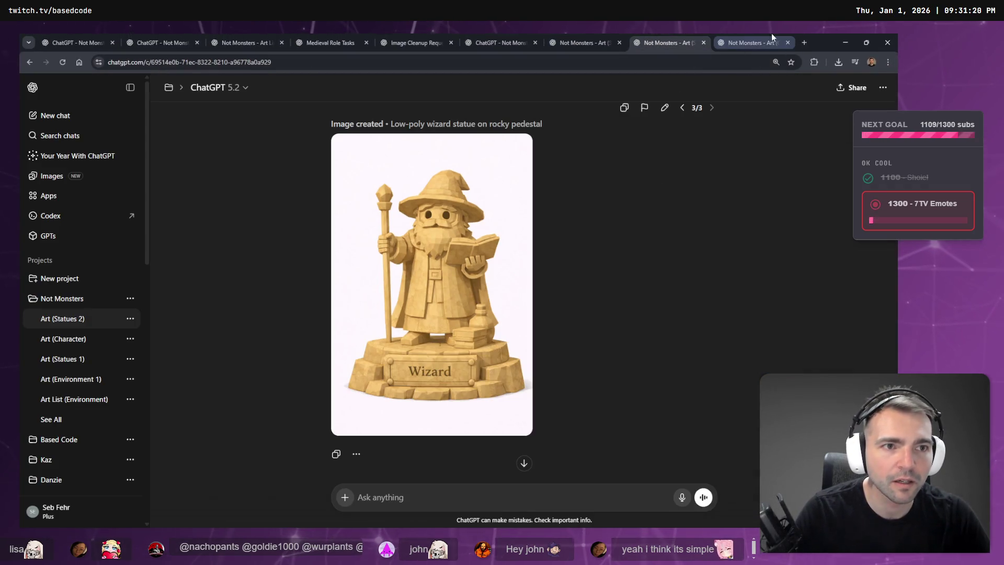
{"action": "left_click", "coordinate": [654, 33]}
{"action": "left_click", "coordinate": [742, 33]}
{"action": "left_click", "coordinate": [653, 33]}
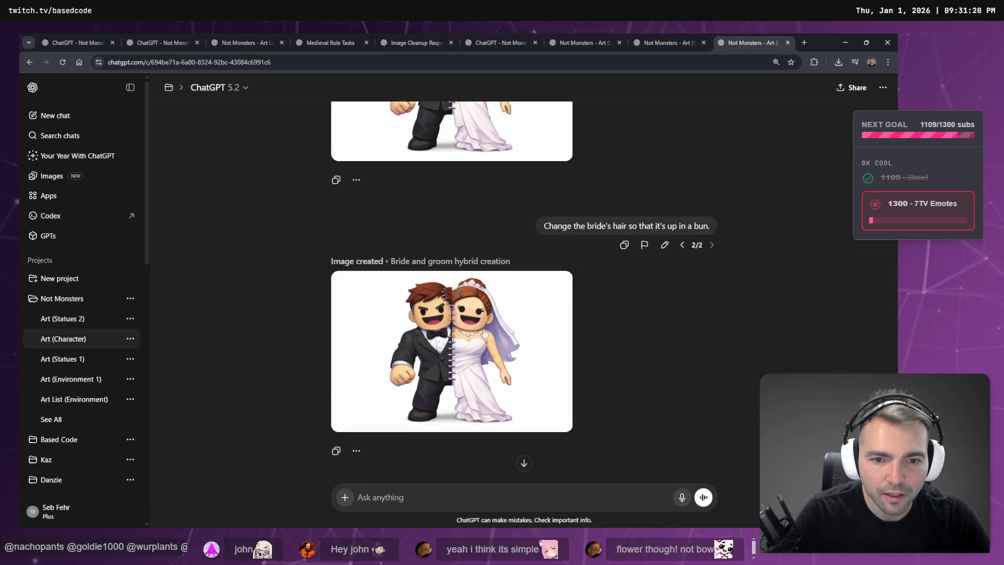
{"action": "left_click", "coordinate": [482, 358]}
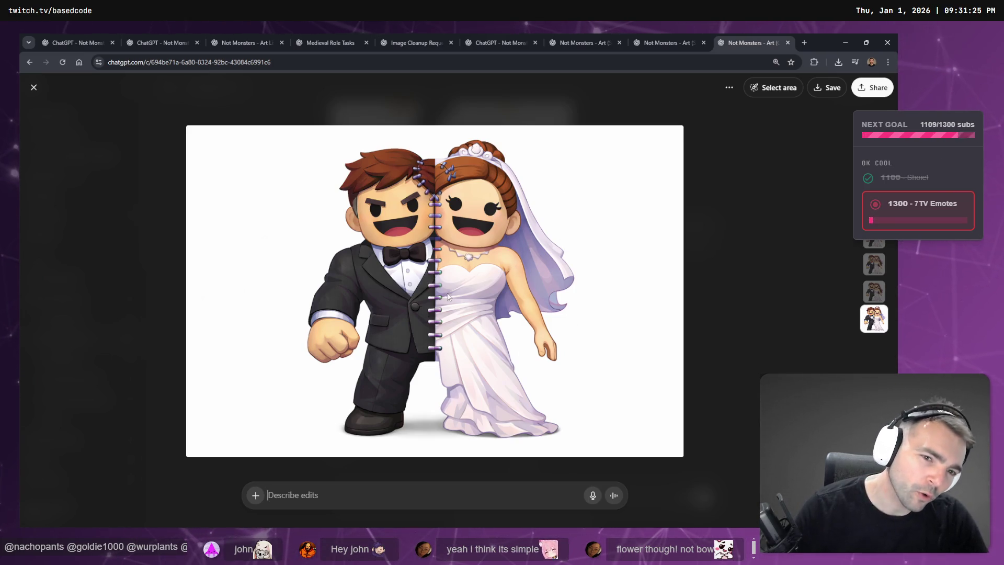
Step: Mask the bride's veil and send 'Please remove the veil but leave the crown.'
{"action": "left_click", "coordinate": [788, 92]}
{"action": "mouse_move", "coordinate": [460, 134]}
{"action": "left_mouse_down"}
{"action": "mouse_move", "coordinate": [517, 175]}
{"action": "mouse_move", "coordinate": [547, 246]}
{"action": "mouse_move", "coordinate": [523, 324]}
{"action": "mouse_move", "coordinate": [481, 240]}
{"action": "mouse_move", "coordinate": [554, 262]}
{"action": "mouse_move", "coordinate": [575, 309]}
{"action": "mouse_move", "coordinate": [583, 267]}
{"action": "left_mouse_up"}
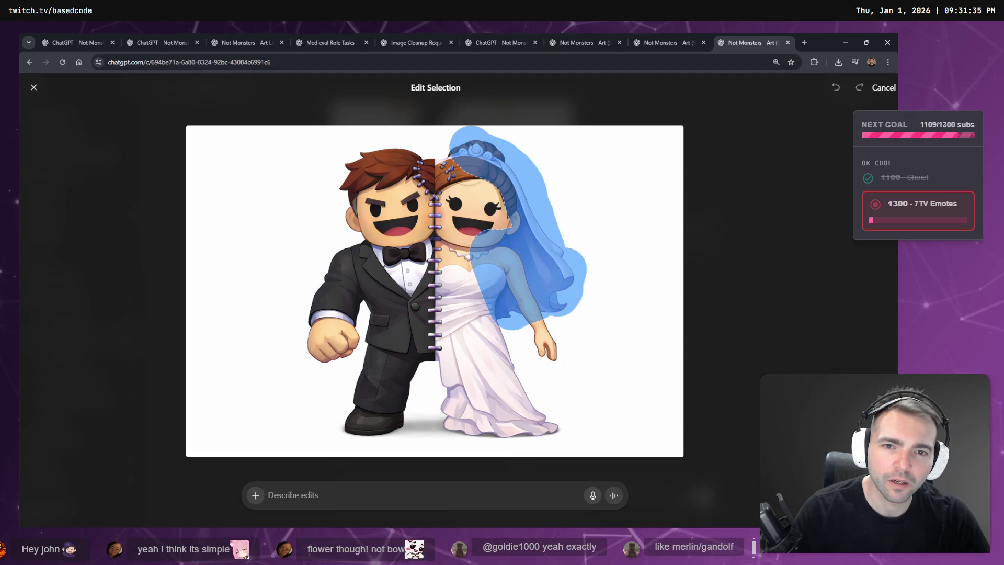
{"action": "left_click_drag", "start_coordinate": [455, 133], "coordinate": [418, 147]}
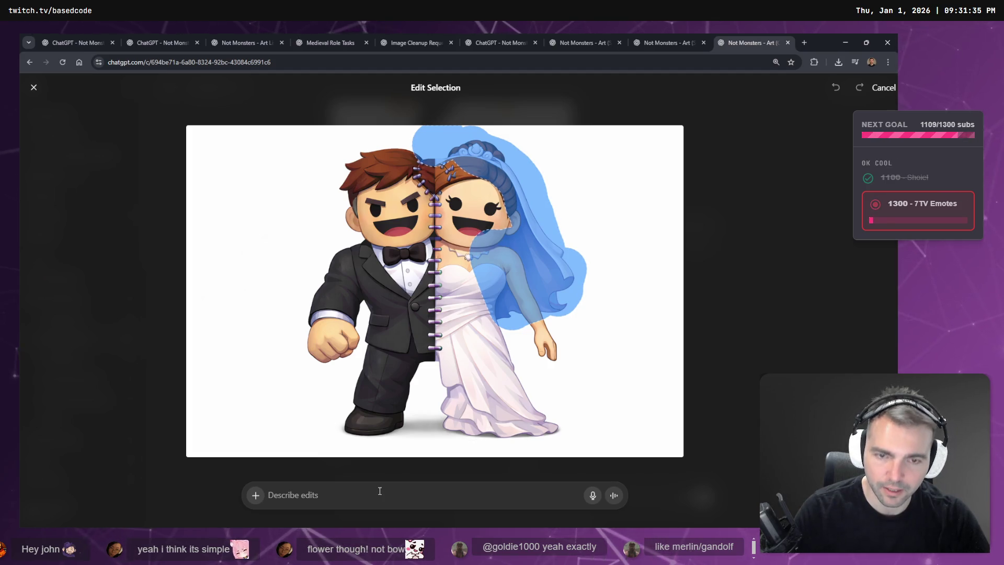
{"action": "key", "text": "super+h"}
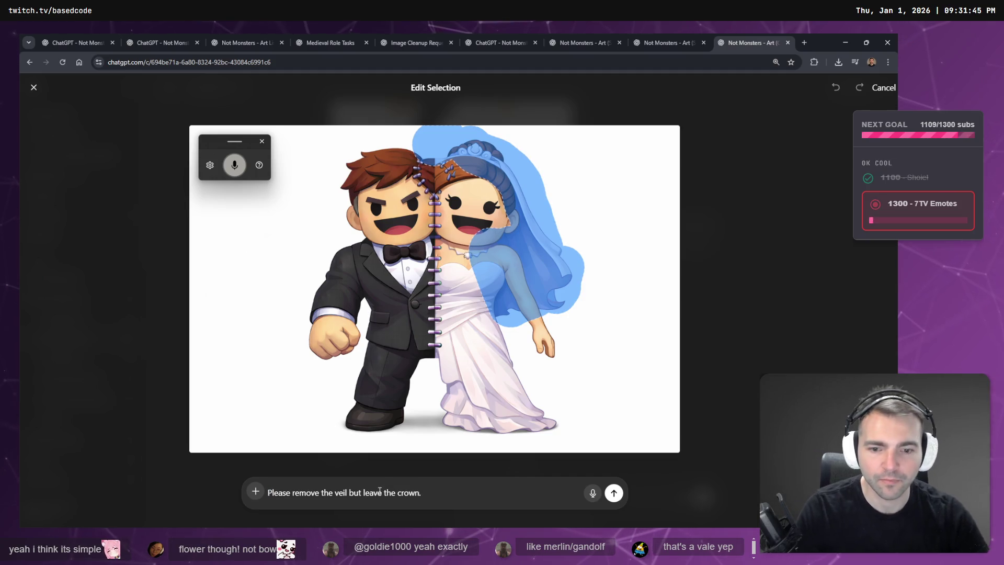
{"action": "left_click", "coordinate": [614, 493]}
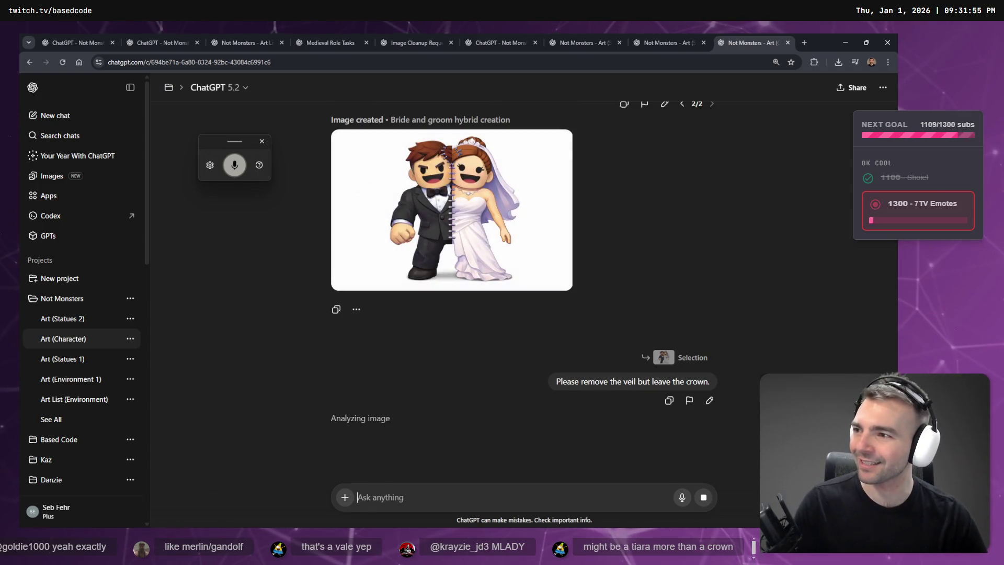
Step: Edit the rubber duck prompt to replace 'bow' with 'flower' and resend it
{"action": "left_click", "coordinate": [671, 36]}
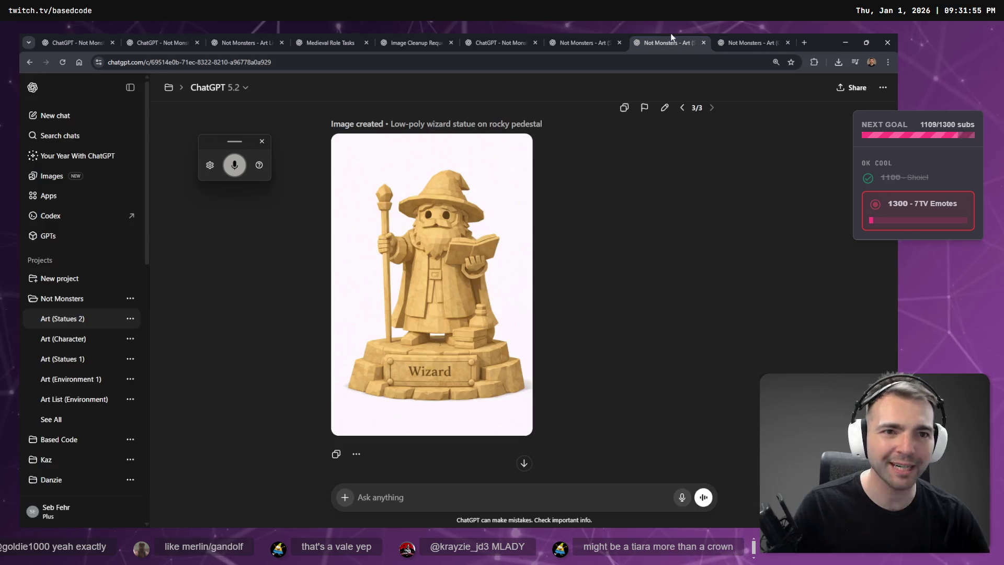
{"action": "left_click", "coordinate": [576, 37]}
{"action": "scroll", "coordinate": [500, 217], "scroll_direction": "up", "scroll_amount": 5}
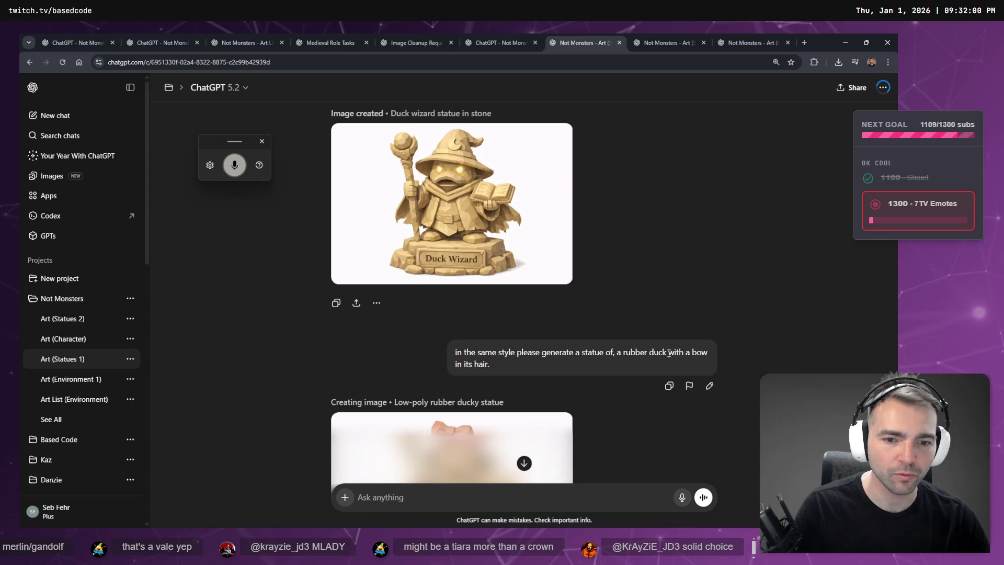
{"action": "left_click", "coordinate": [710, 385]}
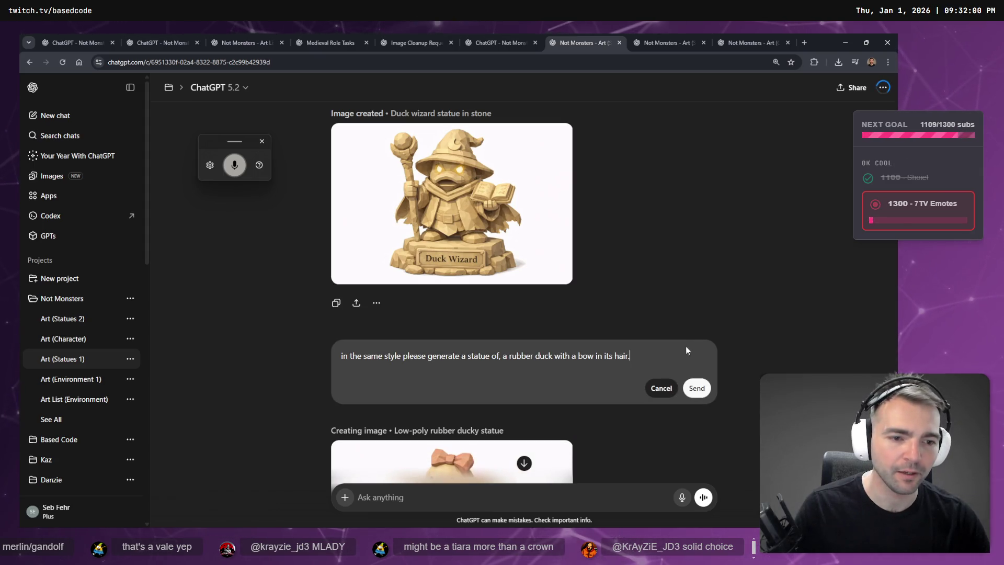
{"action": "double_click", "coordinate": [584, 355]}
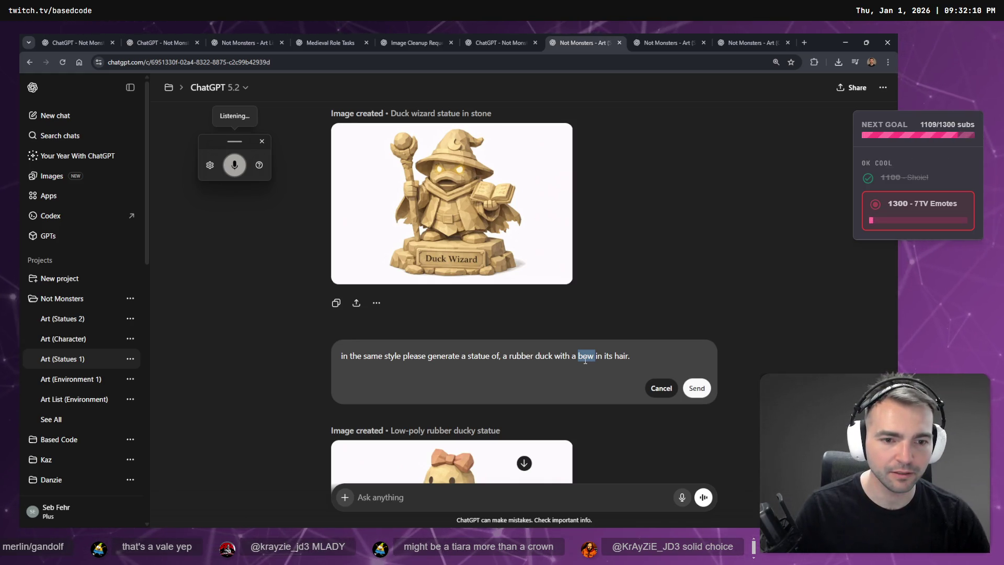
{"action": "left_click", "coordinate": [697, 388]}
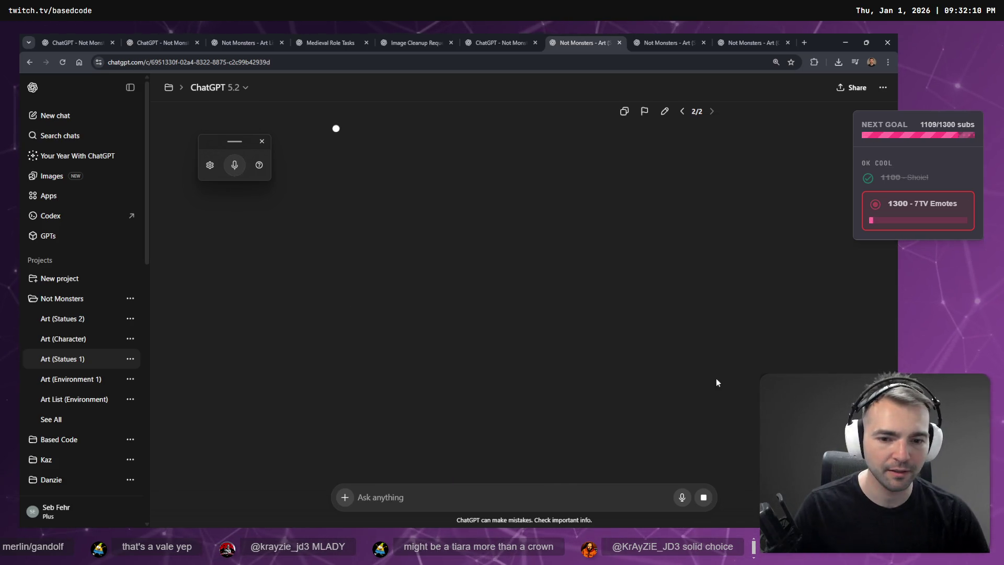
Step: Review the pink-bow rubber duck result and bride-and-groom progress, then bring up the tldraw board
{"action": "scroll", "coordinate": [647, 224], "scroll_direction": "up", "scroll_amount": 3}
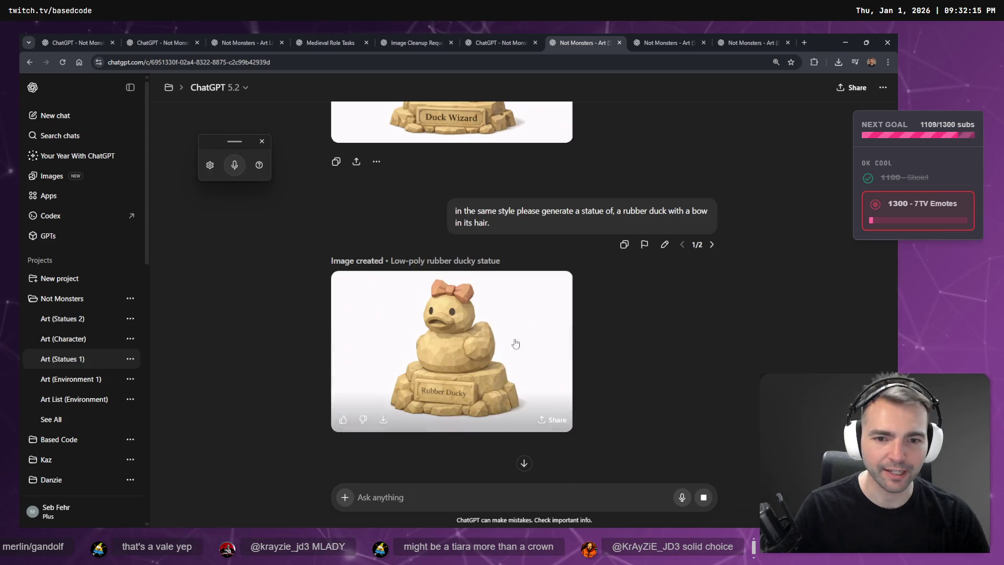
{"action": "left_click", "coordinate": [526, 342]}
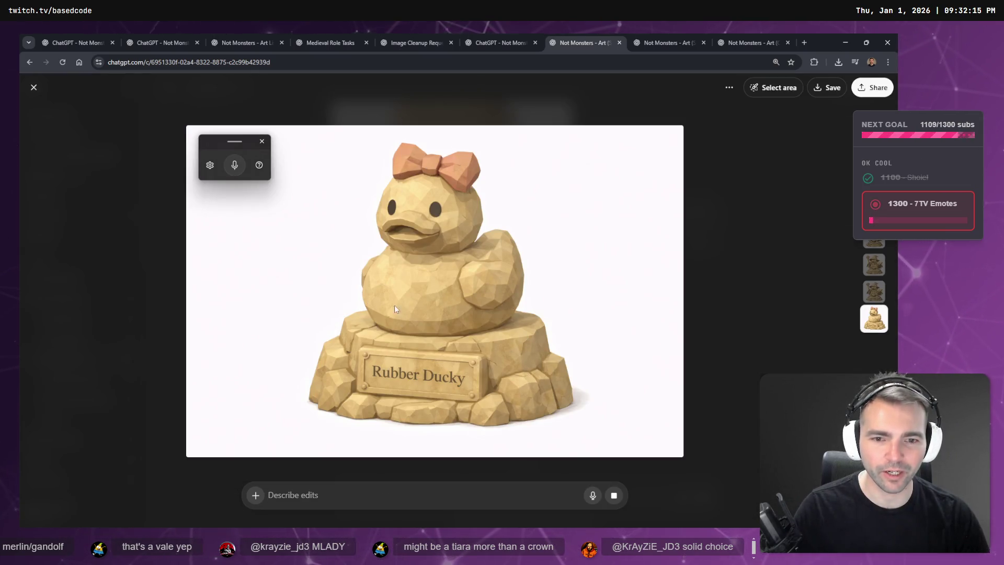
{"action": "key", "text": "Escape"}
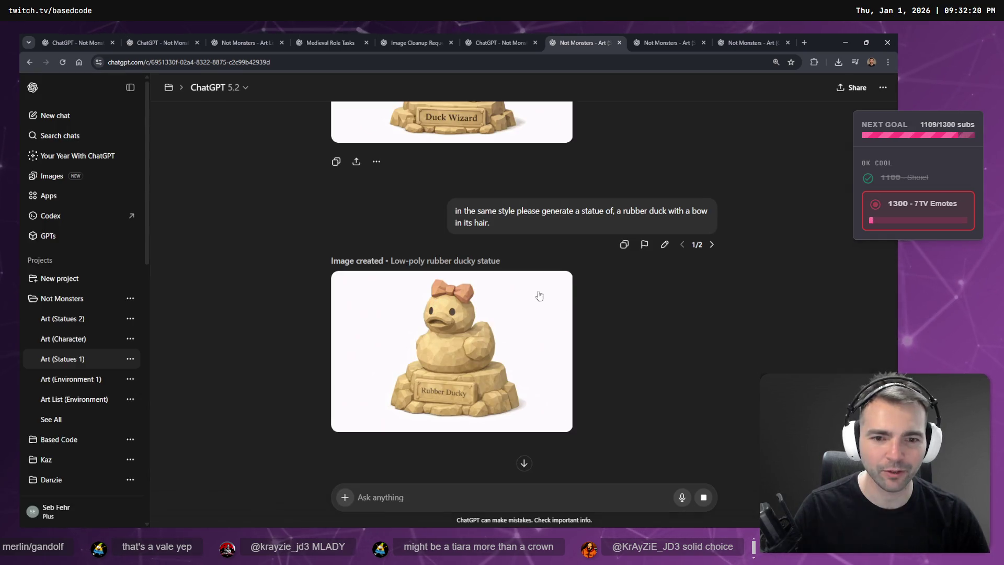
{"action": "left_click", "coordinate": [714, 246]}
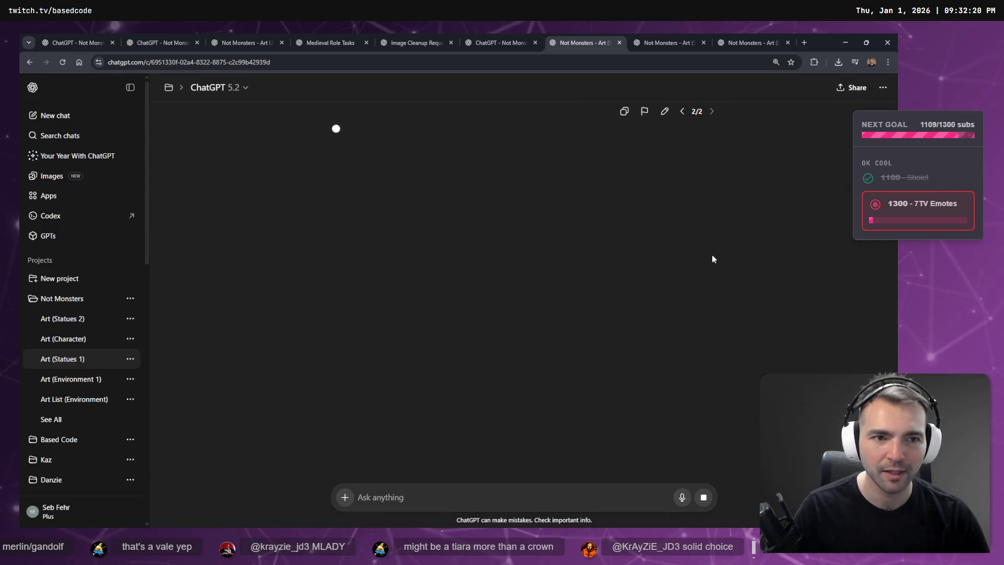
{"action": "left_click", "coordinate": [665, 35]}
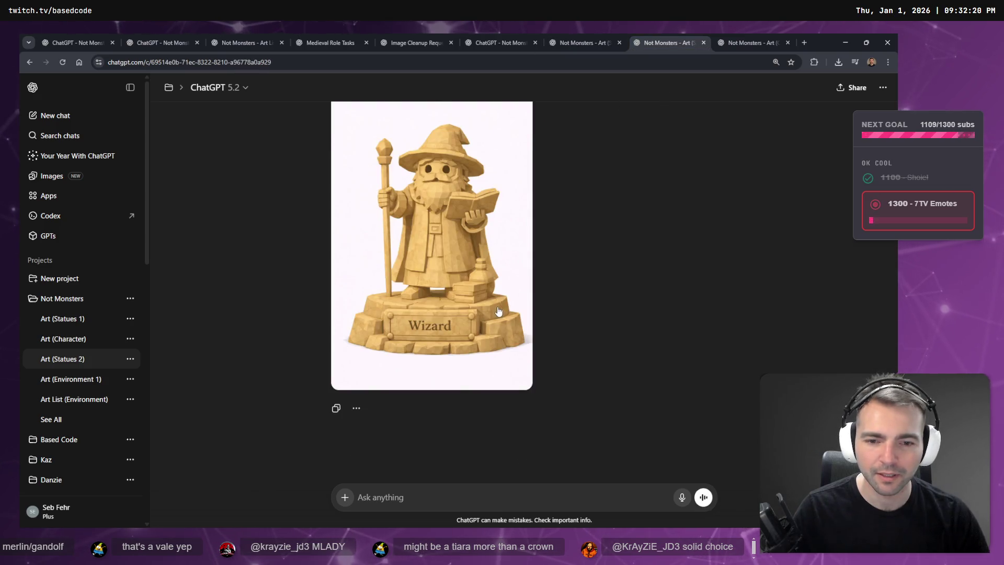
{"action": "left_click", "coordinate": [745, 39]}
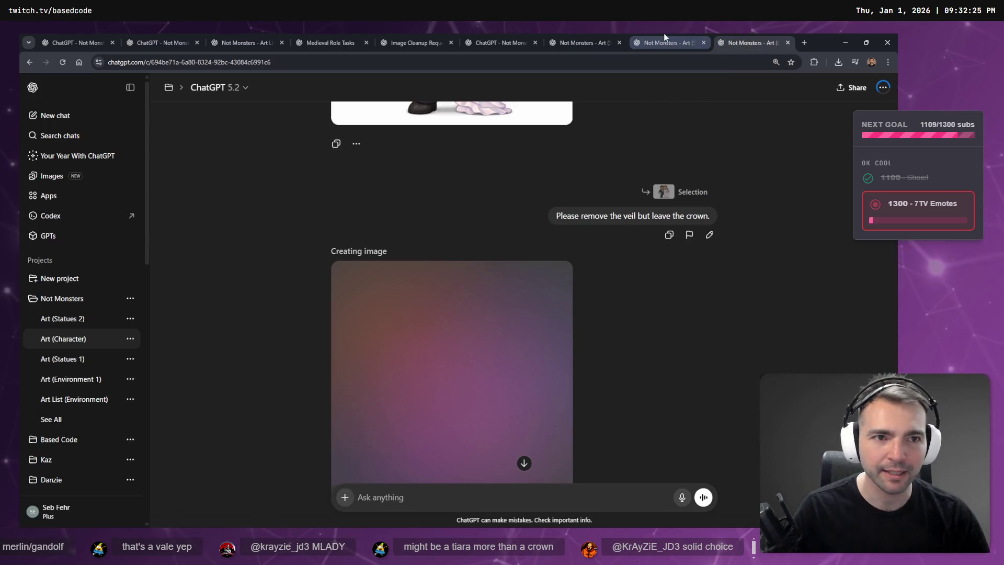
{"action": "left_click", "coordinate": [663, 43]}
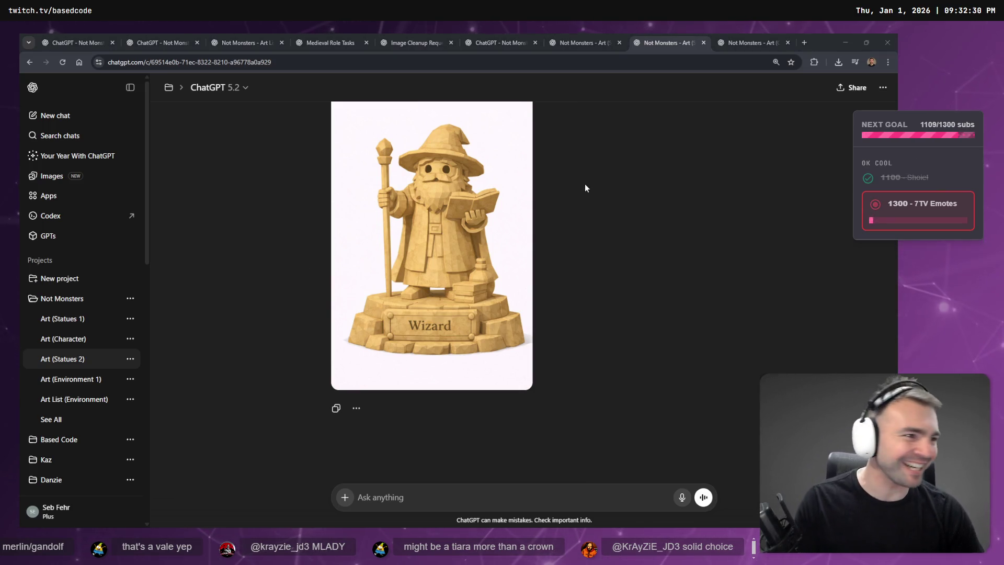
{"action": "key", "text": "alt+Tab"}
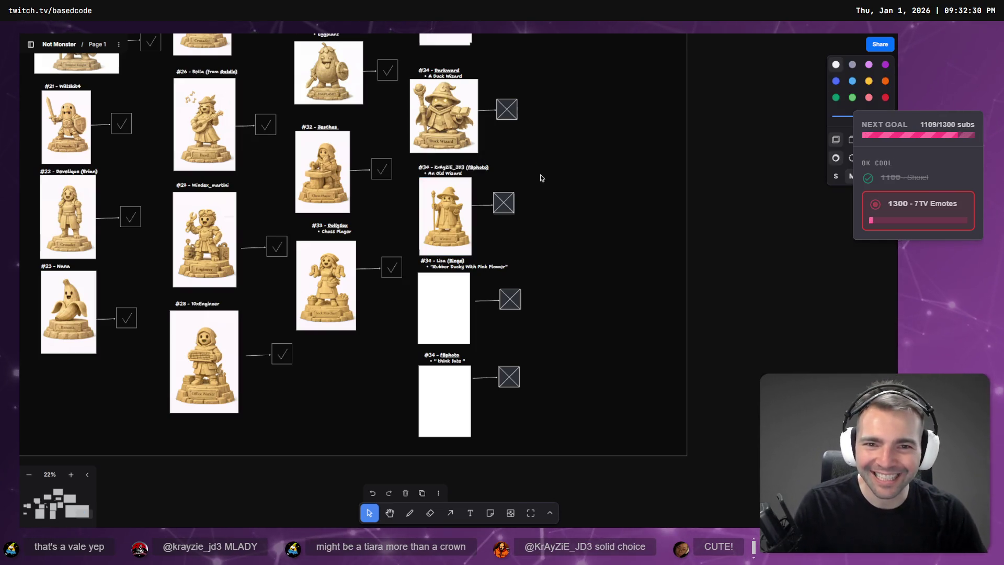
{"action": "scroll", "coordinate": [542, 180], "scroll_direction": "down", "scroll_amount": 1}
{"action": "key", "text": "alt+Tab"}
{"action": "key", "text": "alt+Tab"}
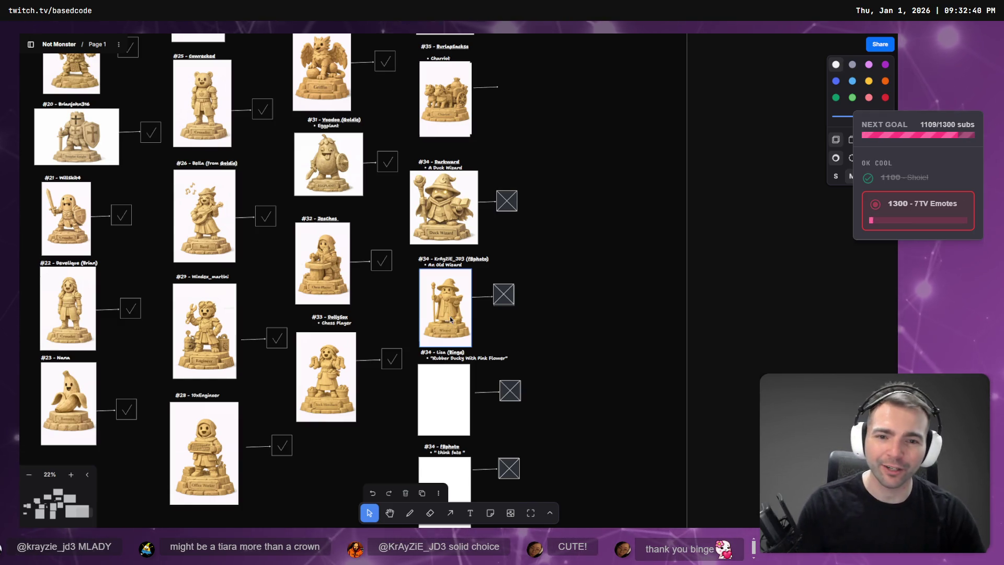
{"action": "scroll", "coordinate": [448, 313], "scroll_direction": "up", "scroll_amount": 5}
{"action": "scroll", "coordinate": [459, 309], "scroll_direction": "up", "scroll_amount": 5}
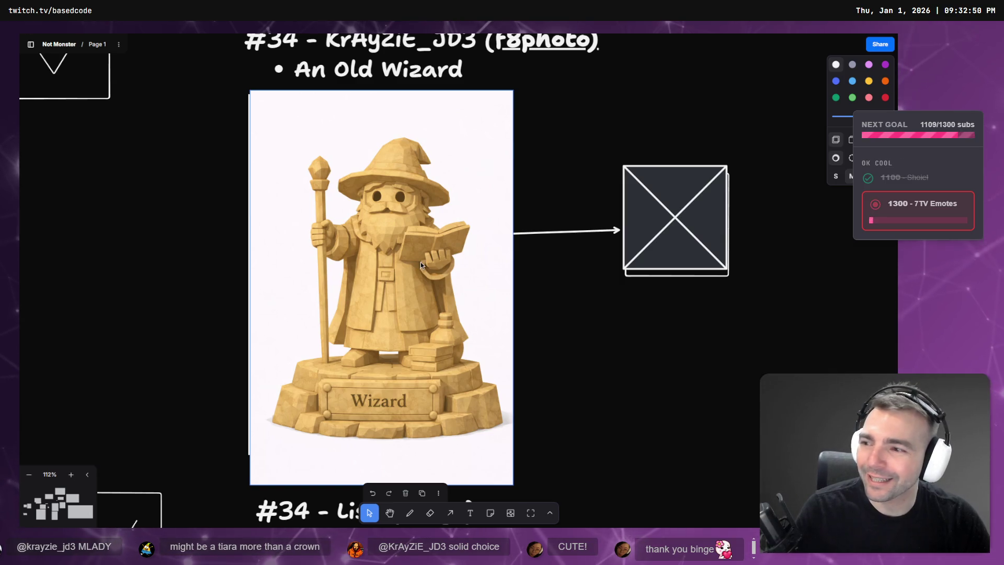
{"action": "scroll", "coordinate": [421, 257], "scroll_direction": "down", "scroll_amount": 5}
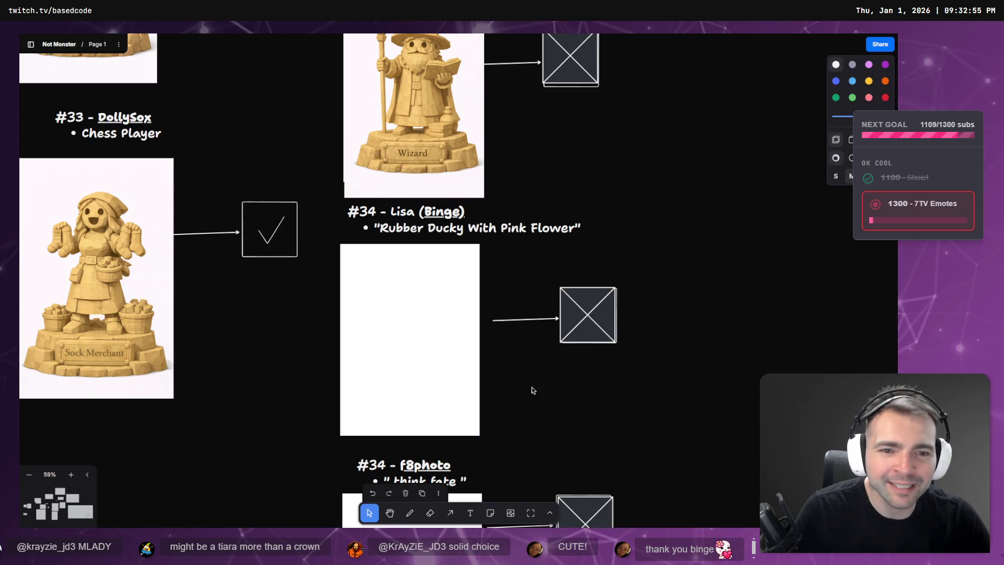
Step: Edit the 'think fate' note beside the blank f8photo card, highlighting its text
{"action": "scroll", "coordinate": [526, 388], "scroll_direction": "down", "scroll_amount": 5}
{"action": "left_click", "coordinate": [455, 312]}
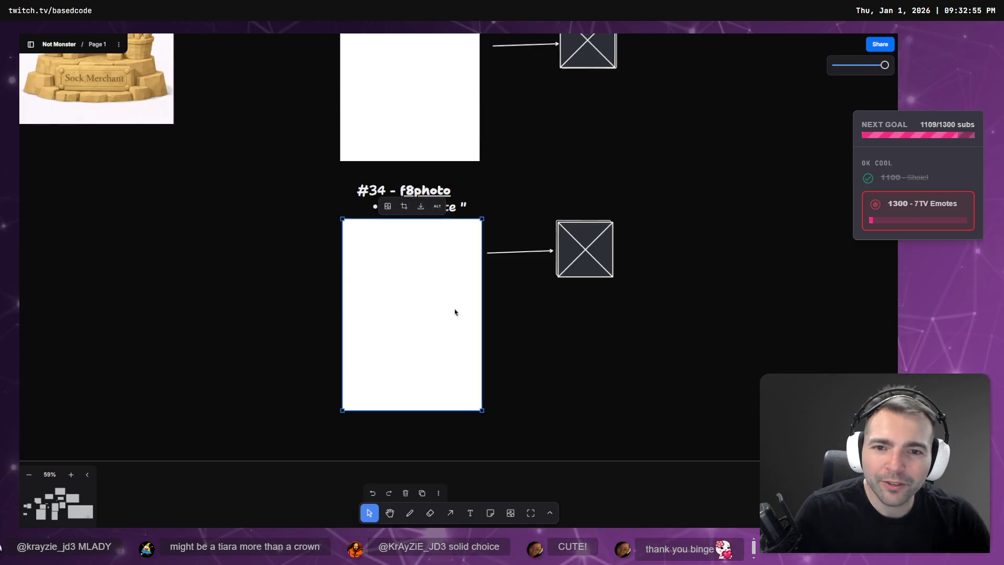
{"action": "left_click", "coordinate": [408, 207]}
{"action": "left_click", "coordinate": [408, 207]}
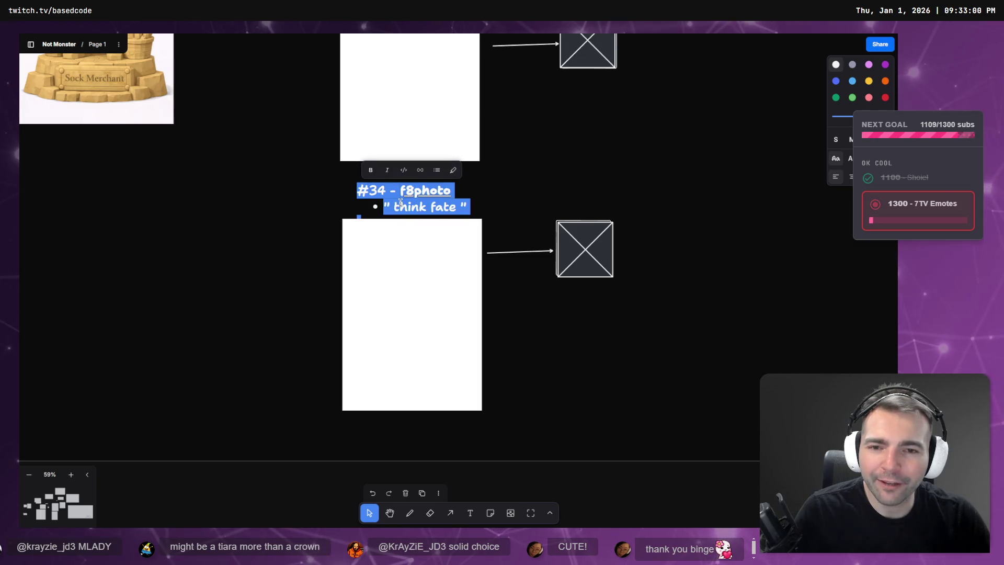
{"action": "left_click", "coordinate": [402, 208]}
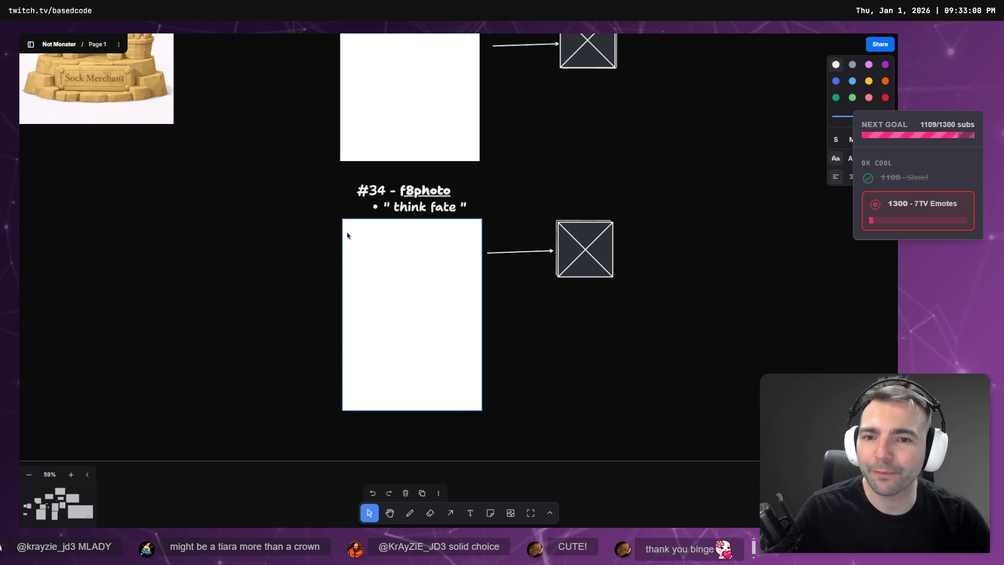
{"action": "mouse_move", "coordinate": [390, 206]}
{"action": "left_mouse_down"}
{"action": "mouse_move", "coordinate": [473, 207]}
{"action": "mouse_move", "coordinate": [460, 207]}
{"action": "left_mouse_up"}
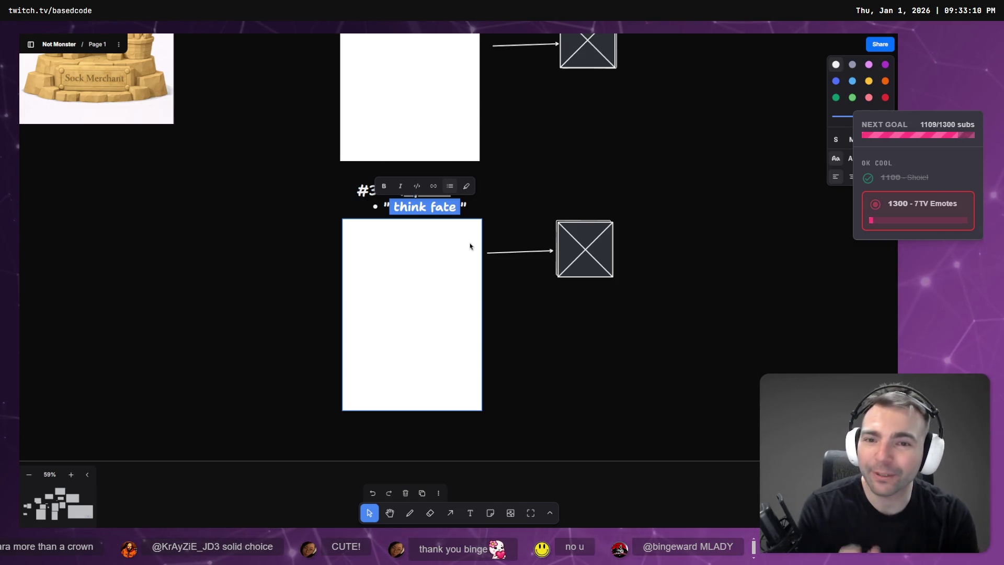
{"action": "left_click", "coordinate": [463, 206]}
{"action": "triple_click", "coordinate": [462, 207]}
{"action": "left_click", "coordinate": [462, 206]}
{"action": "left_click_drag", "start_coordinate": [462, 206], "coordinate": [389, 207]}
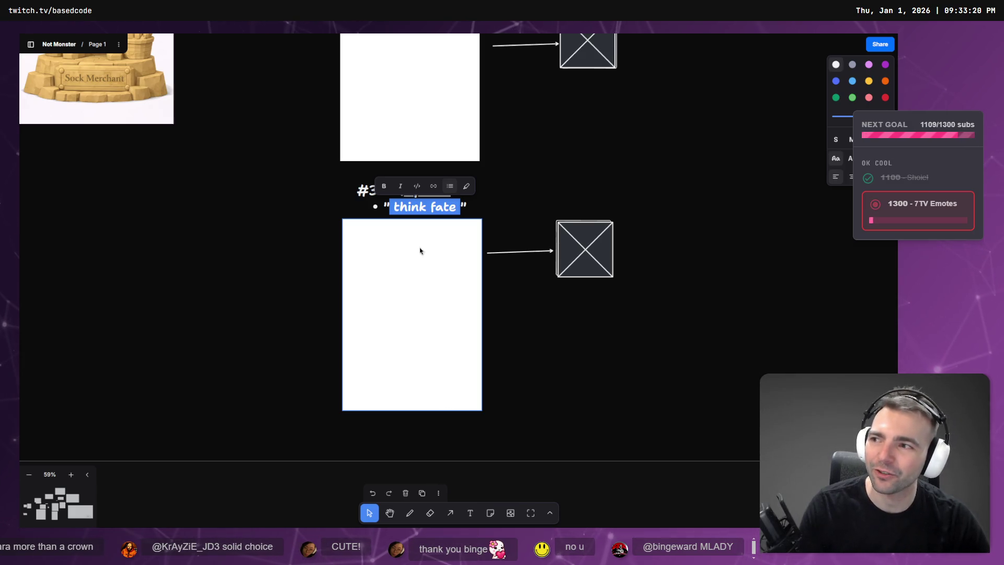
{"action": "scroll", "coordinate": [535, 173], "scroll_direction": "down", "scroll_amount": 2}
{"action": "left_click", "coordinate": [533, 161]}
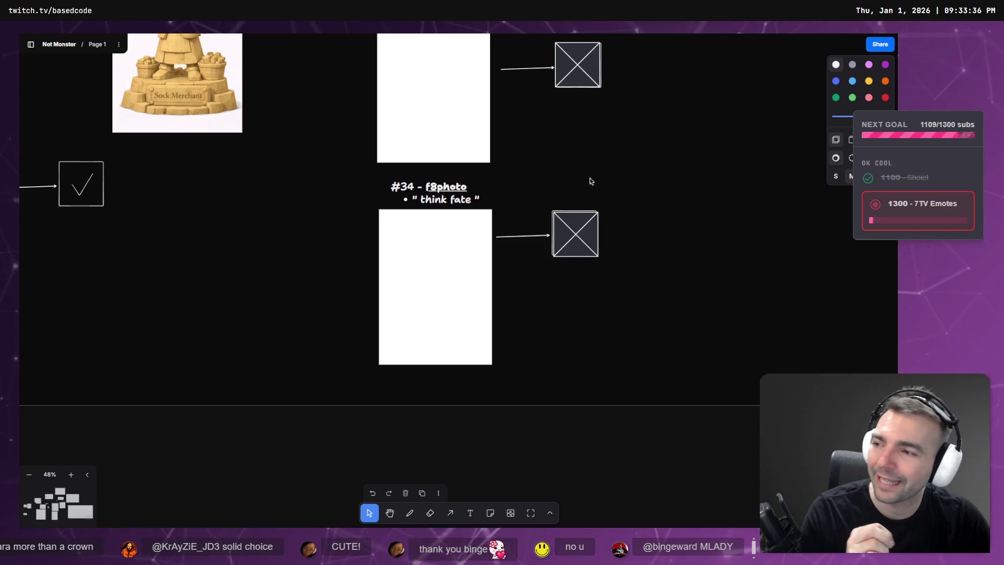
Step: Nudge the crossed box beside the f8photo card slightly up-left and clear the selection
{"action": "left_click", "coordinate": [424, 208]}
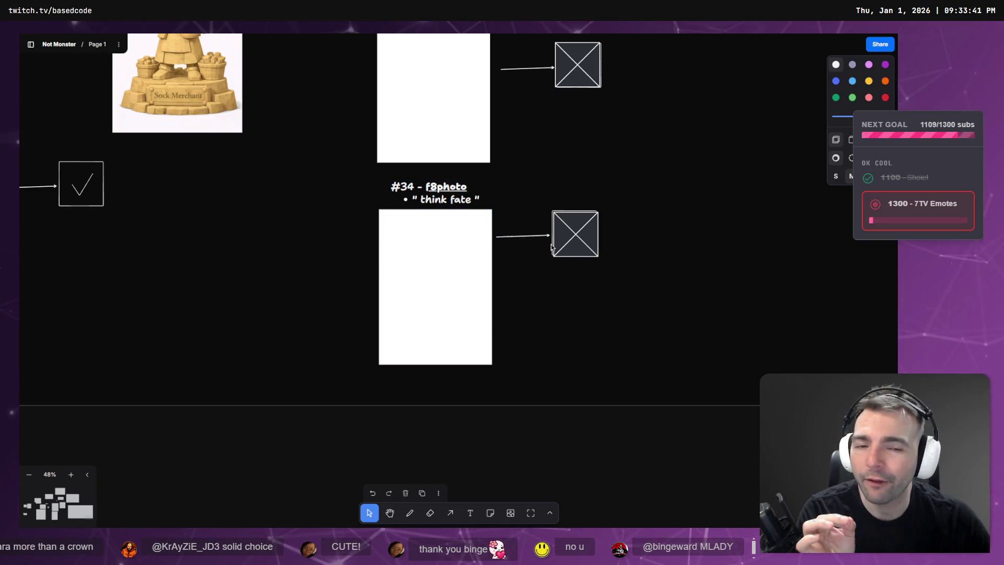
{"action": "left_click_drag", "start_coordinate": [567, 237], "coordinate": [567, 235]}
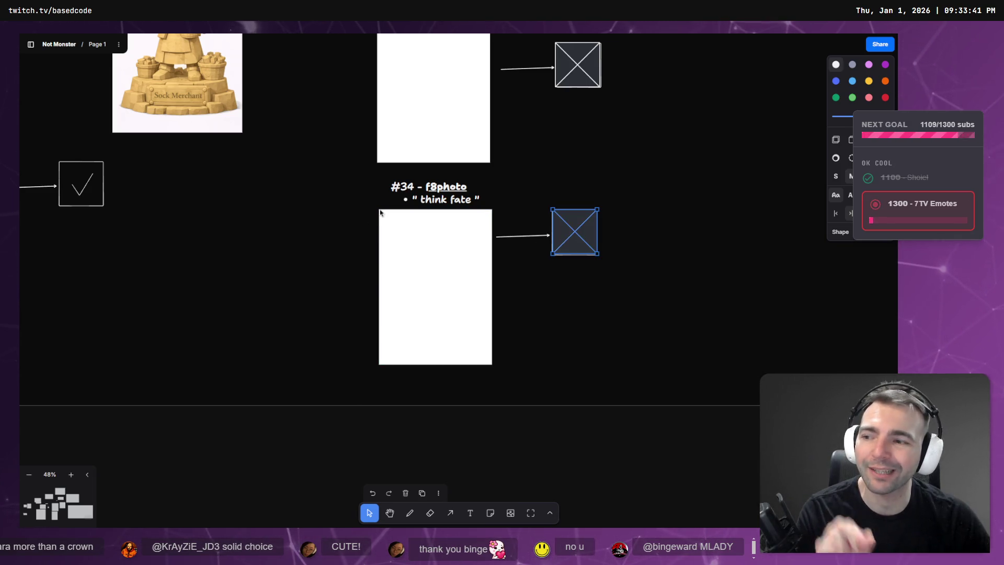
{"action": "left_click_drag", "start_coordinate": [560, 136], "coordinate": [537, 207]}
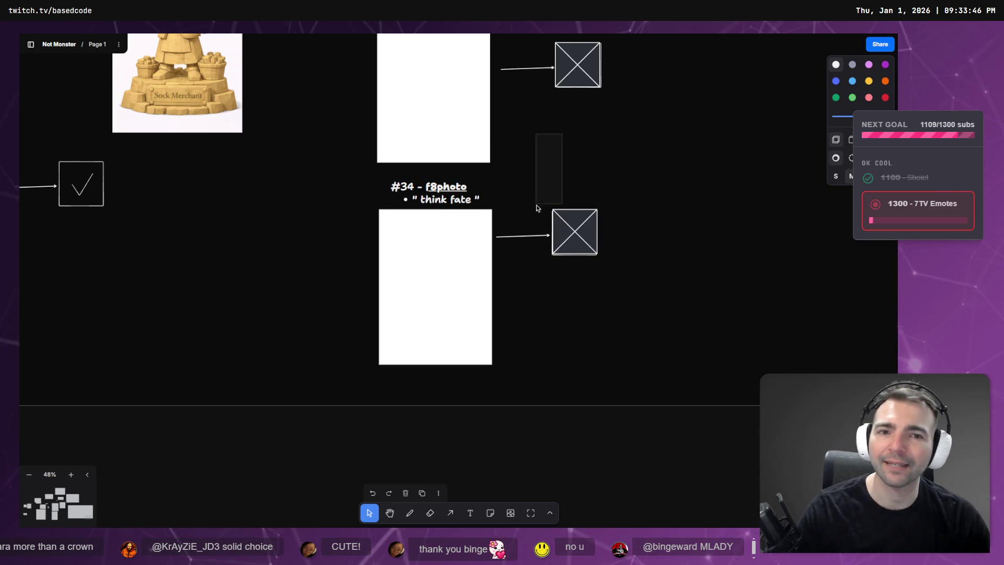
{"action": "scroll", "coordinate": [580, 159], "scroll_direction": "down", "scroll_amount": 5}
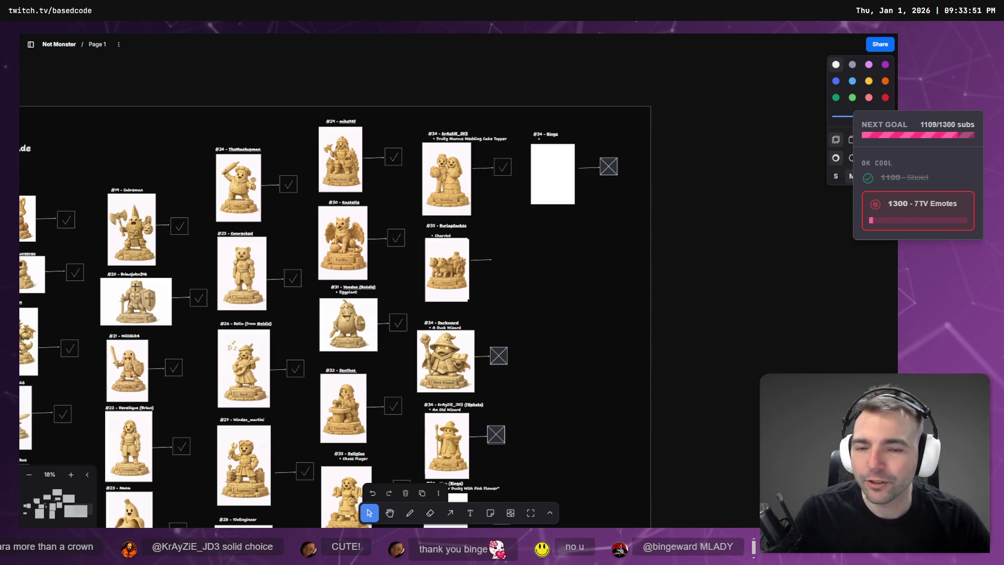
Step: Insert 'A' into the Duck Wizard description and renumber the Darkward entry to #36
{"action": "scroll", "coordinate": [489, 436], "scroll_direction": "down", "scroll_amount": 3}
{"action": "scroll", "coordinate": [490, 436], "scroll_direction": "down", "scroll_amount": 5}
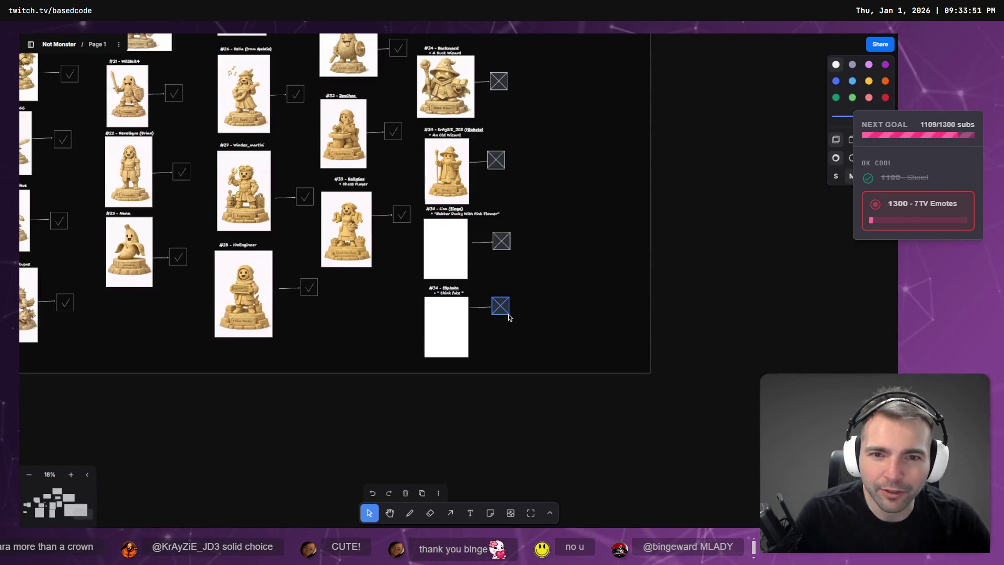
{"action": "scroll", "coordinate": [507, 282], "scroll_direction": "up", "scroll_amount": 4}
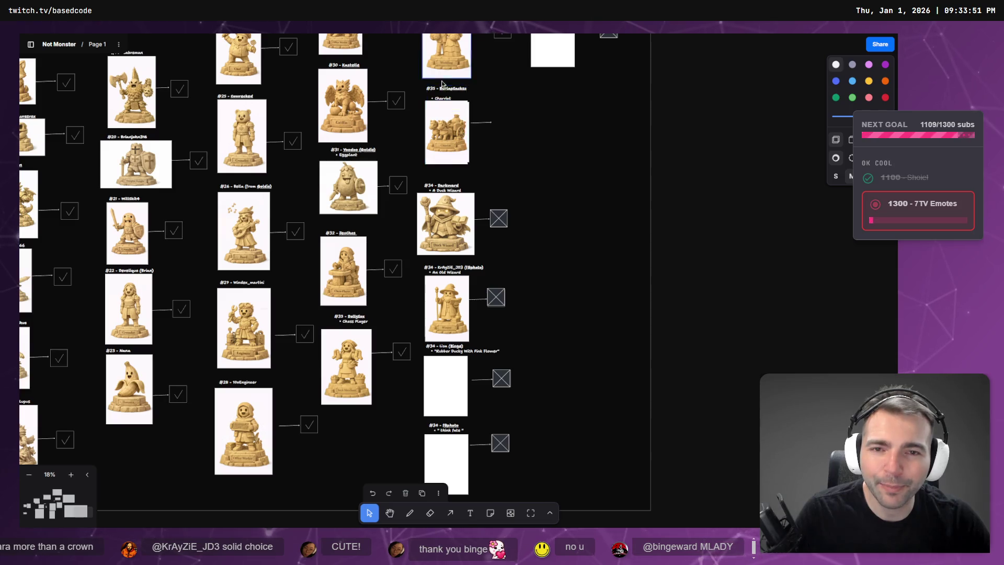
{"action": "scroll", "coordinate": [442, 83], "scroll_direction": "up", "scroll_amount": 5}
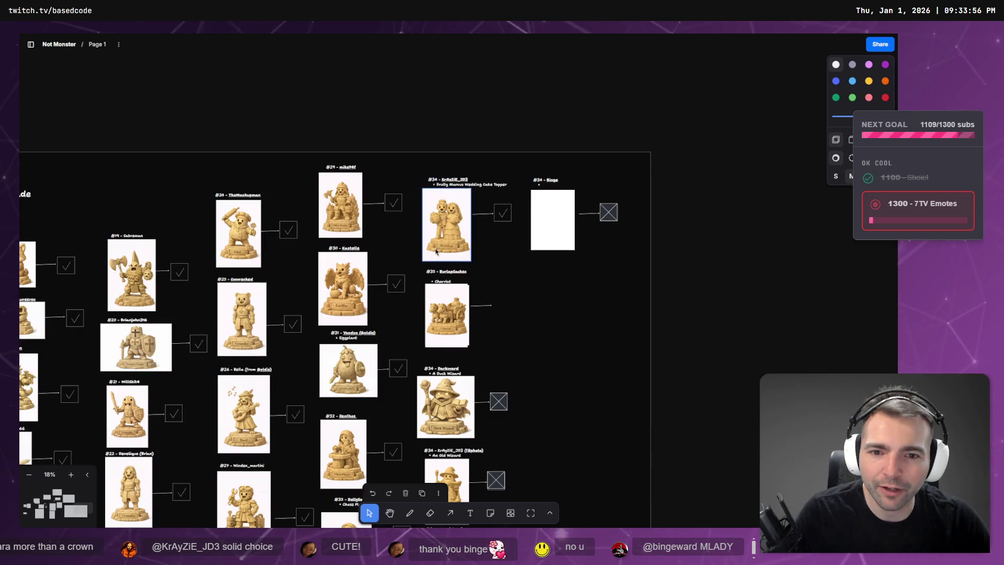
{"action": "scroll", "coordinate": [435, 251], "scroll_direction": "down", "scroll_amount": 4}
{"action": "double_click", "coordinate": [431, 232]}
{"action": "type", "text": "A"}
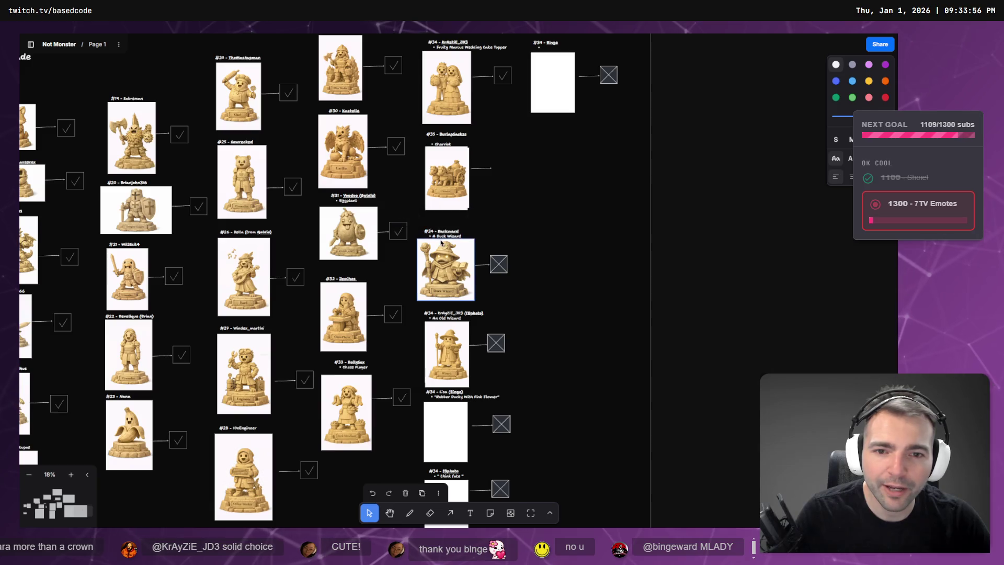
{"action": "double_click", "coordinate": [430, 230]}
{"action": "type", "text": "36"}
{"action": "left_click", "coordinate": [441, 317]}
Step: Check the Old Wizard heading and change the next entry number's last digit to 5
{"action": "double_click", "coordinate": [434, 313]}
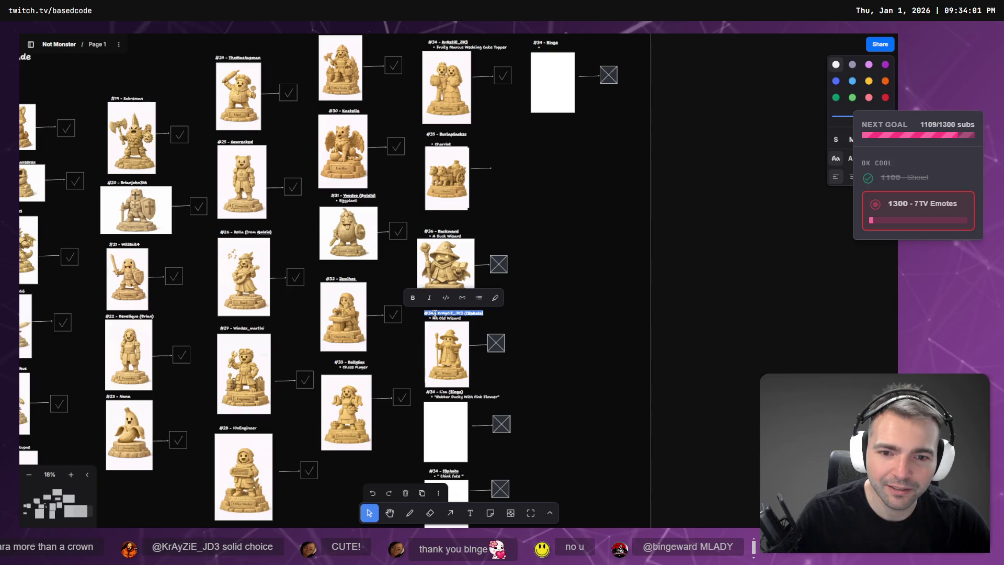
{"action": "left_click", "coordinate": [442, 328]}
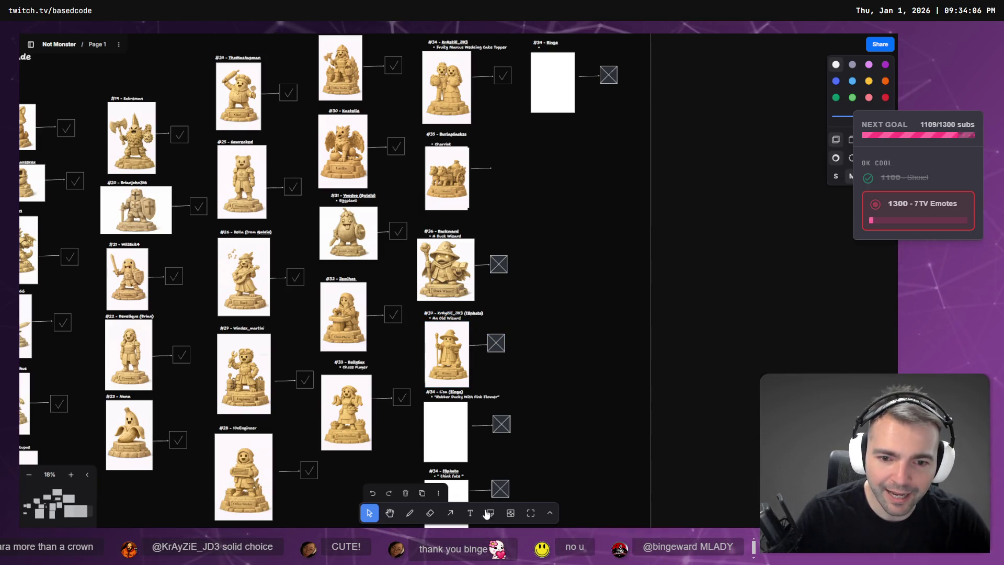
{"action": "scroll", "coordinate": [596, 320], "scroll_direction": "down", "scroll_amount": 3}
{"action": "left_click", "coordinate": [440, 250]}
{"action": "scroll", "coordinate": [434, 248], "scroll_direction": "up", "scroll_amount": 5}
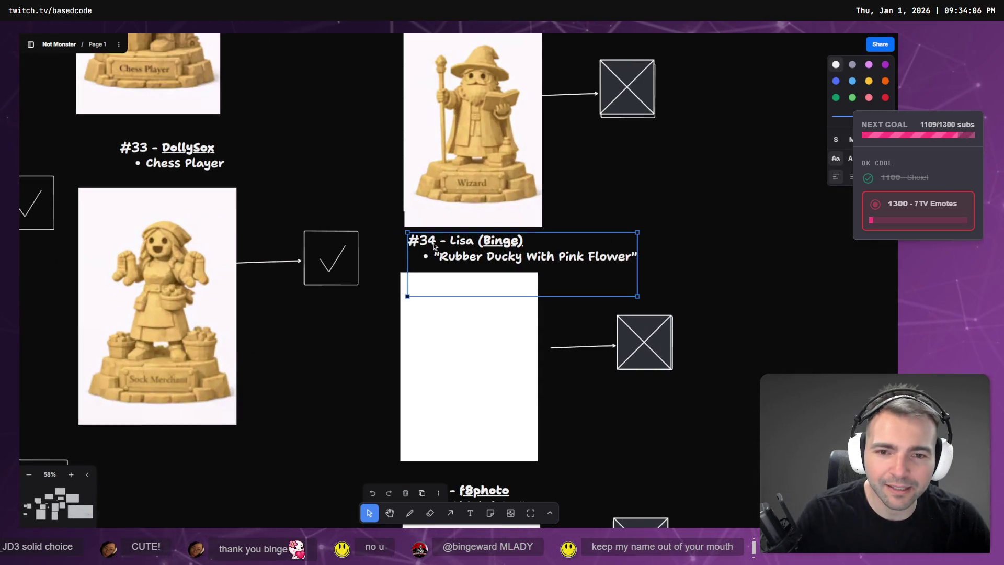
{"action": "double_click", "coordinate": [434, 247]}
{"action": "triple_click", "coordinate": [435, 251]}
{"action": "left_click", "coordinate": [437, 258]}
{"action": "key", "text": "shift+Right"}
{"action": "type", "text": "5"}
{"action": "scroll", "coordinate": [565, 307], "scroll_direction": "down", "scroll_amount": 5}
Step: Replace the 4 in the f8photo entry's number with 9
{"action": "double_click", "coordinate": [438, 169]}
{"action": "left_click", "coordinate": [445, 172]}
{"action": "key", "text": "shift+Left"}
{"action": "type", "text": "9"}
{"action": "scroll", "coordinate": [690, 167], "scroll_direction": "down", "scroll_amount": 10}
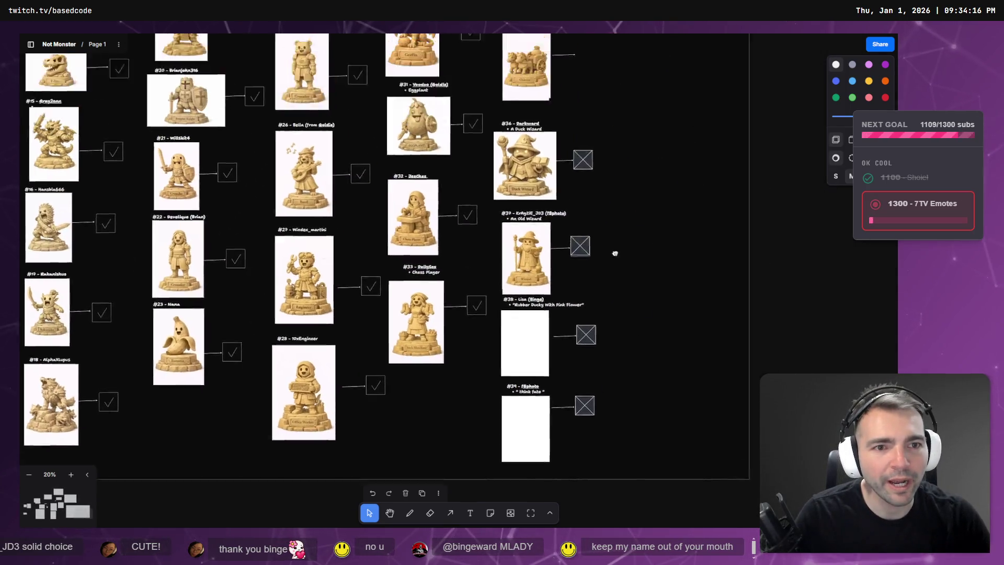
{"action": "scroll", "coordinate": [525, 291], "scroll_direction": "up", "scroll_amount": 10}
Step: Renumber the Binge heading from 34 to 40
{"action": "left_click", "coordinate": [506, 211]}
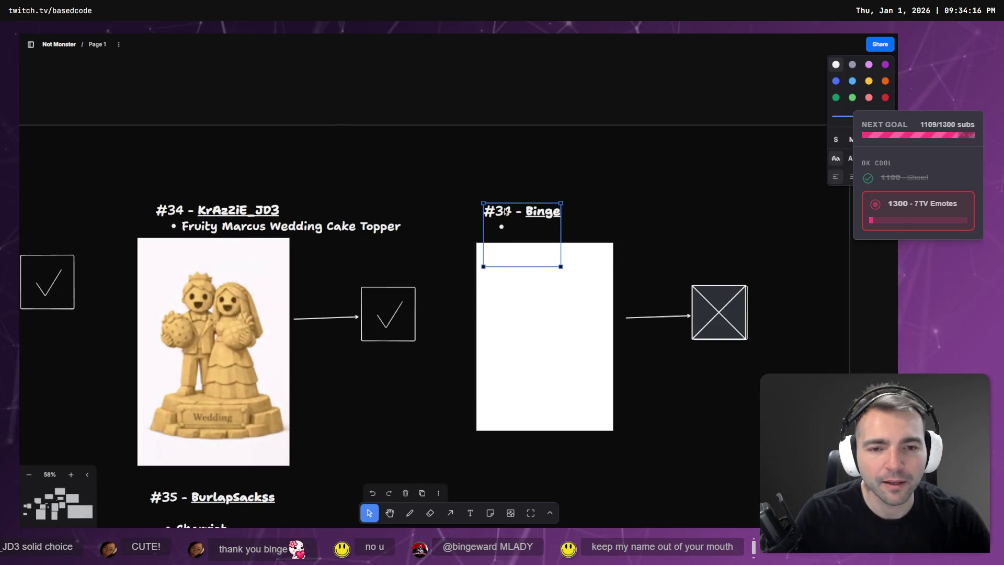
{"action": "left_click", "coordinate": [513, 211]}
{"action": "key", "text": "shift+Left"}
{"action": "key", "text": "shift+Left"}
{"action": "type", "text": "40"}
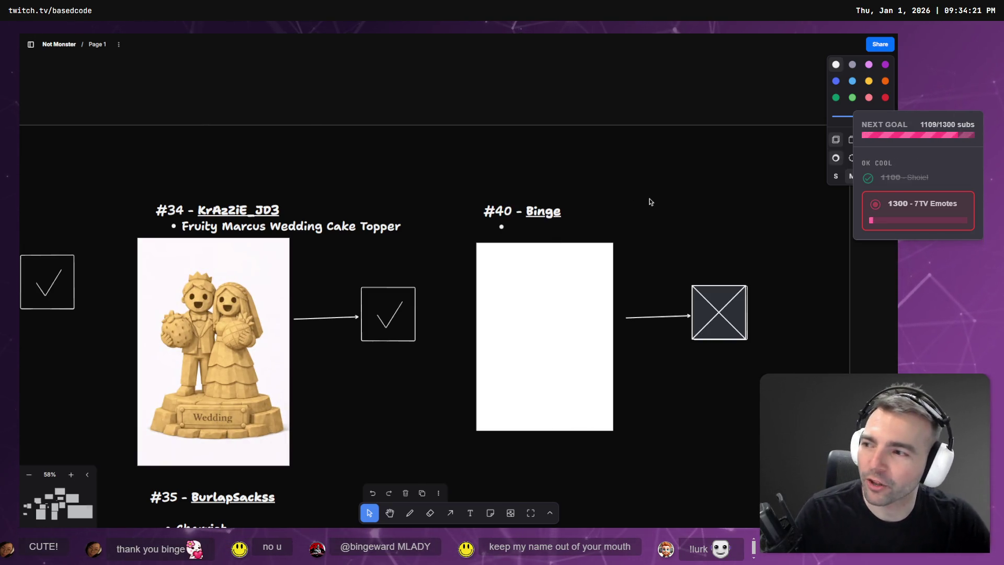
{"action": "scroll", "coordinate": [627, 319], "scroll_direction": "down", "scroll_amount": 5}
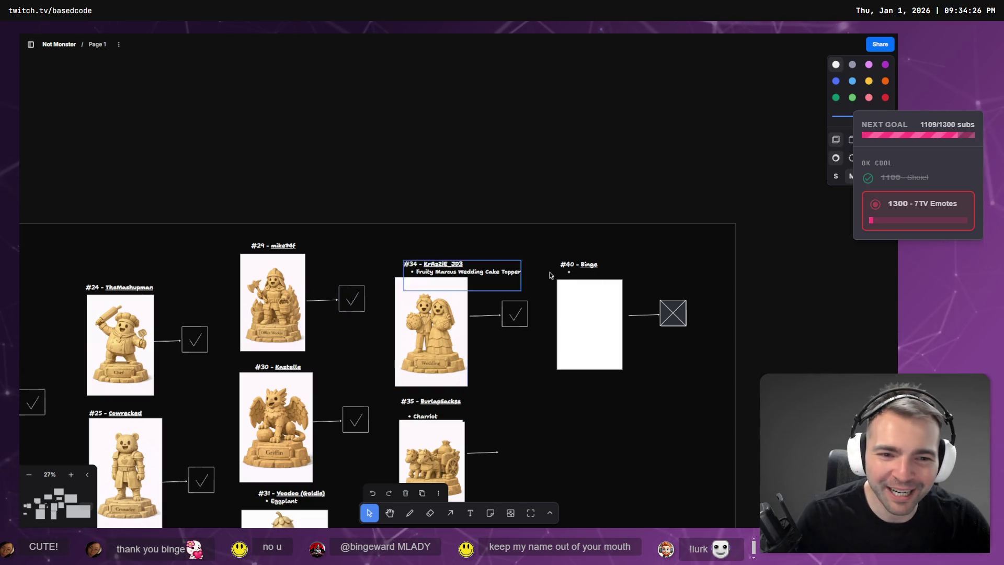
Step: Open the bullet under #40 Binge for editing, then briefly view the documents list
{"action": "double_click", "coordinate": [582, 273]}
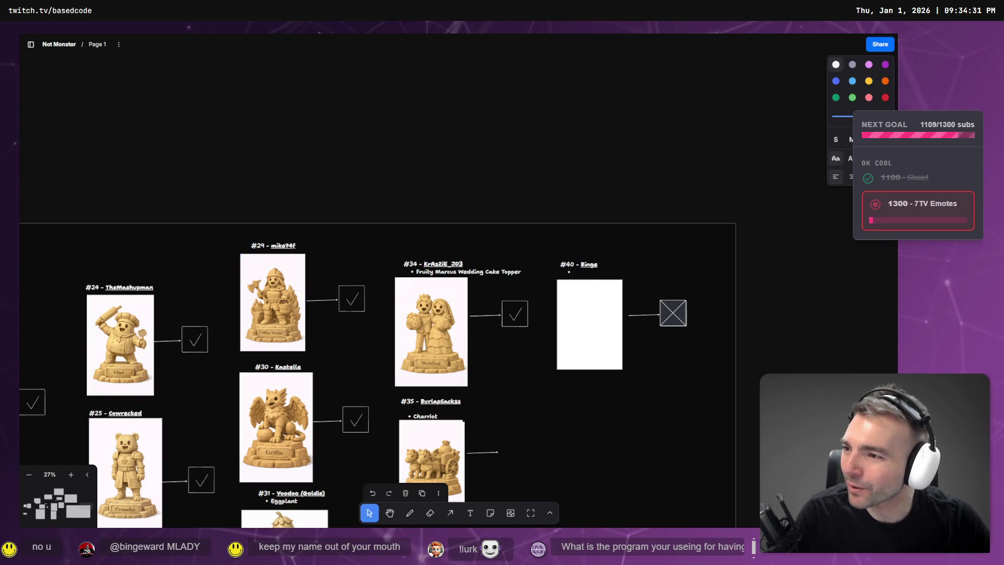
{"action": "left_click", "coordinate": [249, 176]}
{"action": "left_click", "coordinate": [32, 46]}
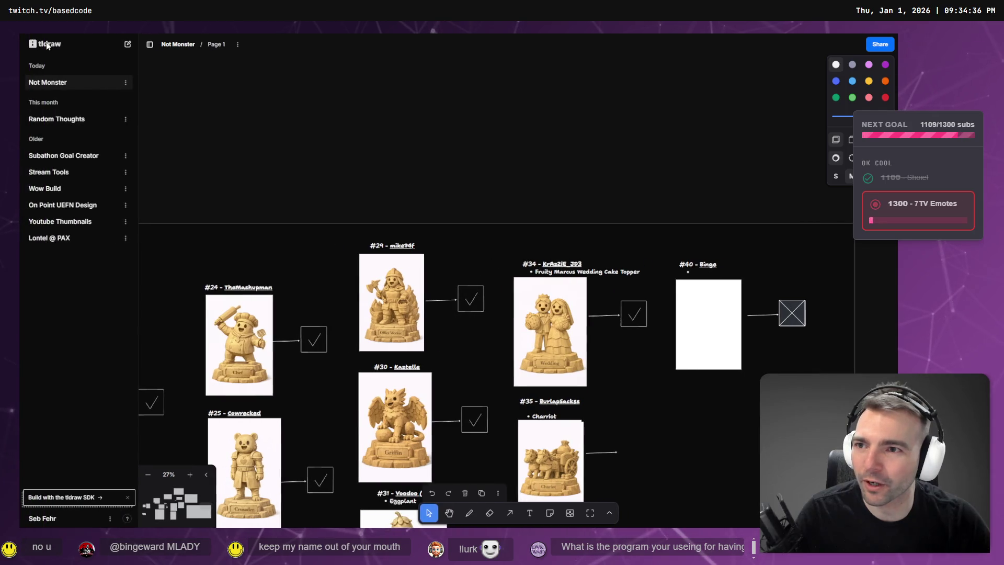
{"action": "left_click", "coordinate": [150, 47]}
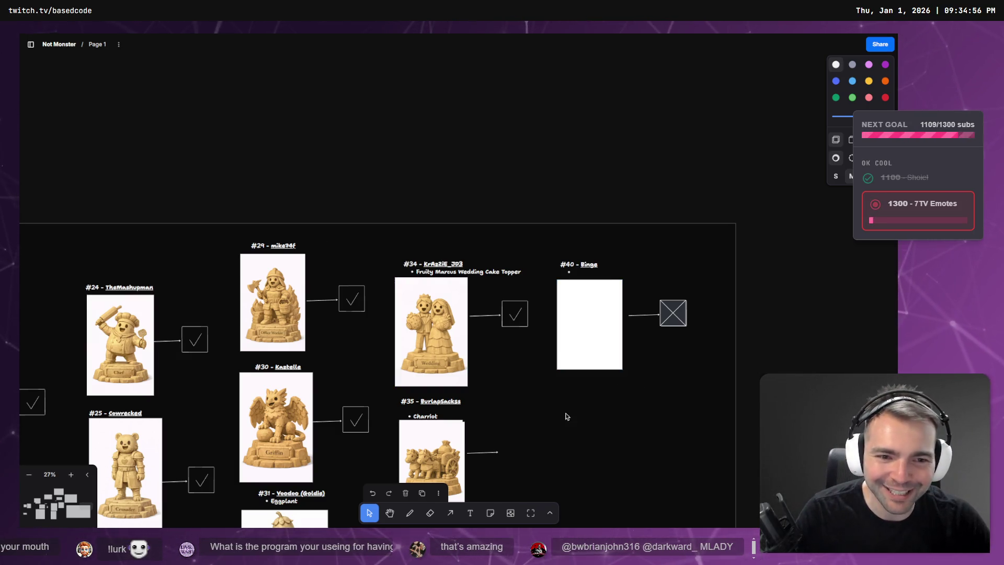
{"action": "scroll", "coordinate": [567, 414], "scroll_direction": "down", "scroll_amount": 5}
{"action": "scroll", "coordinate": [643, 316], "scroll_direction": "down", "scroll_amount": 3}
{"action": "scroll", "coordinate": [601, 157], "scroll_direction": "up", "scroll_amount": 5}
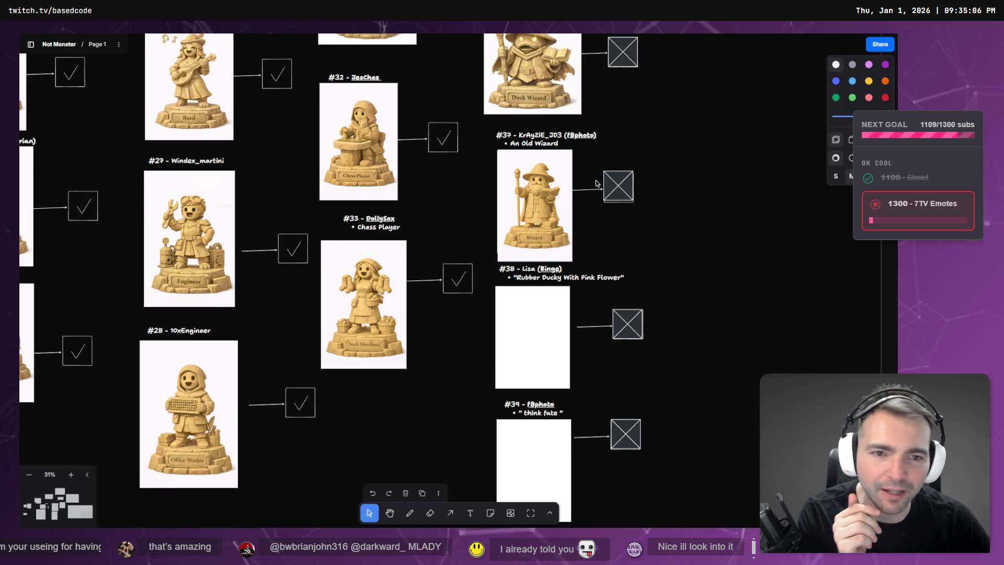
{"action": "scroll", "coordinate": [678, 130], "scroll_direction": "up", "scroll_amount": 10}
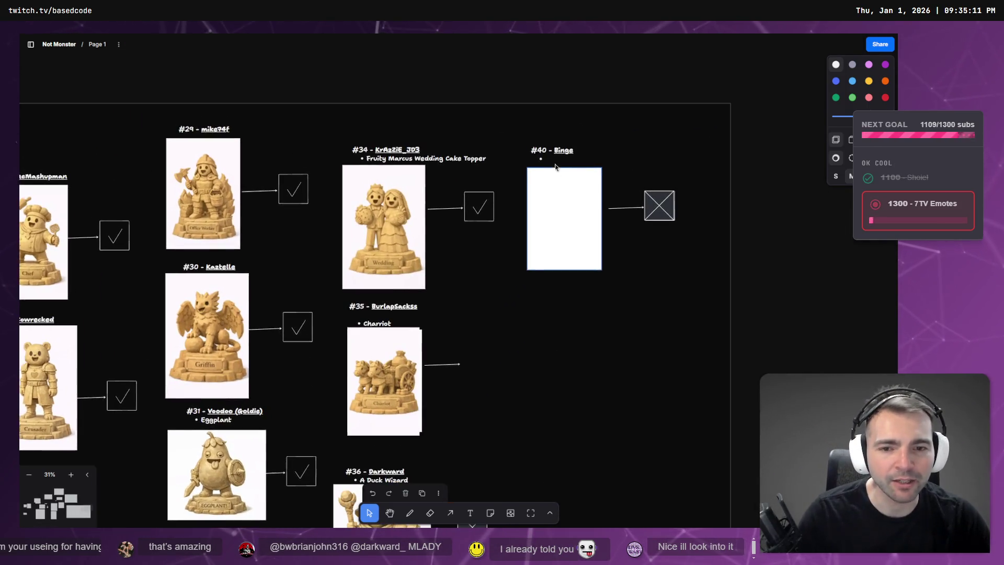
Step: Give entry #40 the description 'A smiley face with vodka bottle'
{"action": "double_click", "coordinate": [550, 157]}
{"action": "type", "text": "A smiley face with vodka bottle"}
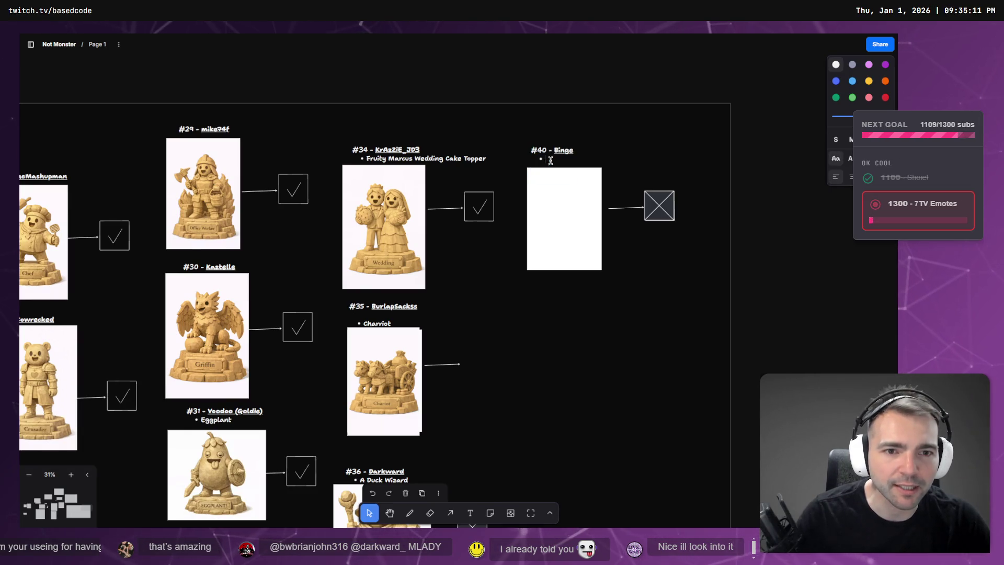
{"action": "left_click", "coordinate": [408, 372]}
{"action": "left_click", "coordinate": [485, 376]}
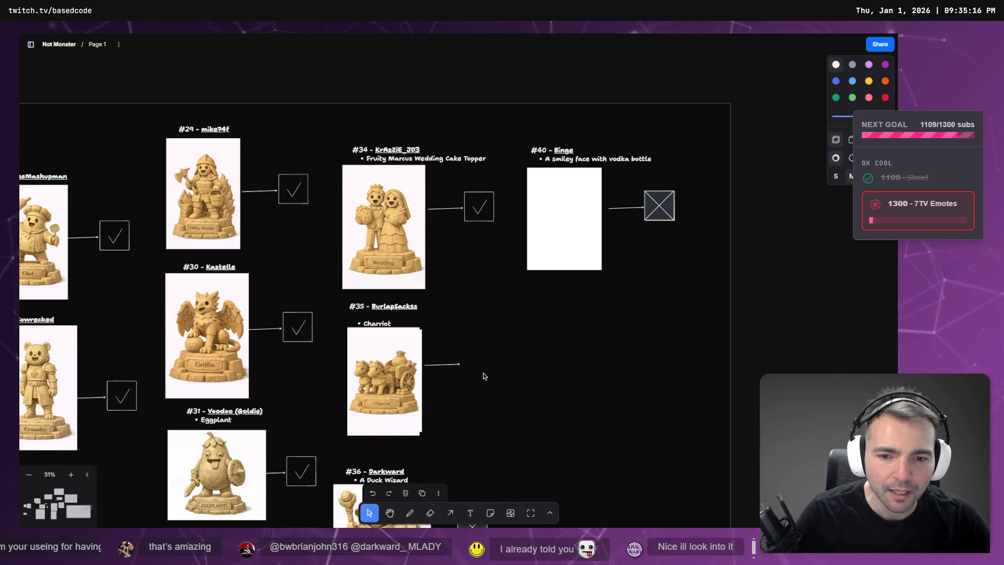
Step: Copy the #34 check box to the end of the #35 chariot arrow
{"action": "left_click", "coordinate": [488, 212]}
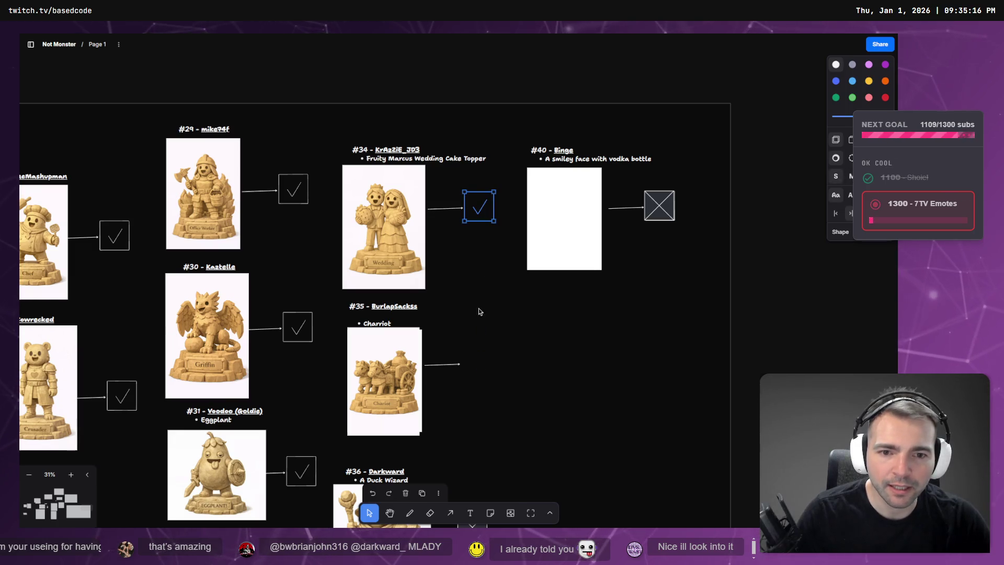
{"action": "left_click_drag", "start_coordinate": [474, 355], "coordinate": [478, 359]}
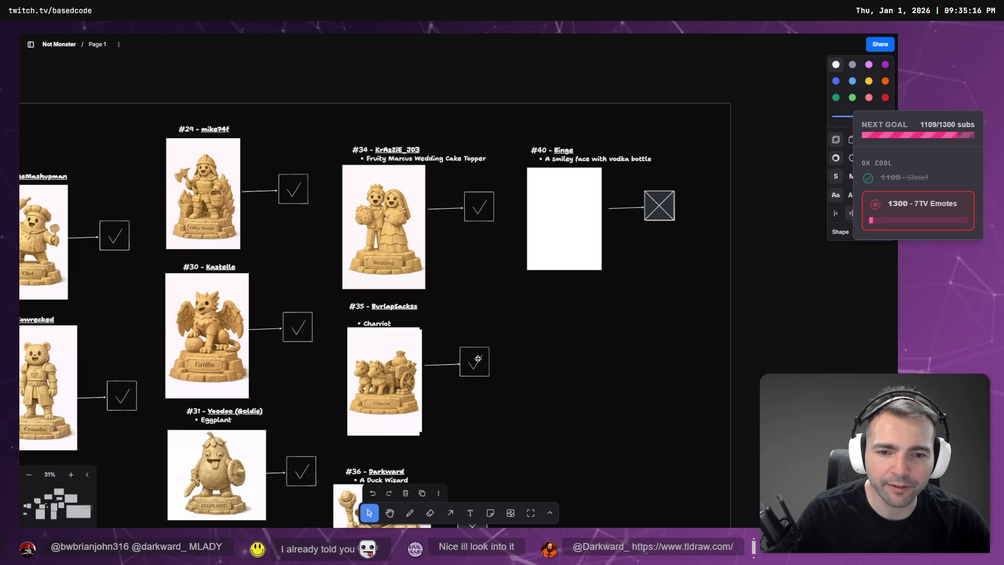
{"action": "left_click", "coordinate": [435, 374]}
{"action": "left_click", "coordinate": [423, 375]}
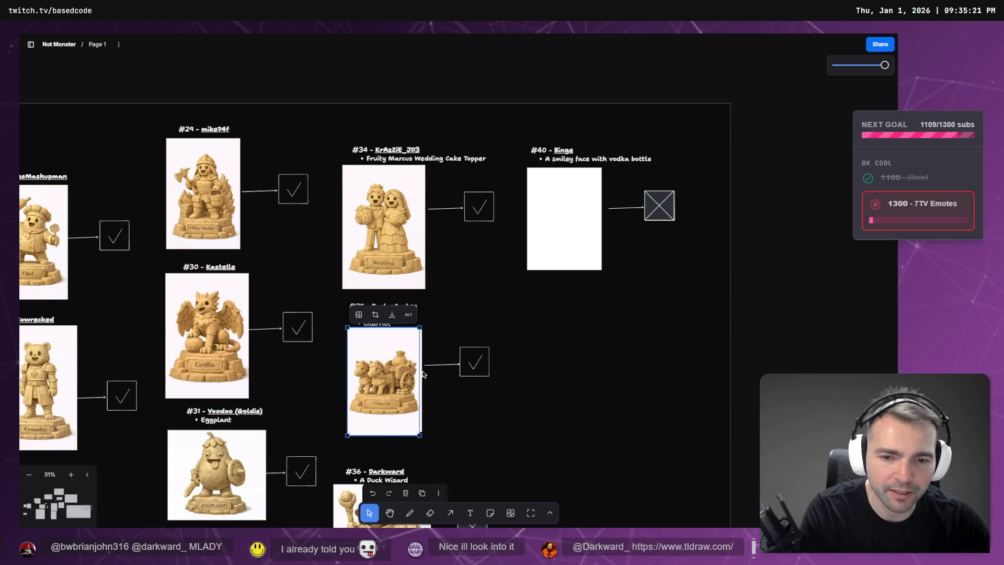
{"action": "left_click", "coordinate": [426, 376]}
{"action": "left_click", "coordinate": [425, 366]}
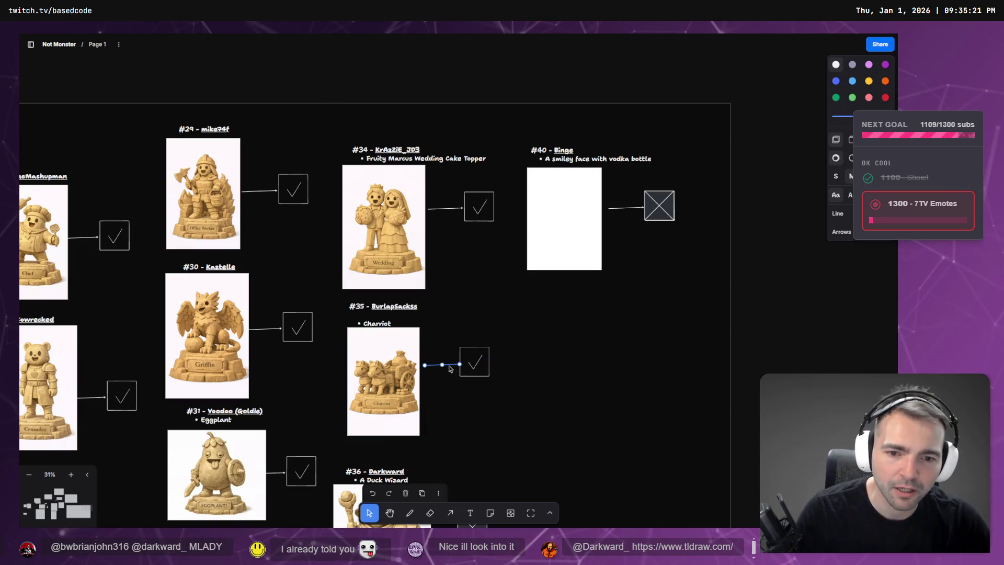
{"action": "left_click", "coordinate": [422, 378]}
{"action": "left_click", "coordinate": [482, 388]}
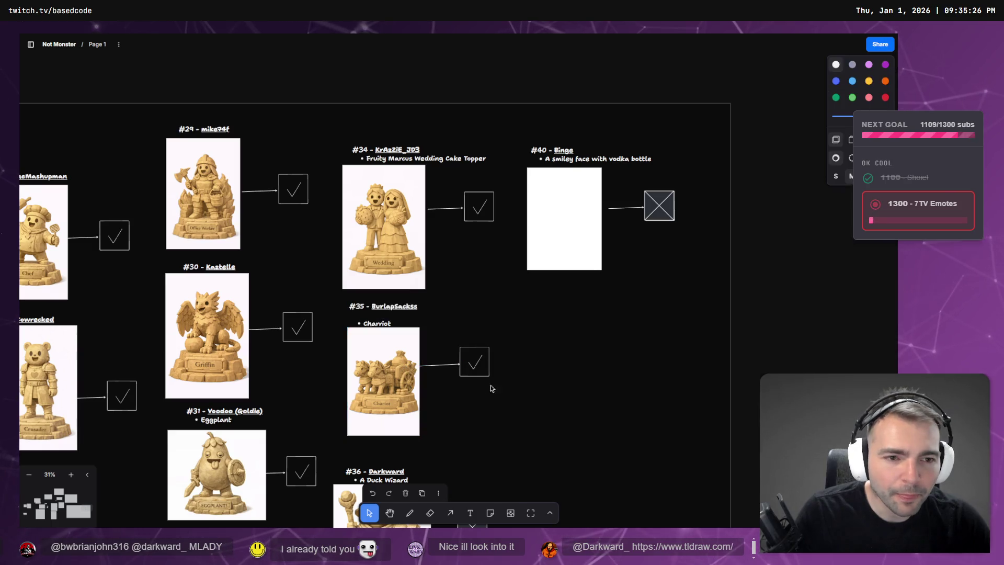
Step: Select the crossed box and its arrow beside #40
{"action": "scroll", "coordinate": [546, 362], "scroll_direction": "down", "scroll_amount": 3}
{"action": "scroll", "coordinate": [546, 361], "scroll_direction": "down", "scroll_amount": 4}
{"action": "scroll", "coordinate": [546, 362], "scroll_direction": "up", "scroll_amount": 7}
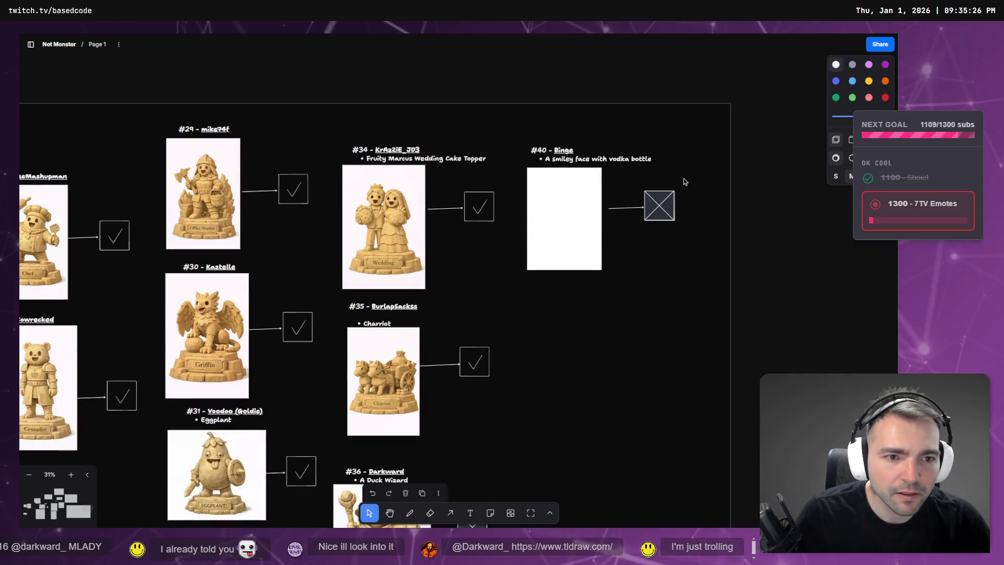
{"action": "left_click", "coordinate": [651, 219]}
{"action": "left_click", "coordinate": [650, 221]}
{"action": "scroll", "coordinate": [534, 284], "scroll_direction": "down", "scroll_amount": 10}
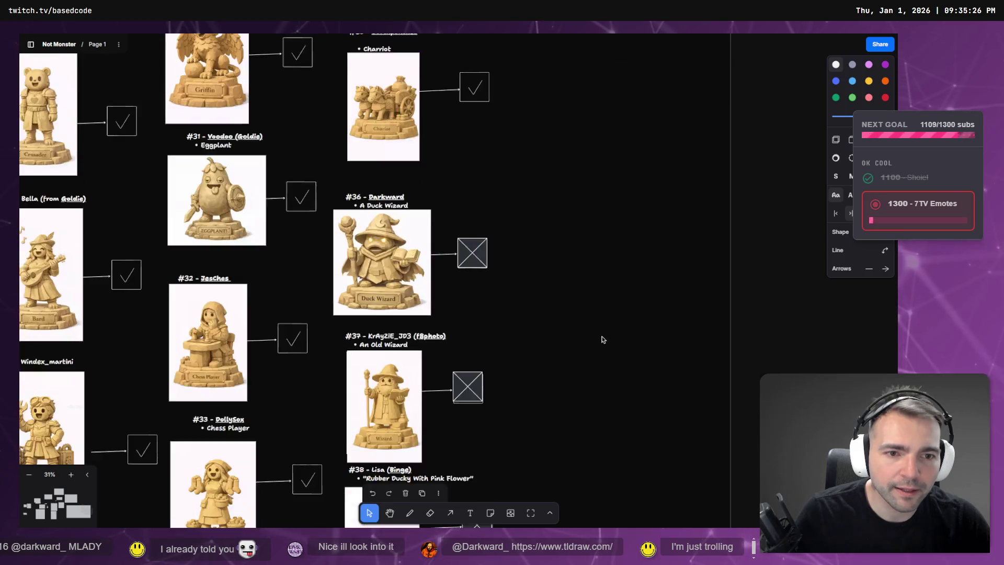
Step: Shift the #38 crossed box left and the #39 crossed box left and down
{"action": "left_click_drag", "start_coordinate": [475, 299], "coordinate": [461, 303]}
{"action": "left_click_drag", "start_coordinate": [470, 406], "coordinate": [451, 443]}
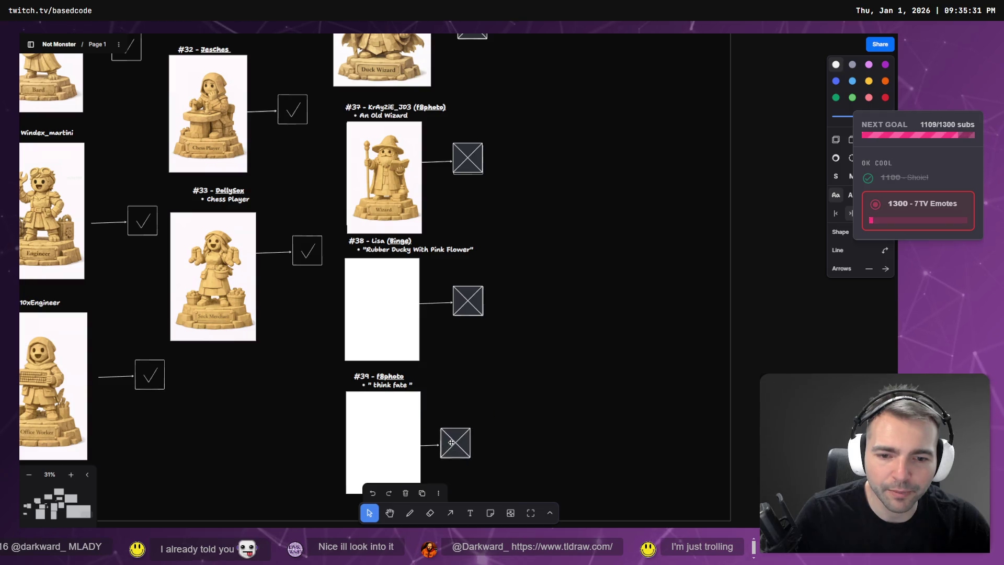
{"action": "key", "text": "Escape"}
{"action": "scroll", "coordinate": [549, 344], "scroll_direction": "down", "scroll_amount": 5}
{"action": "scroll", "coordinate": [556, 340], "scroll_direction": "up", "scroll_amount": 5}
{"action": "scroll", "coordinate": [556, 340], "scroll_direction": "down", "scroll_amount": 3}
{"action": "scroll", "coordinate": [560, 279], "scroll_direction": "down", "scroll_amount": 3}
{"action": "scroll", "coordinate": [544, 314], "scroll_direction": "up", "scroll_amount": 3}
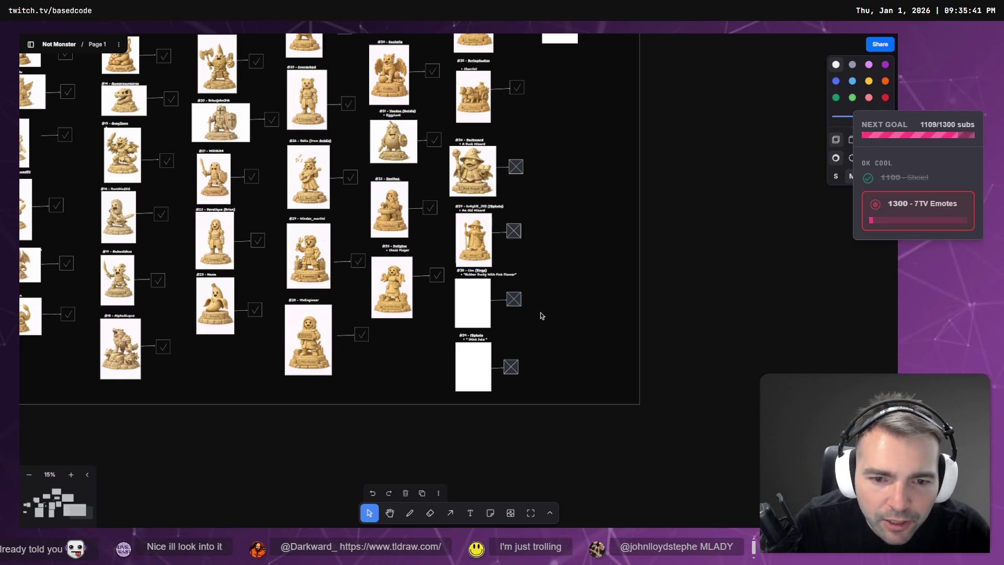
{"action": "scroll", "coordinate": [540, 313], "scroll_direction": "up", "scroll_amount": 5}
Step: Move the whole #39 entry slightly lower beneath #38 and deselect it
{"action": "mouse_move", "coordinate": [546, 214]}
{"action": "left_mouse_down"}
{"action": "mouse_move", "coordinate": [439, 324]}
{"action": "mouse_move", "coordinate": [450, 324]}
{"action": "mouse_move", "coordinate": [460, 309]}
{"action": "mouse_move", "coordinate": [402, 257]}
{"action": "mouse_move", "coordinate": [400, 279]}
{"action": "mouse_move", "coordinate": [406, 266]}
{"action": "left_mouse_up"}
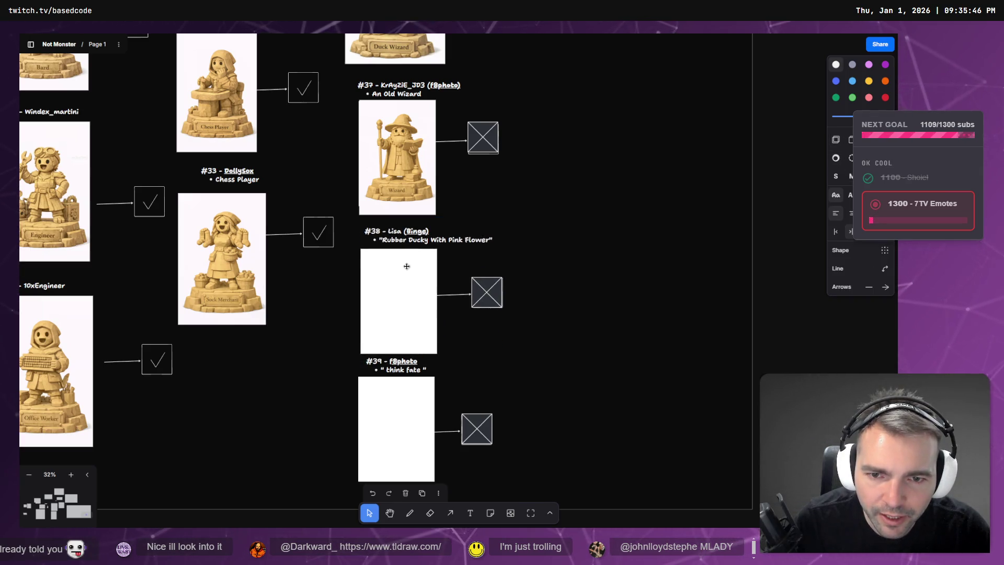
{"action": "mouse_move", "coordinate": [523, 481]}
{"action": "left_mouse_down"}
{"action": "mouse_move", "coordinate": [366, 366]}
{"action": "mouse_move", "coordinate": [399, 403]}
{"action": "left_mouse_up"}
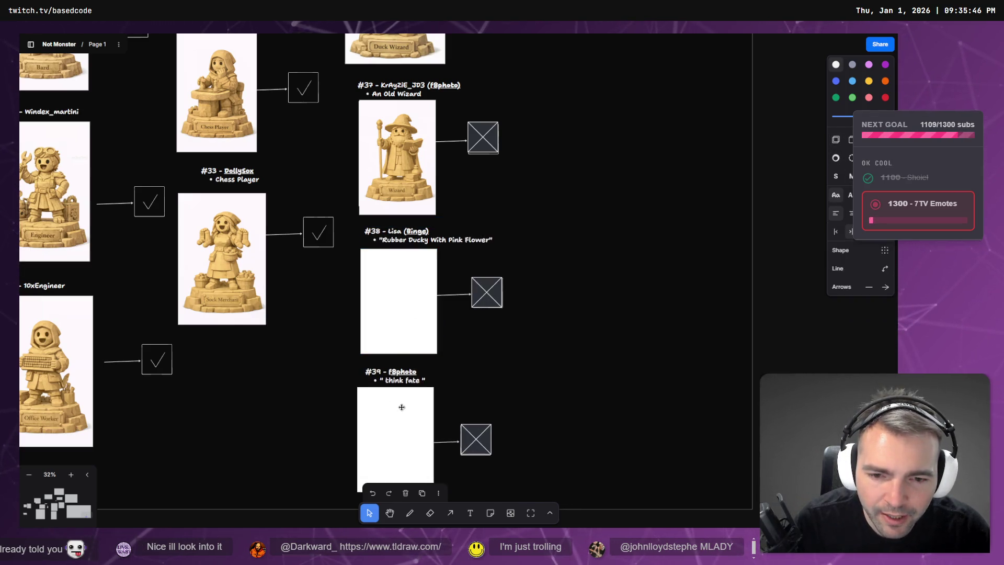
{"action": "left_click", "coordinate": [575, 345]}
{"action": "scroll", "coordinate": [575, 344], "scroll_direction": "down", "scroll_amount": 5}
{"action": "scroll", "coordinate": [612, 86], "scroll_direction": "up", "scroll_amount": 5}
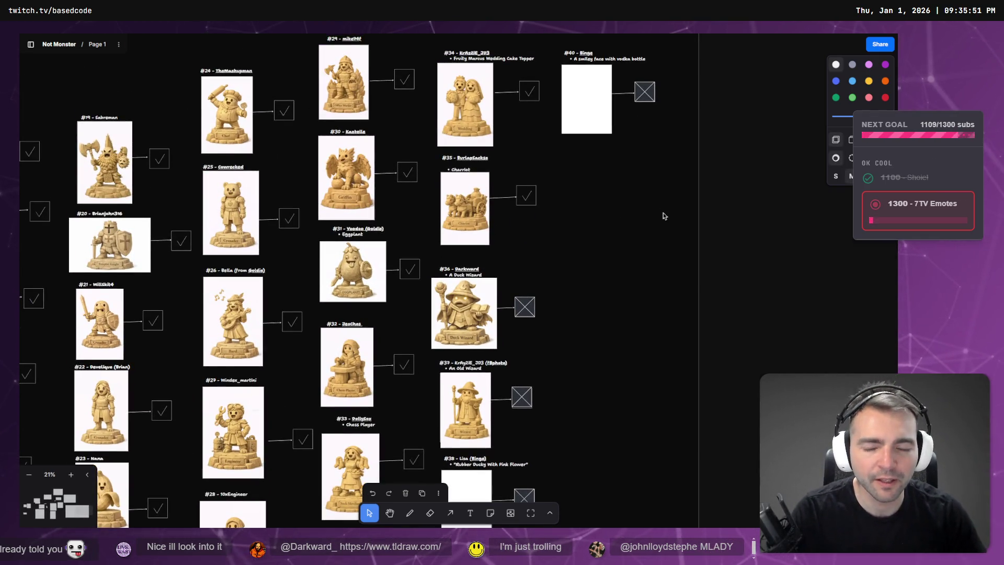
{"action": "scroll", "coordinate": [663, 216], "scroll_direction": "down", "scroll_amount": 4}
{"action": "scroll", "coordinate": [622, 246], "scroll_direction": "left", "scroll_amount": 1}
{"action": "scroll", "coordinate": [603, 356], "scroll_direction": "up", "scroll_amount": 3}
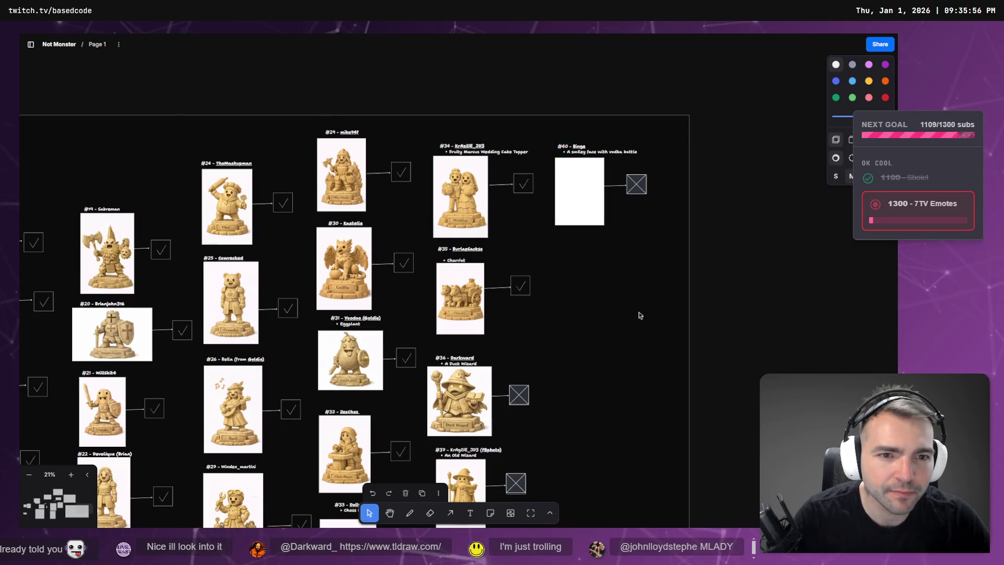
{"action": "scroll", "coordinate": [644, 306], "scroll_direction": "down", "scroll_amount": 5}
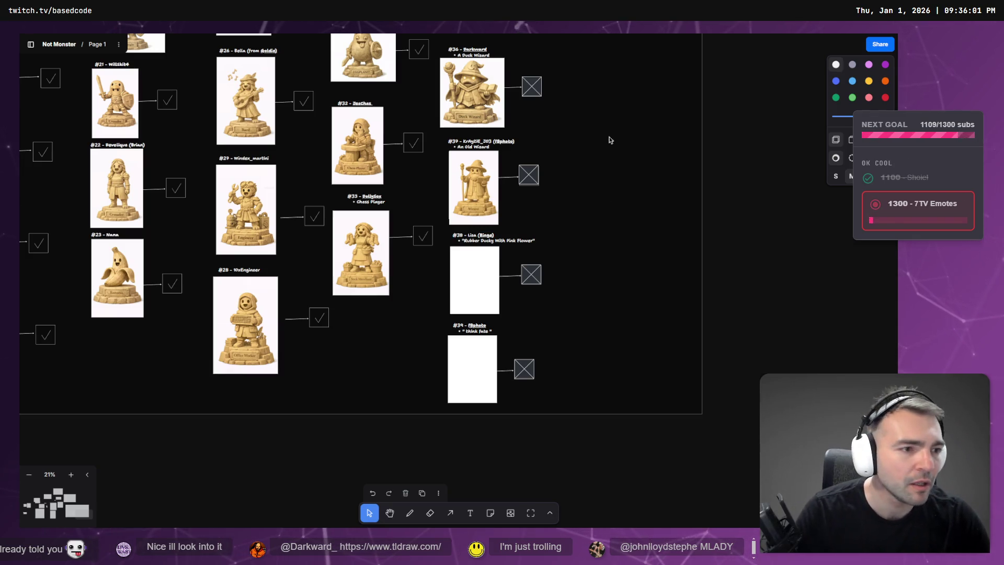
{"action": "key", "text": "alt+Tab"}
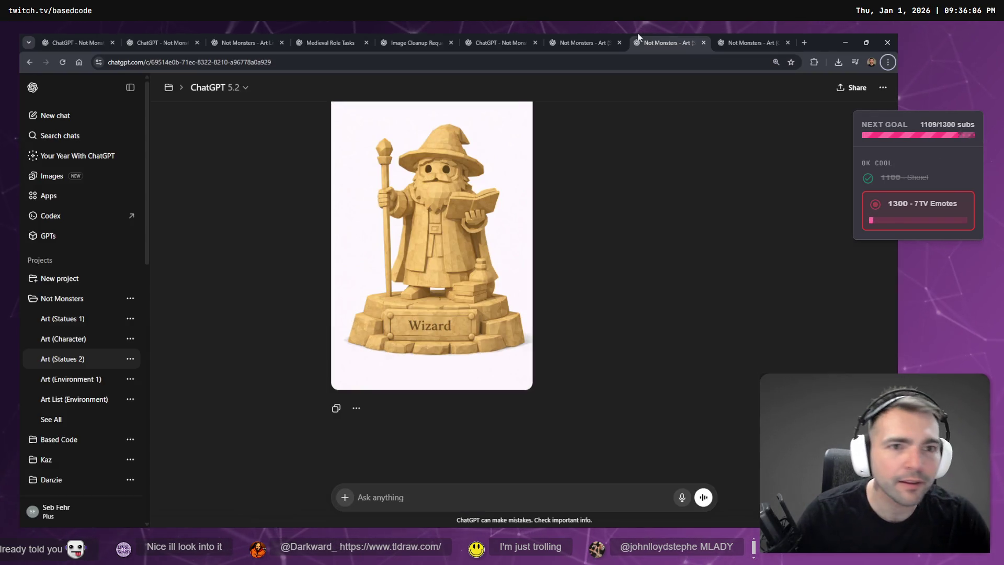
Step: Copy the low-poly Rubber Duck statue image from the rubber duck chat
{"action": "left_click", "coordinate": [585, 42]}
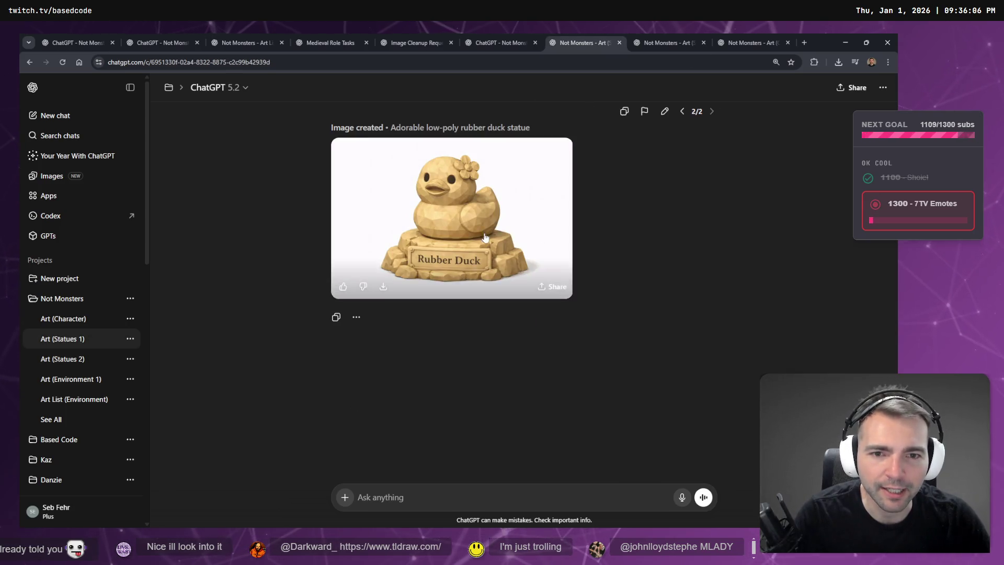
{"action": "left_click", "coordinate": [484, 236]}
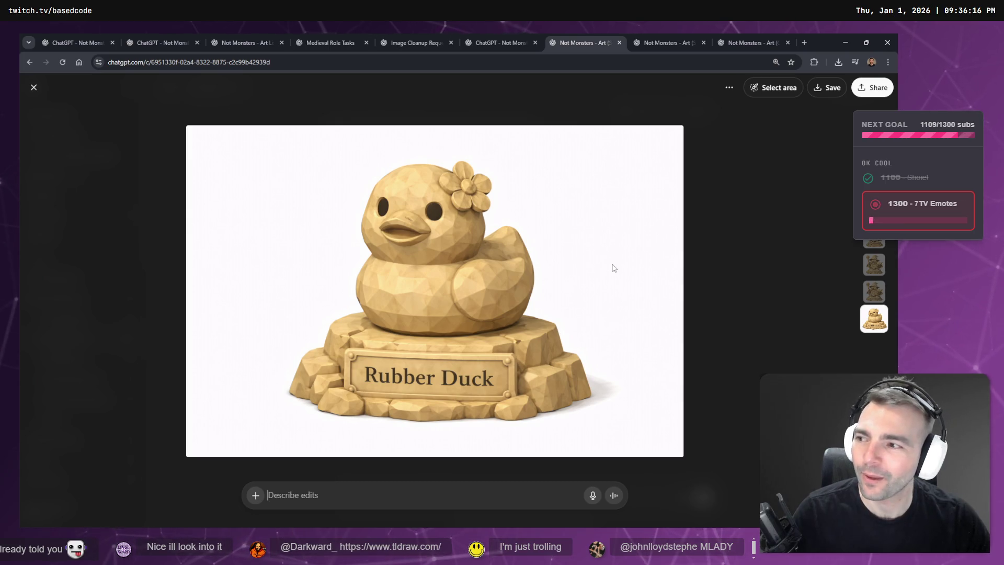
{"action": "right_click", "coordinate": [605, 267]}
{"action": "left_click", "coordinate": [622, 287]}
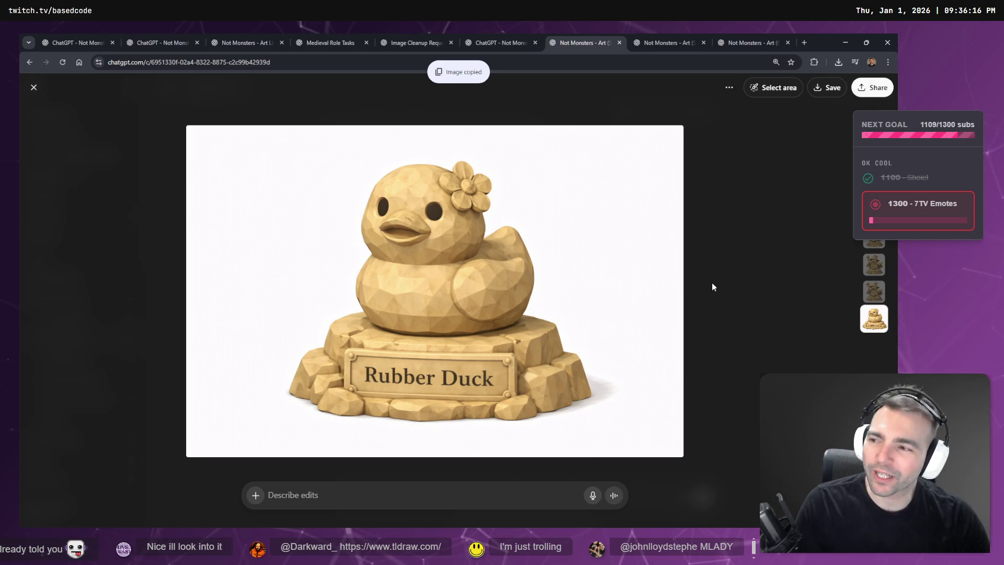
{"action": "key", "text": "alt+Tab"}
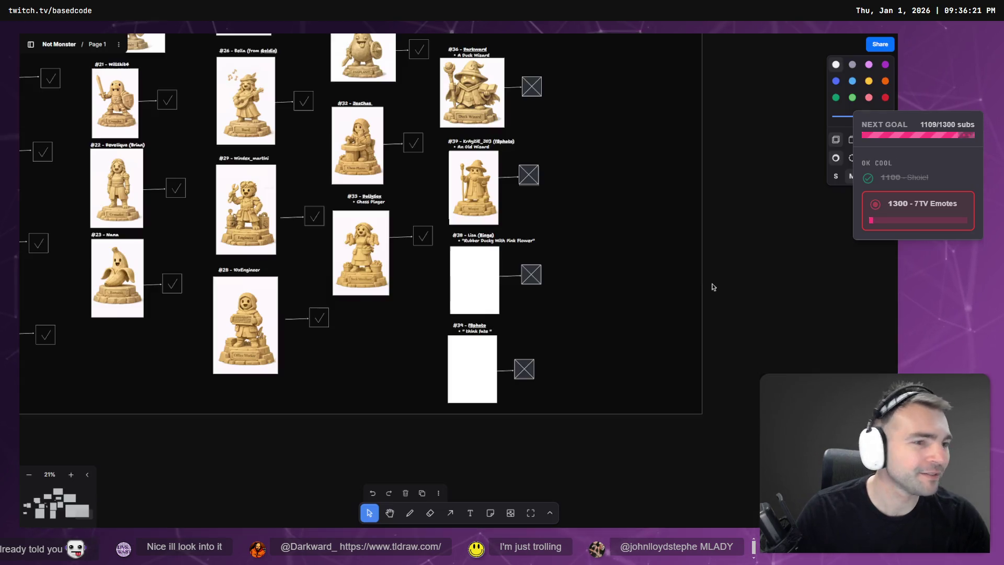
Step: Paste the duck image, crop both sides, shrink it and place it on the #38 card
{"action": "scroll", "coordinate": [567, 288], "scroll_direction": "up", "scroll_amount": 5}
{"action": "key", "text": "ctrl+v"}
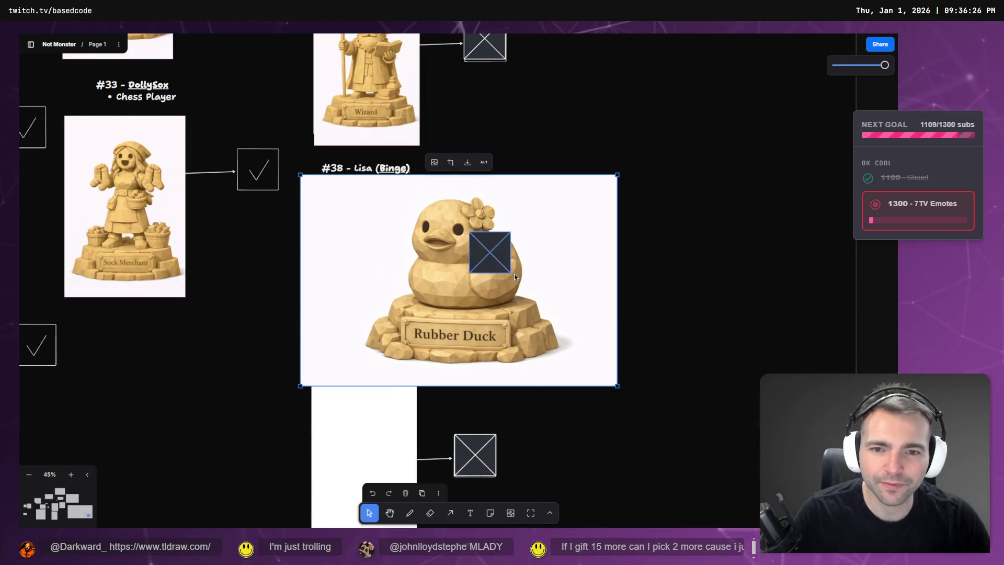
{"action": "double_click", "coordinate": [573, 237]}
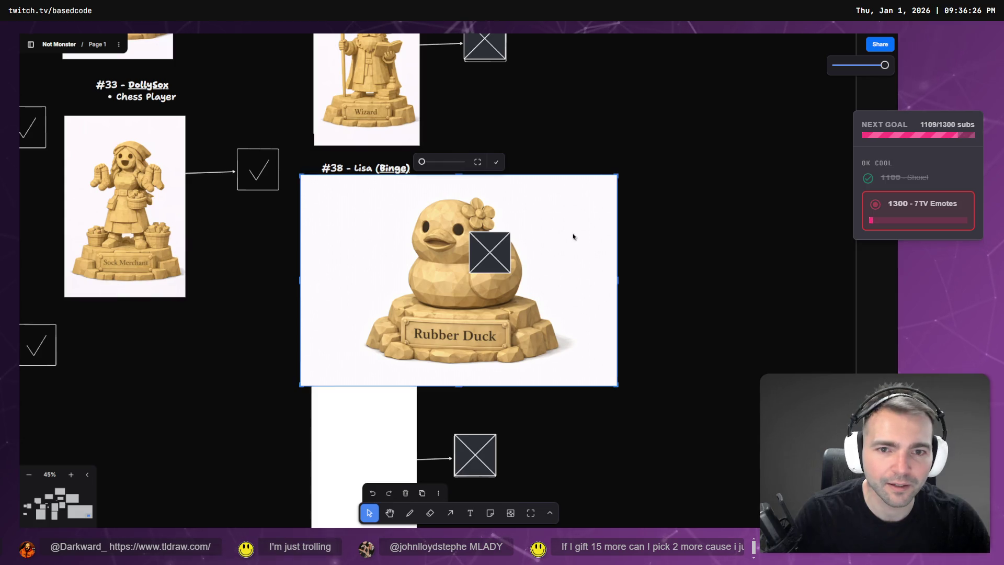
{"action": "left_click_drag", "start_coordinate": [617, 281], "coordinate": [575, 281]}
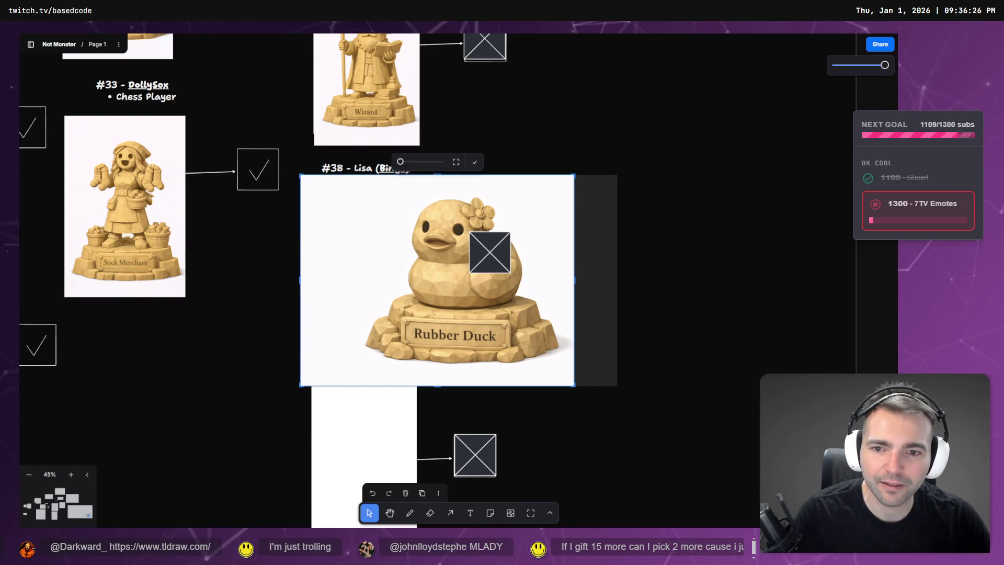
{"action": "left_click_drag", "start_coordinate": [303, 282], "coordinate": [348, 277]}
{"action": "left_click", "coordinate": [592, 294]}
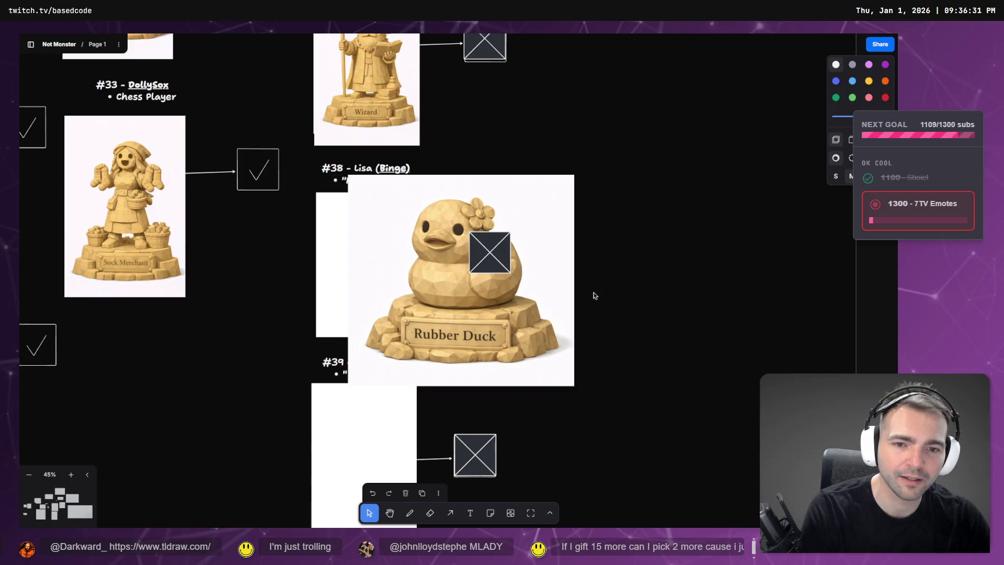
{"action": "left_click", "coordinate": [469, 284]}
{"action": "left_click_drag", "start_coordinate": [569, 394], "coordinate": [466, 286]}
{"action": "mouse_move", "coordinate": [425, 244]}
{"action": "left_mouse_down"}
{"action": "mouse_move", "coordinate": [370, 274]}
{"action": "mouse_move", "coordinate": [389, 253]}
{"action": "left_mouse_up"}
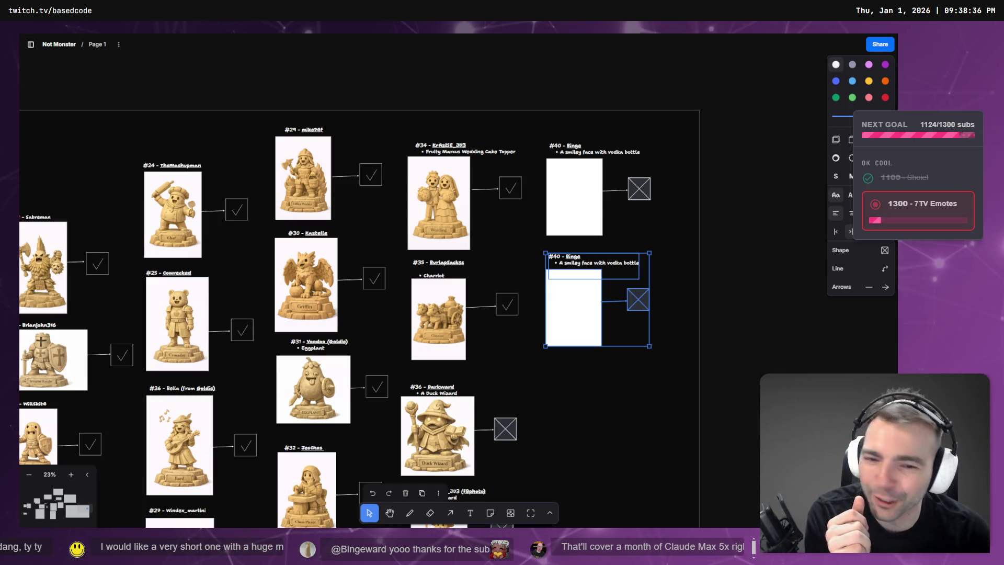
Step: Renumber the copy to #41 with the new requester's name and a huge-mustached dwarf description
{"action": "left_click", "coordinate": [620, 270]}
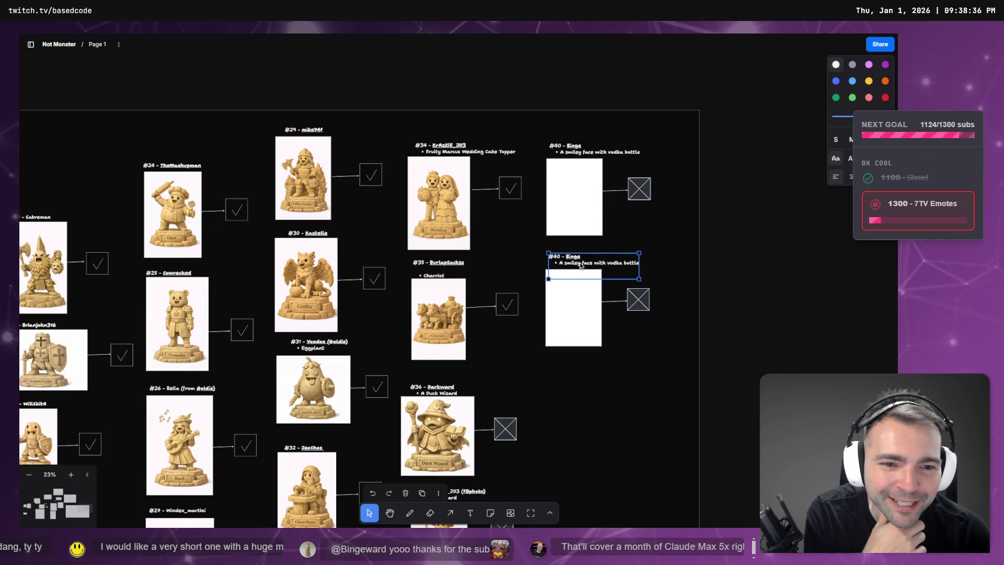
{"action": "double_click", "coordinate": [607, 270]}
{"action": "left_click", "coordinate": [604, 270]}
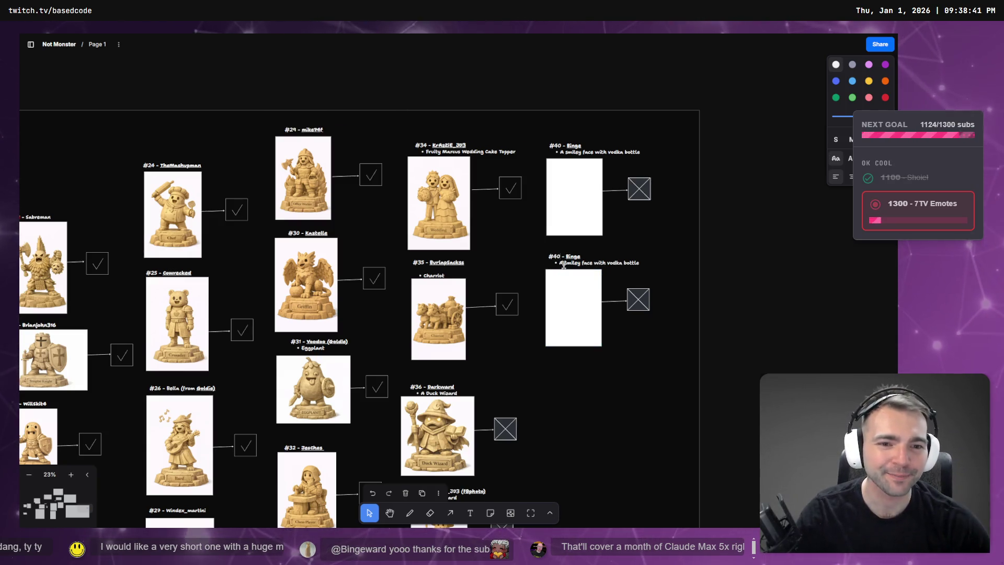
{"action": "type", "text": "1"}
{"action": "left_click_drag", "start_coordinate": [557, 256], "coordinate": [562, 257]}
{"action": "type", "text": "1 - "}
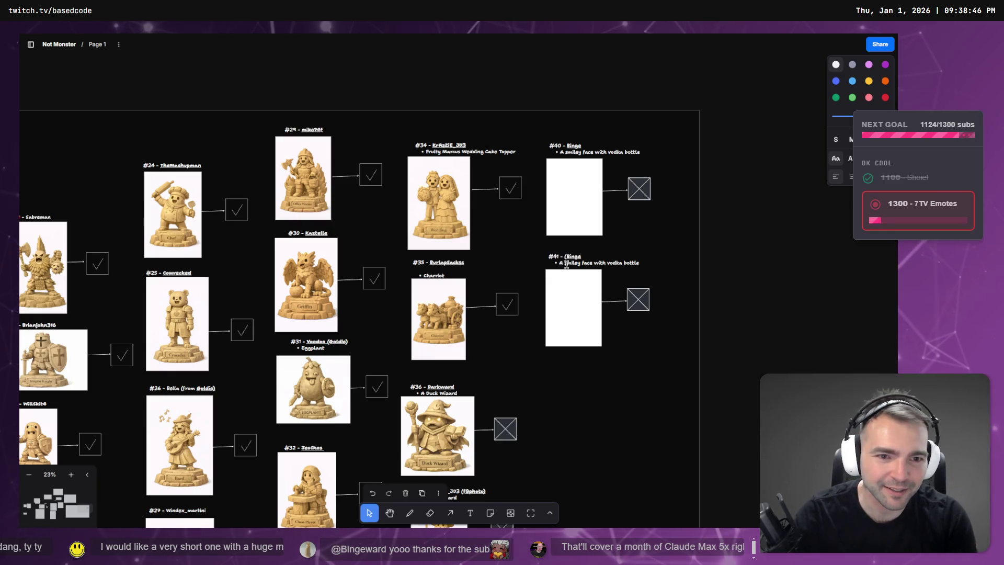
{"action": "type", "text": "Croy"}
{"action": "type", "text": "ata"}
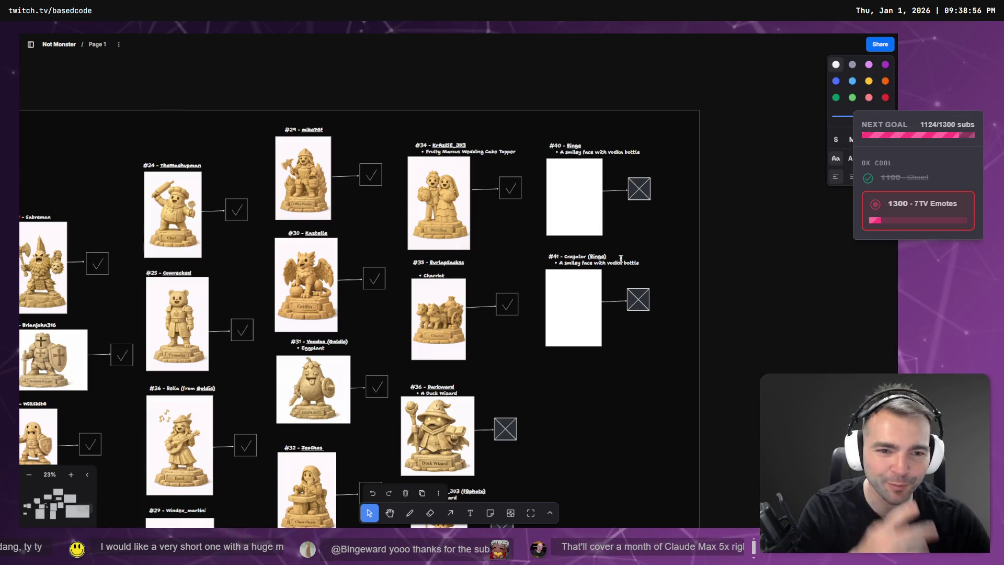
{"action": "double_click", "coordinate": [572, 263]}
{"action": "type", "text": "Muscely Dwar"}
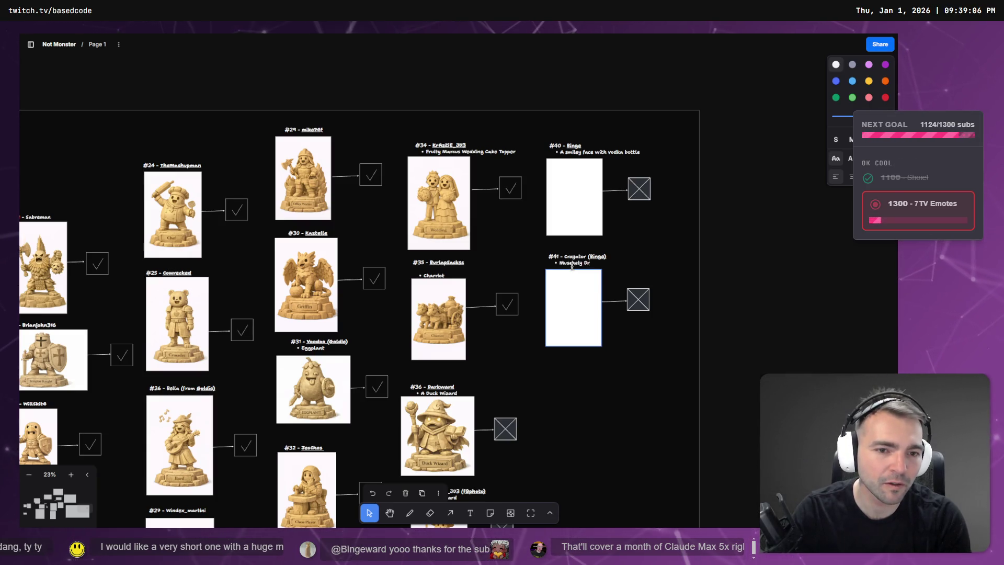
{"action": "type", "text": "f, with hu"}
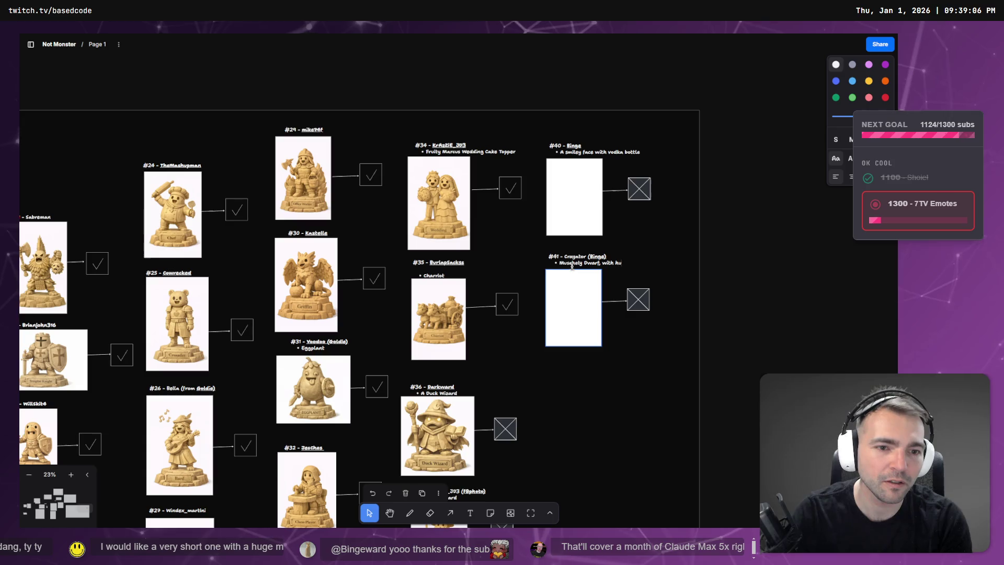
{"action": "type", "text": "ge mustace."}
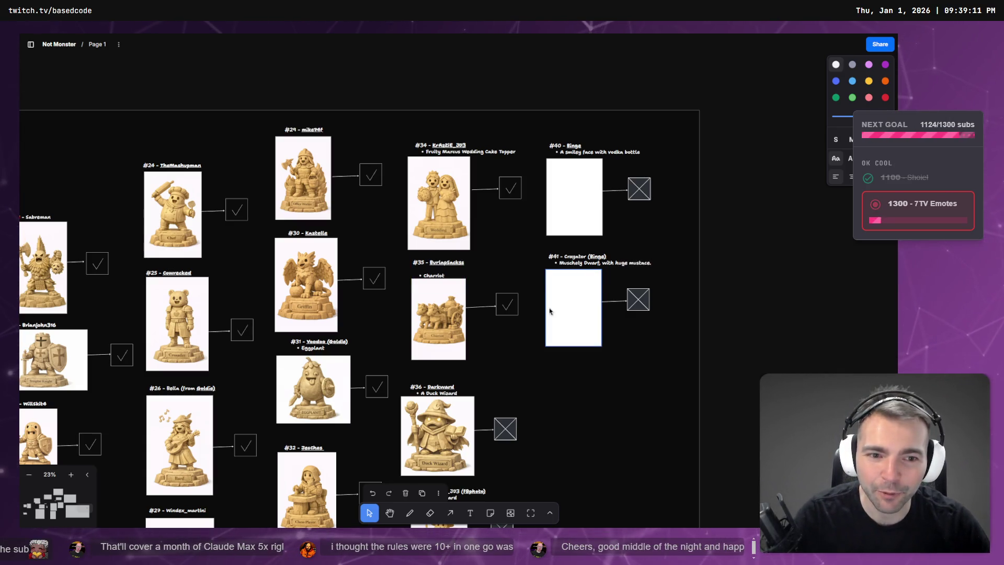
{"action": "left_click", "coordinate": [647, 385]}
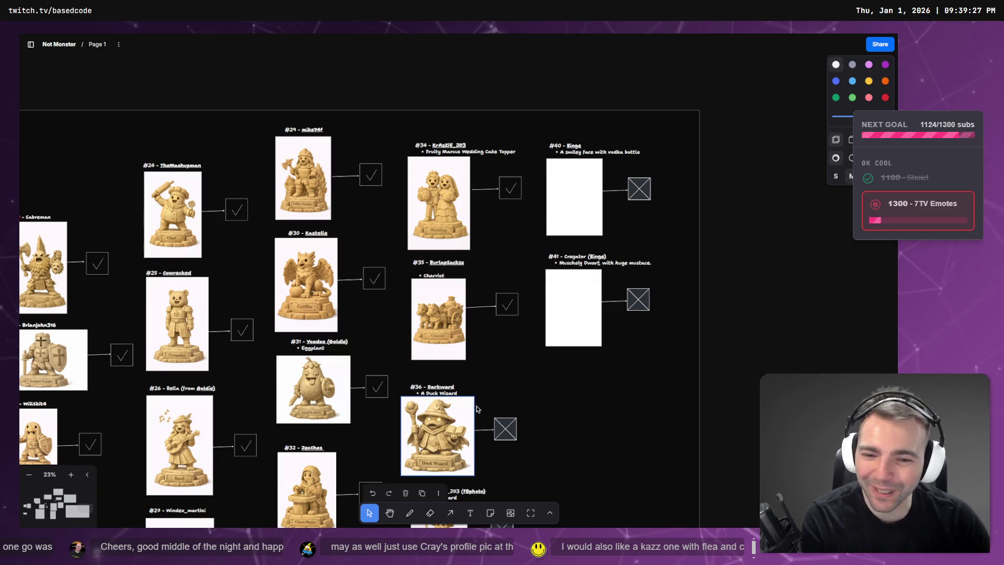
{"action": "scroll", "coordinate": [470, 384], "scroll_direction": "down", "scroll_amount": 3}
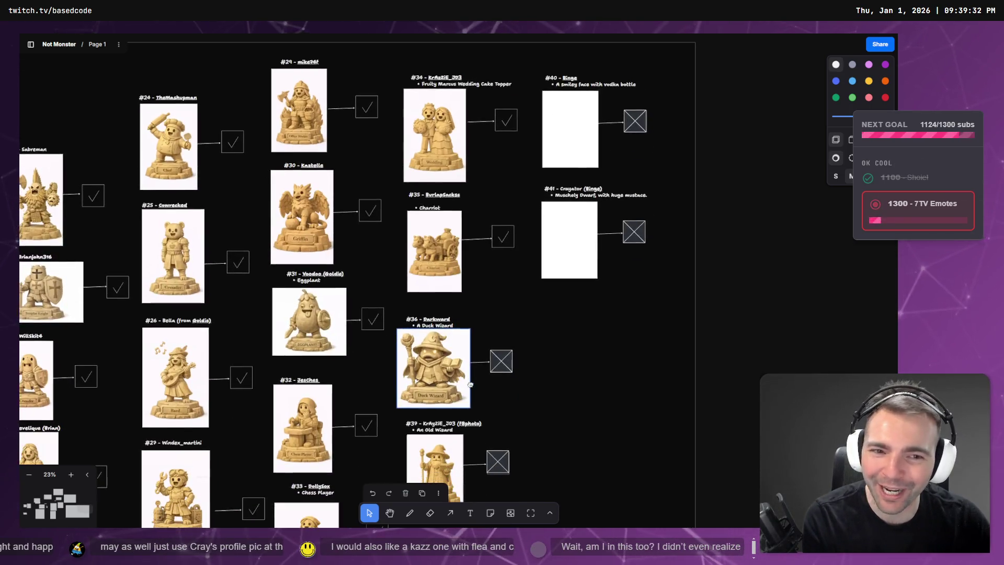
{"action": "scroll", "coordinate": [470, 384], "scroll_direction": "left", "scroll_amount": 1}
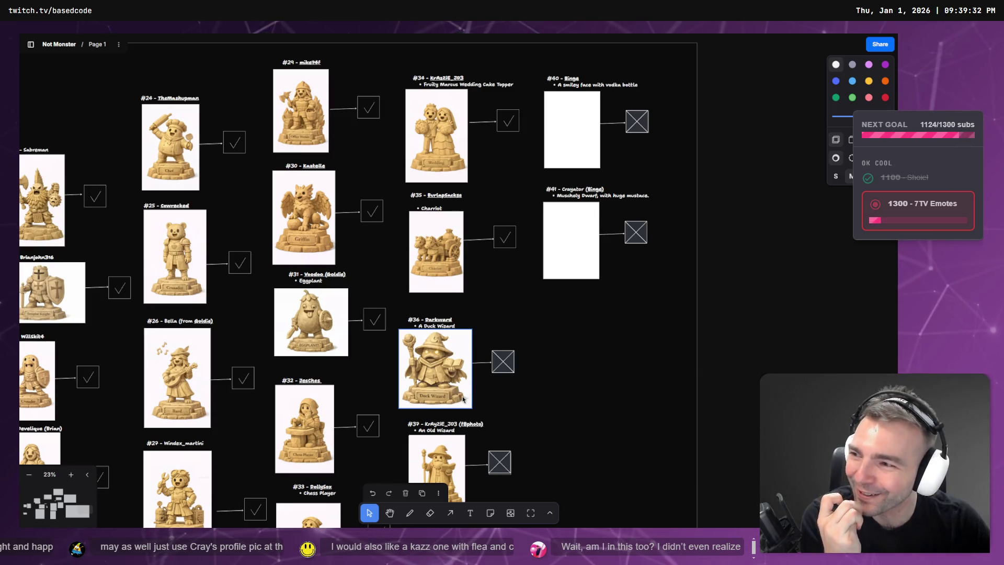